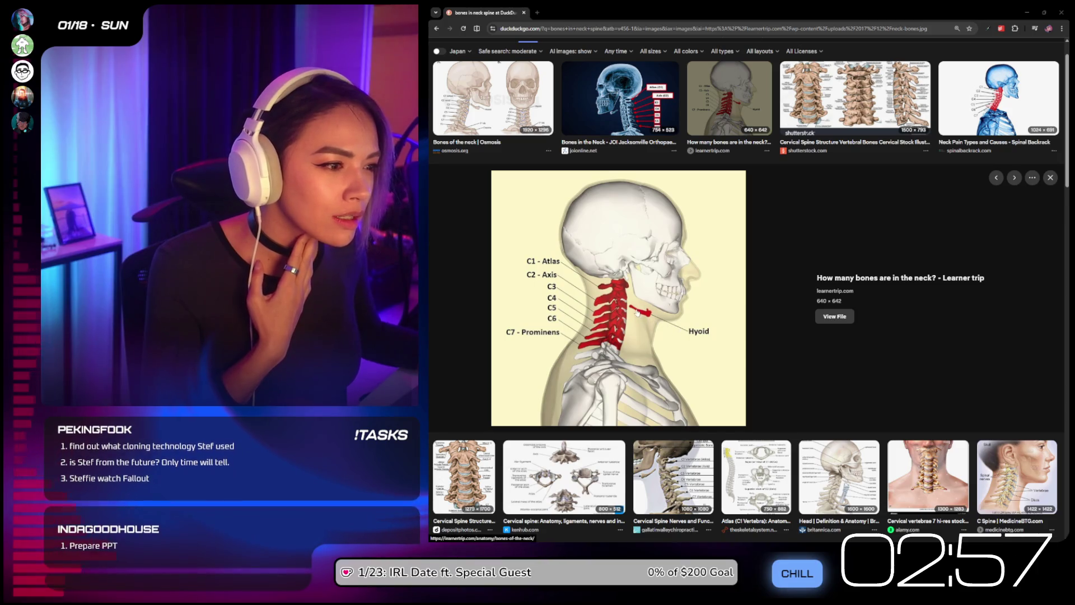
Step: Preview the lateral skull and cervical spine, Head and Neck, and atlas-axis vertebrae images, then return to the top
scroll(624, 308, down, 3)
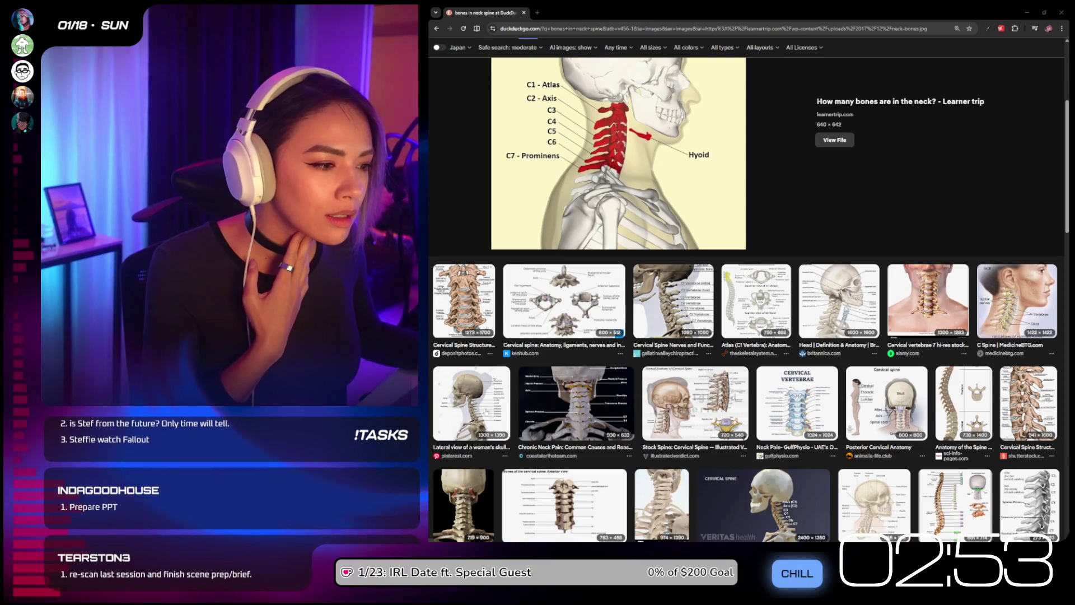
click(476, 413)
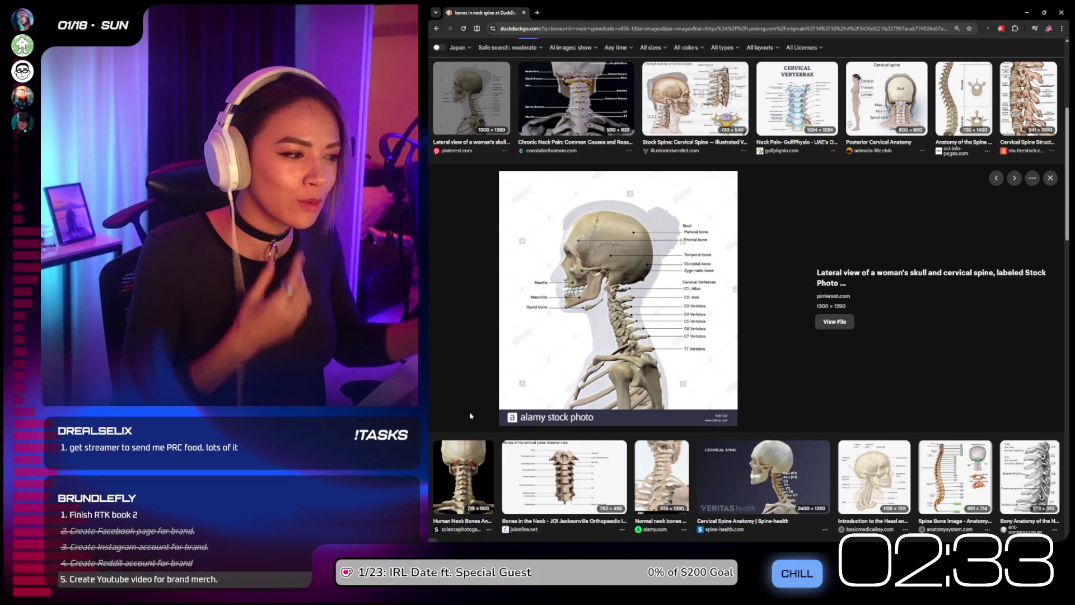
scroll(879, 392, down, 2)
click(879, 392)
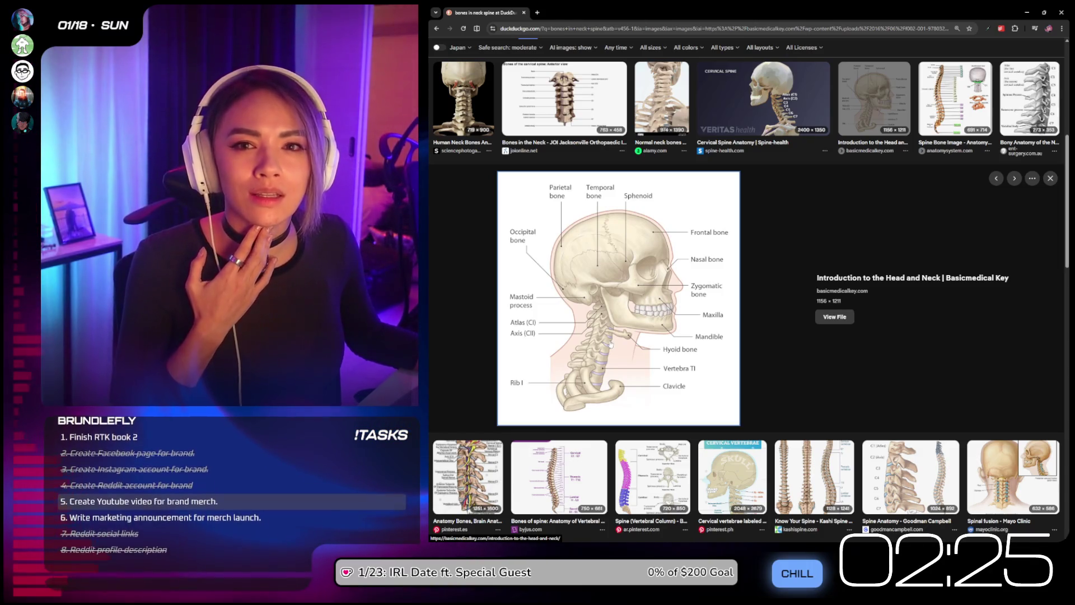
scroll(610, 345, down, 3)
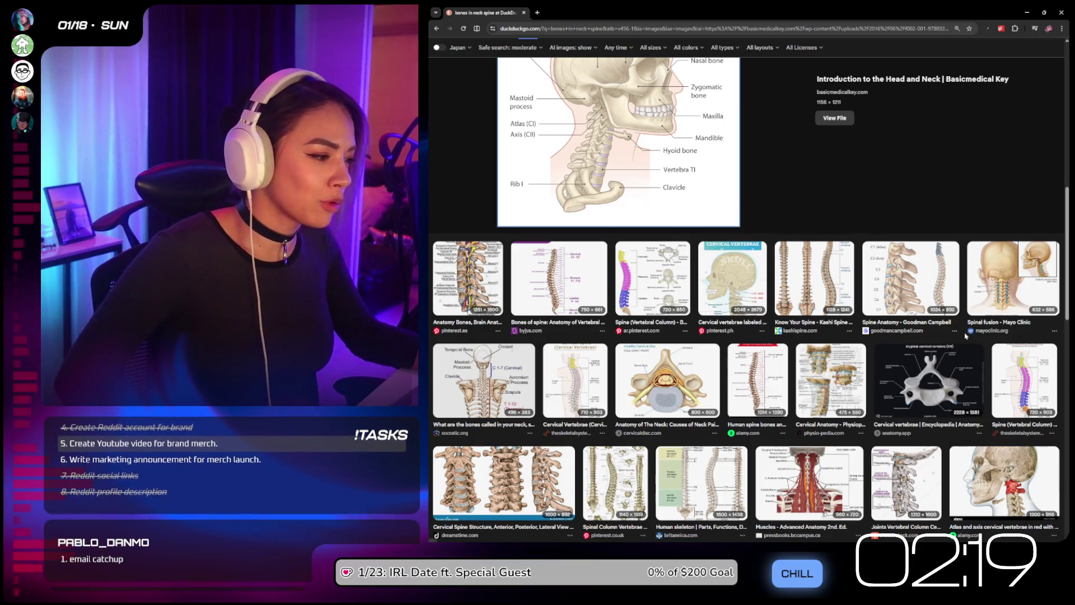
click(999, 482)
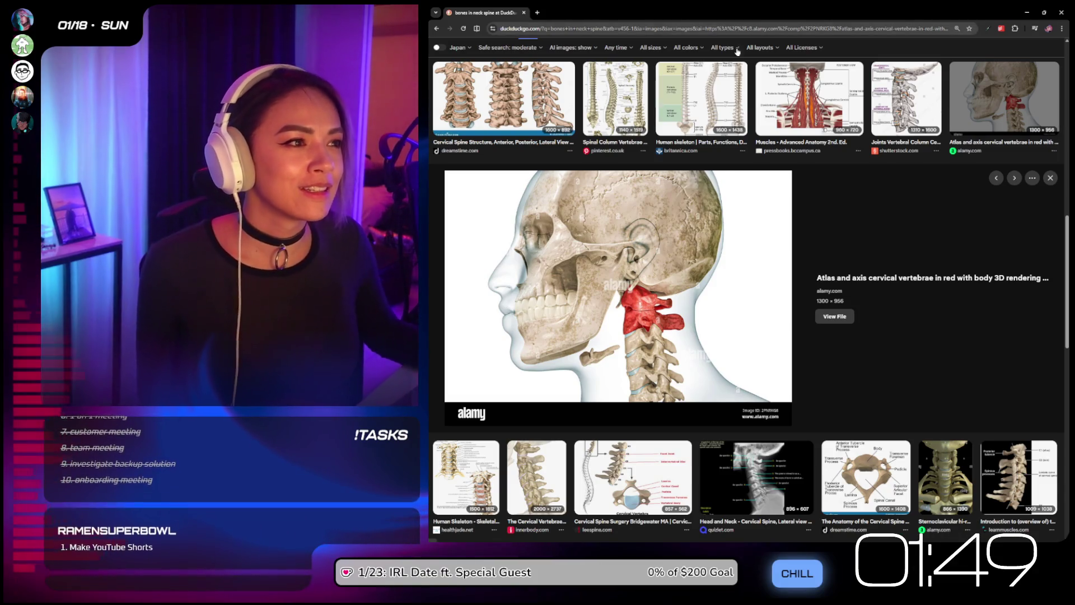
scroll(744, 39, up, 10)
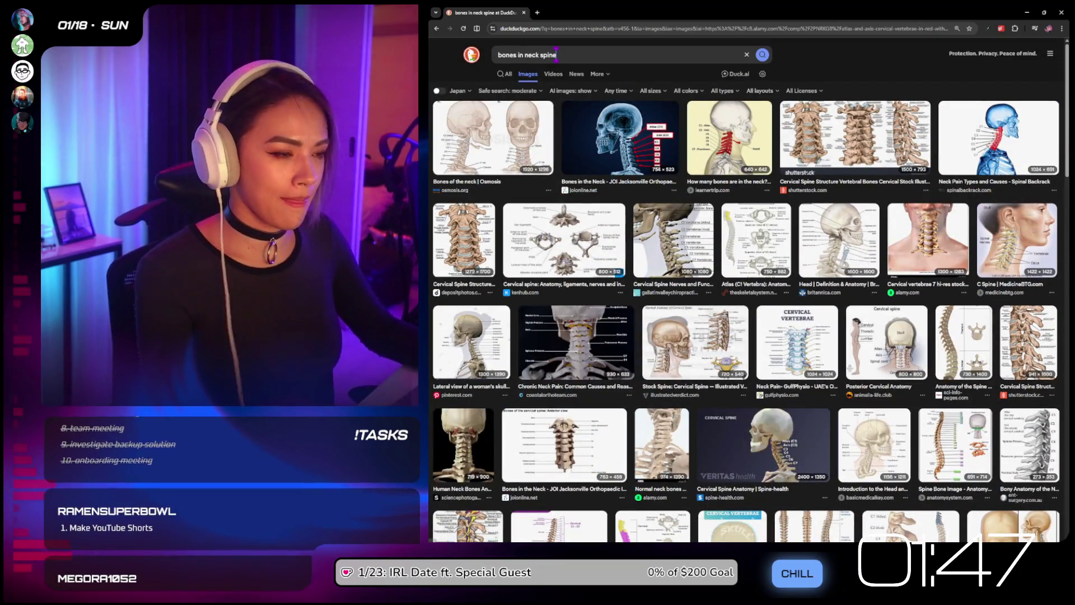
Step: Replace the image search query with 'feet numbness spine' and run it
click(556, 54)
key(ctrl+a)
text(feet b)
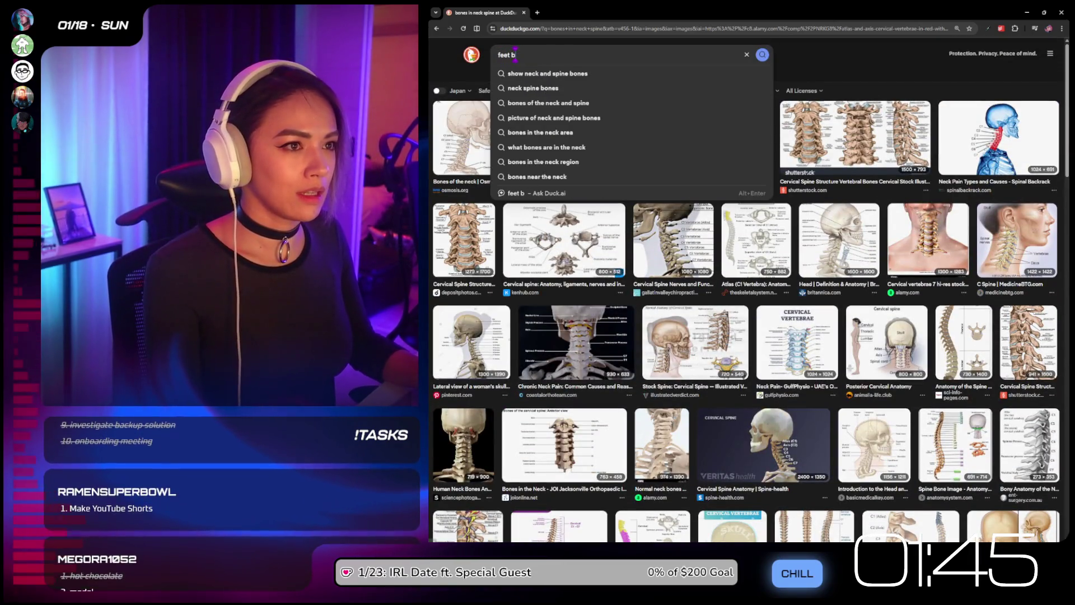
key(BackSpace)
text(numbness)
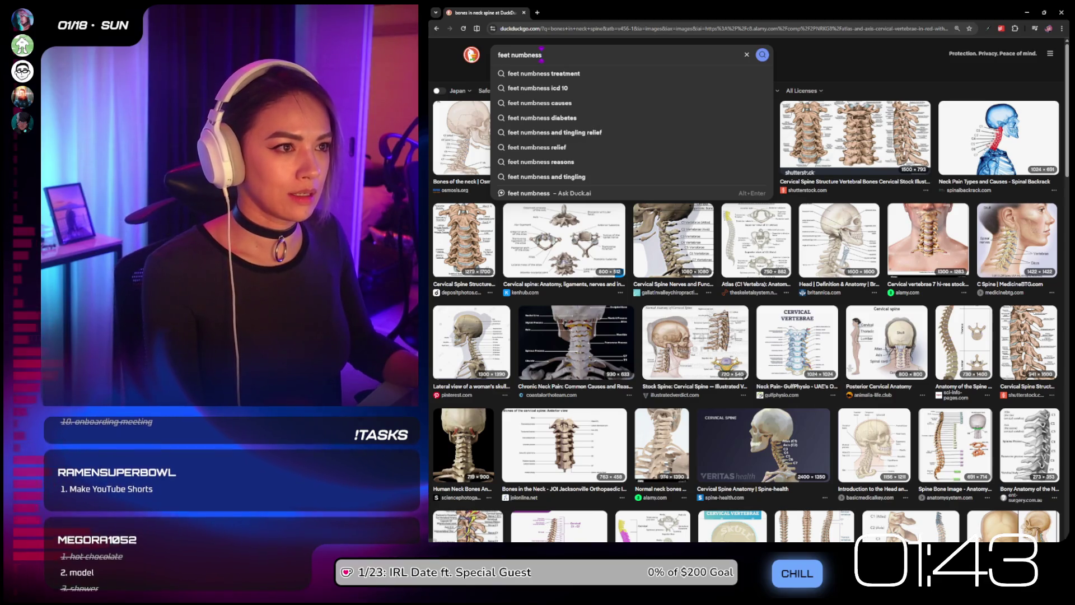
text( spine)
key(Return)
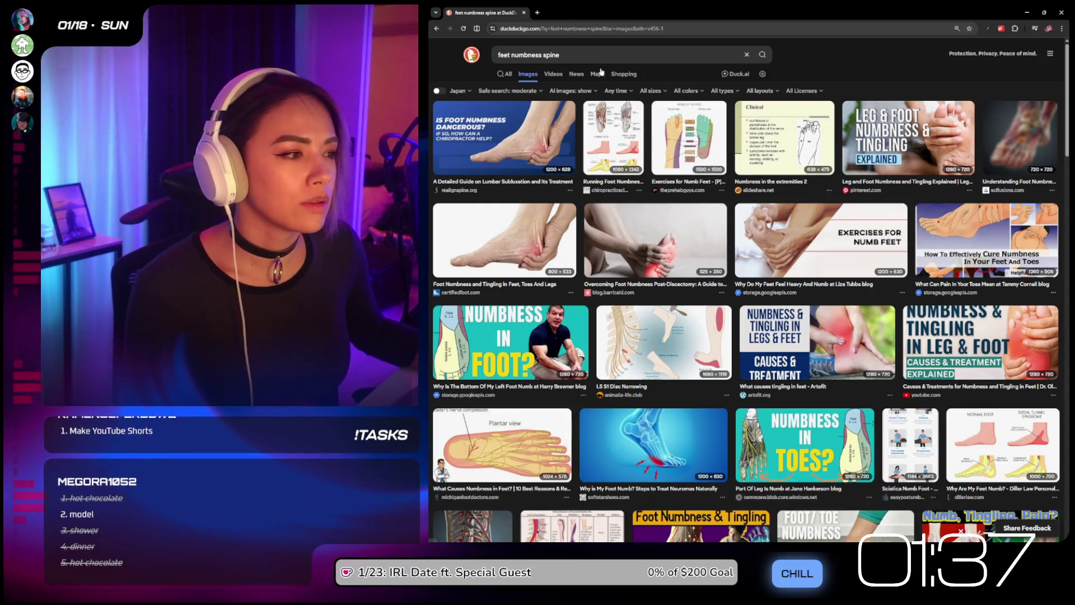
Step: Preview the 'How To Effectively Cure Numbness' image and scroll through the results
click(933, 228)
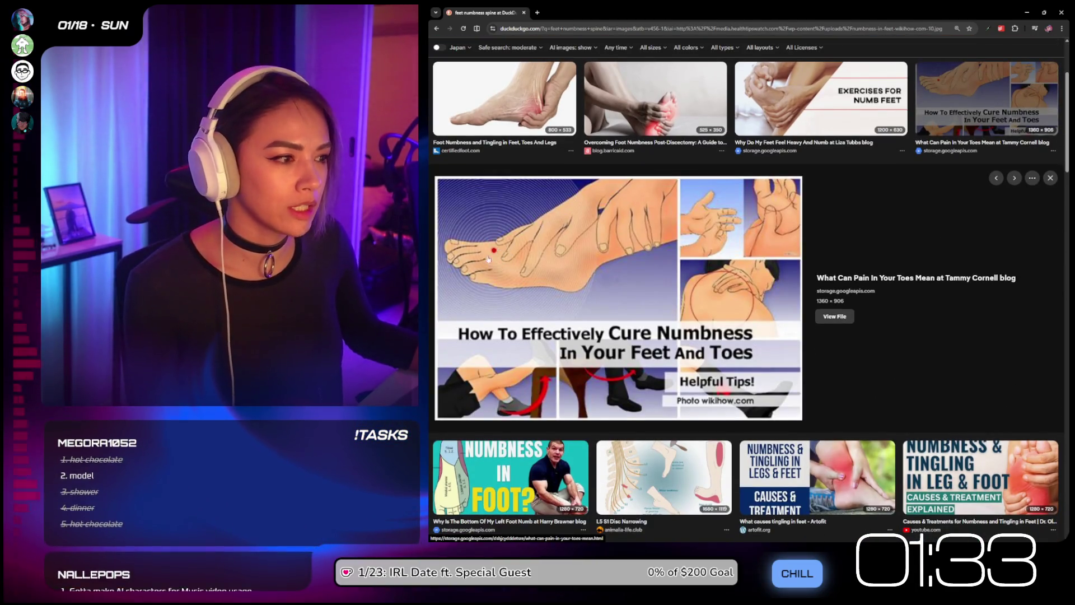
scroll(641, 250, down, 1)
scroll(641, 251, down, 2)
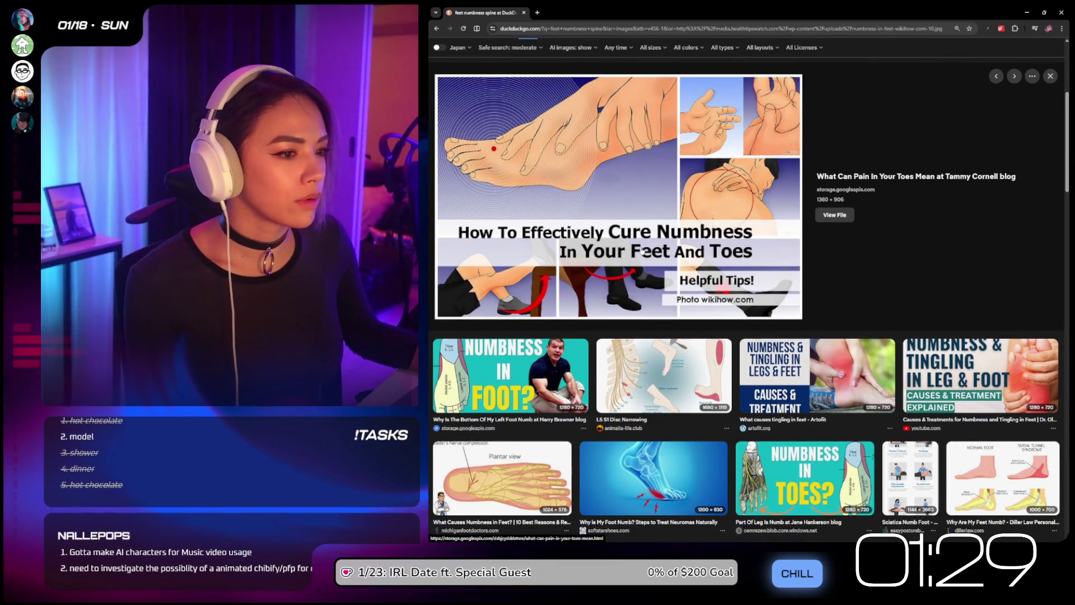
scroll(641, 278, down, 2)
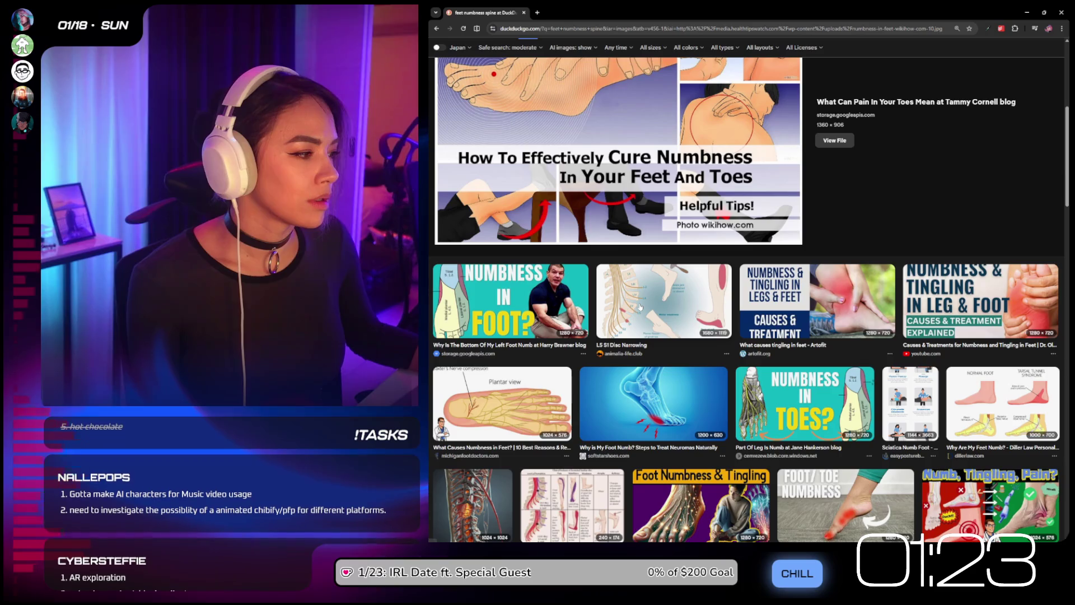
scroll(671, 307, down, 2)
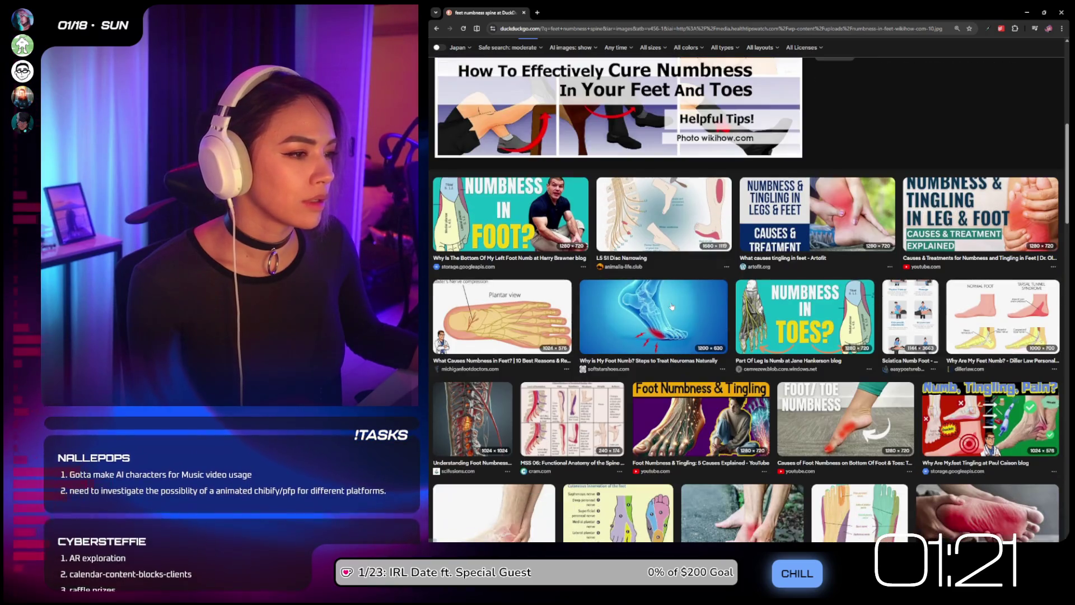
scroll(721, 295, down, 2)
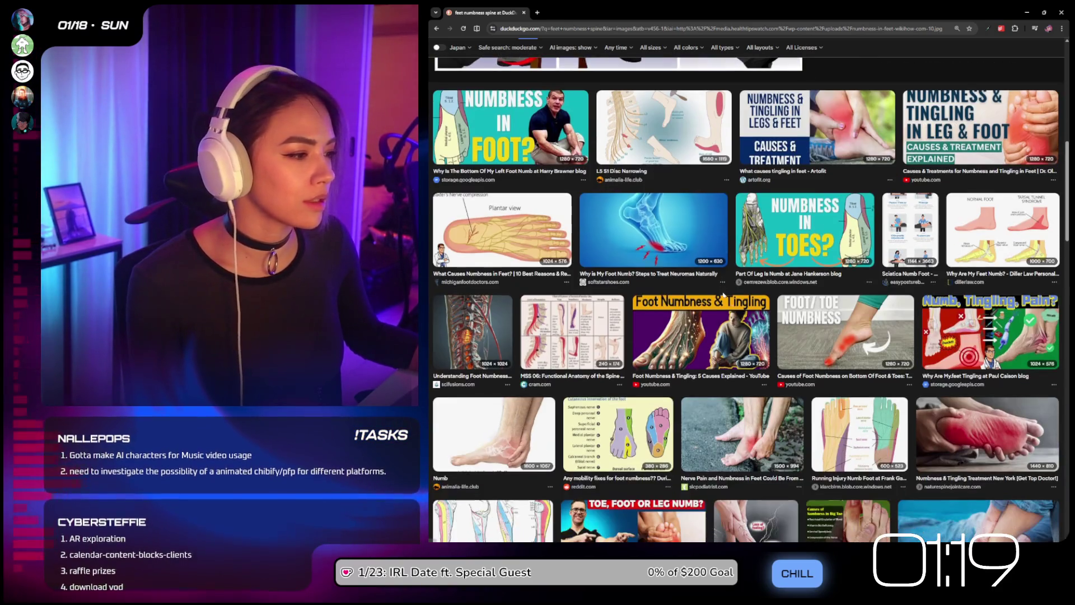
scroll(851, 342, down, 2)
Step: Preview the Running Injury Numb Foot, Numbness in Bottom of Foot and Sciatica Numb Foot images
click(860, 336)
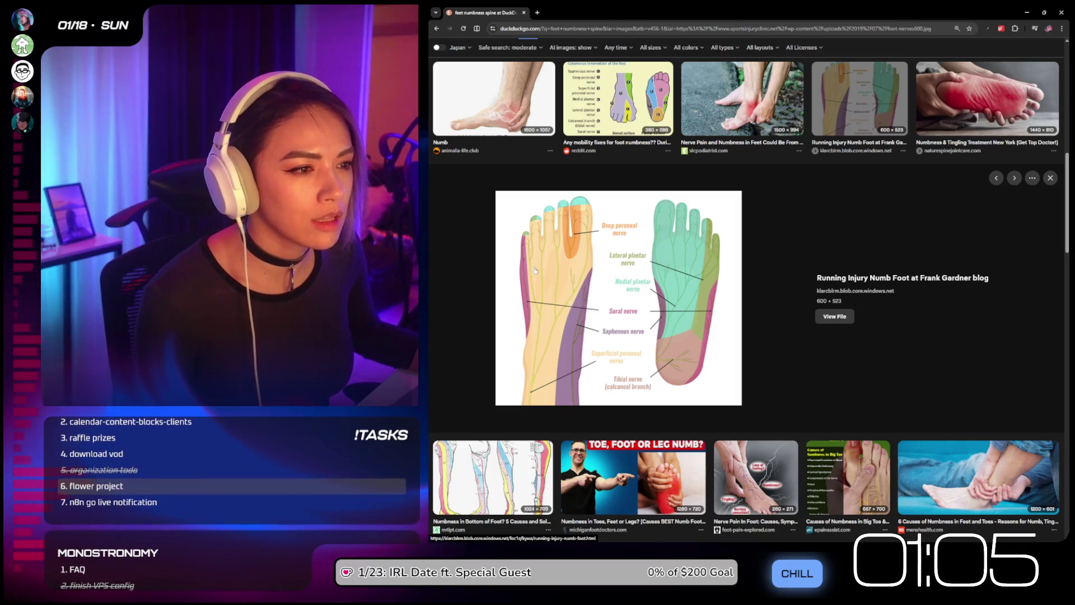
scroll(659, 281, down, 2)
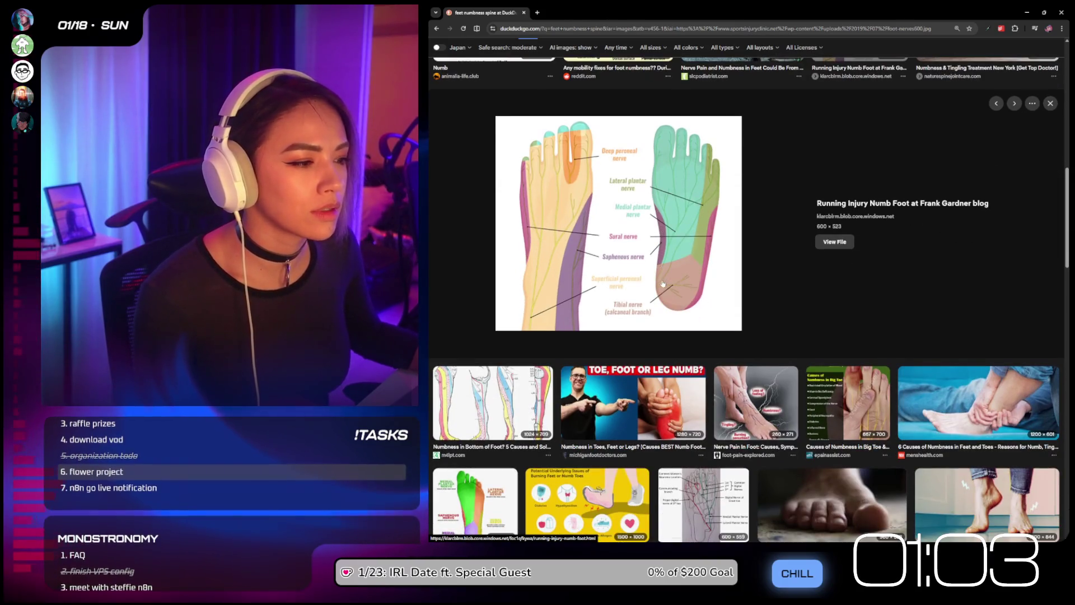
click(521, 387)
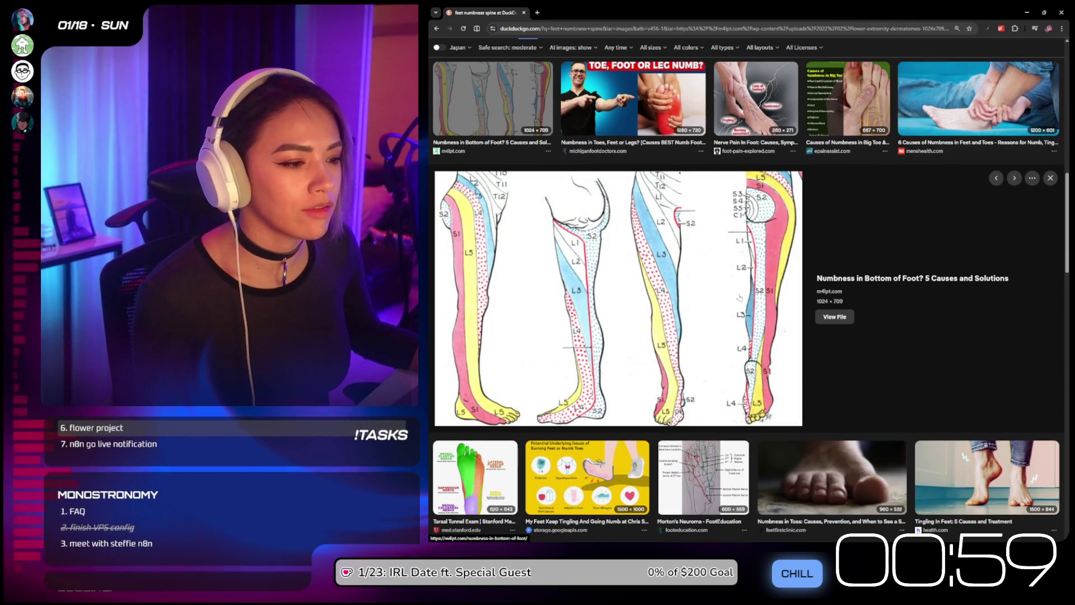
scroll(858, 282, down, 4)
scroll(857, 283, down, 2)
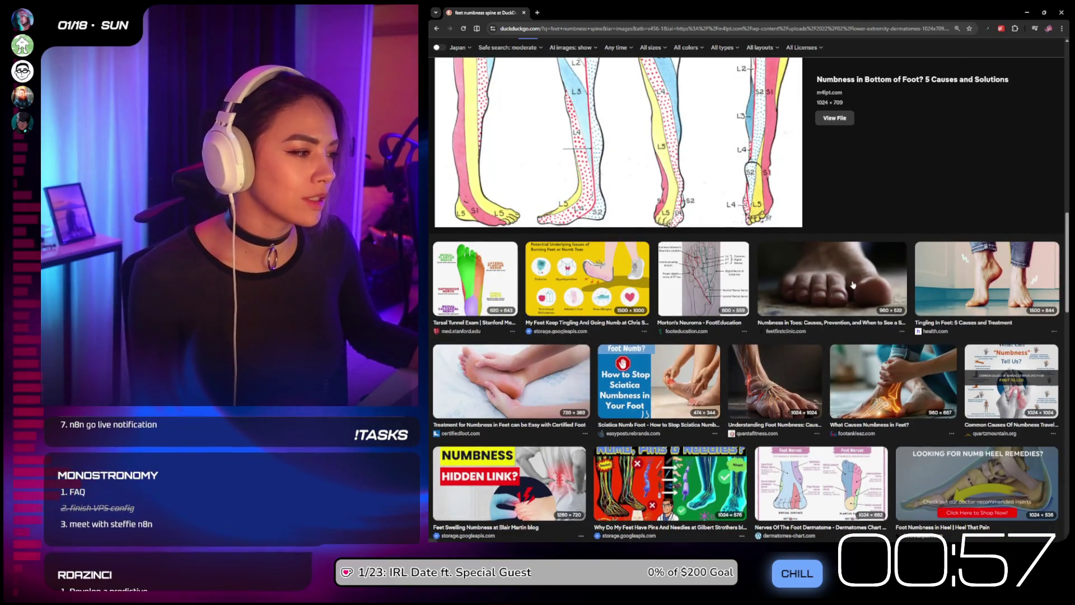
scroll(896, 308, down, 3)
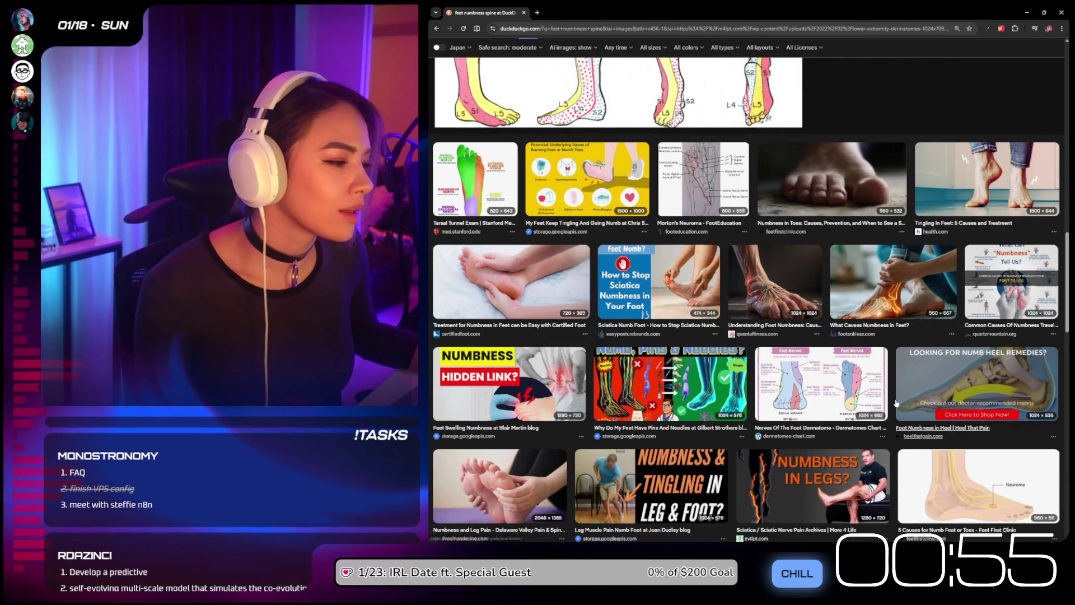
key(Escape)
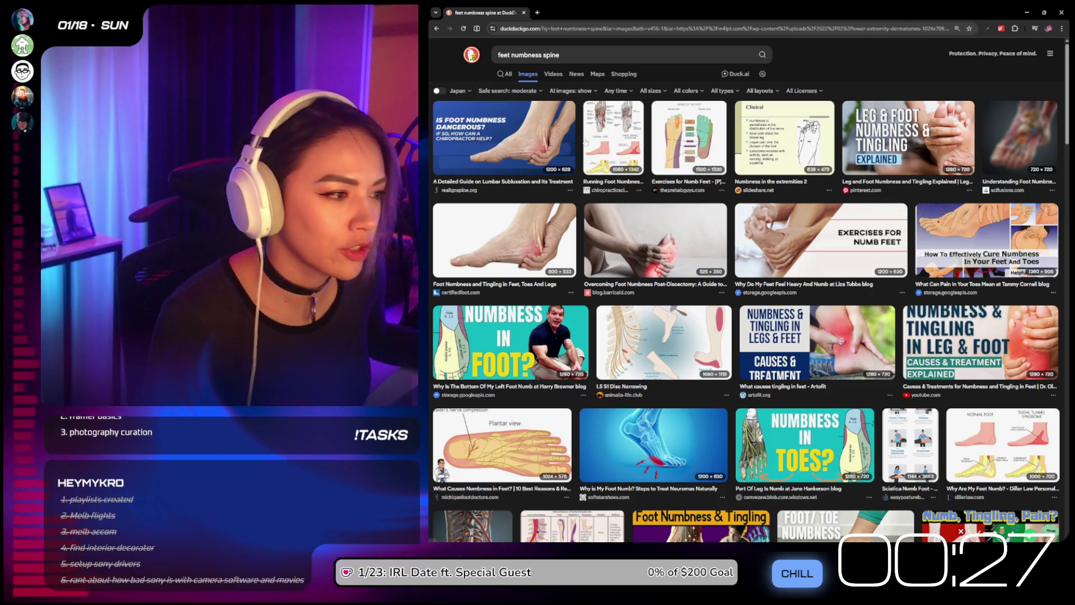
click(910, 445)
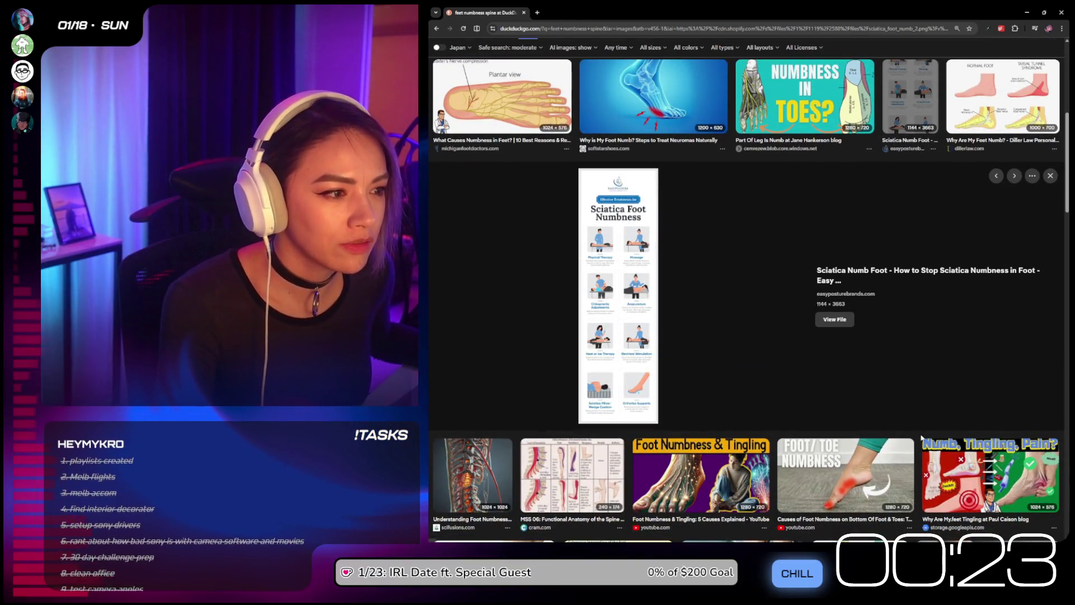
scroll(920, 435, up, 5)
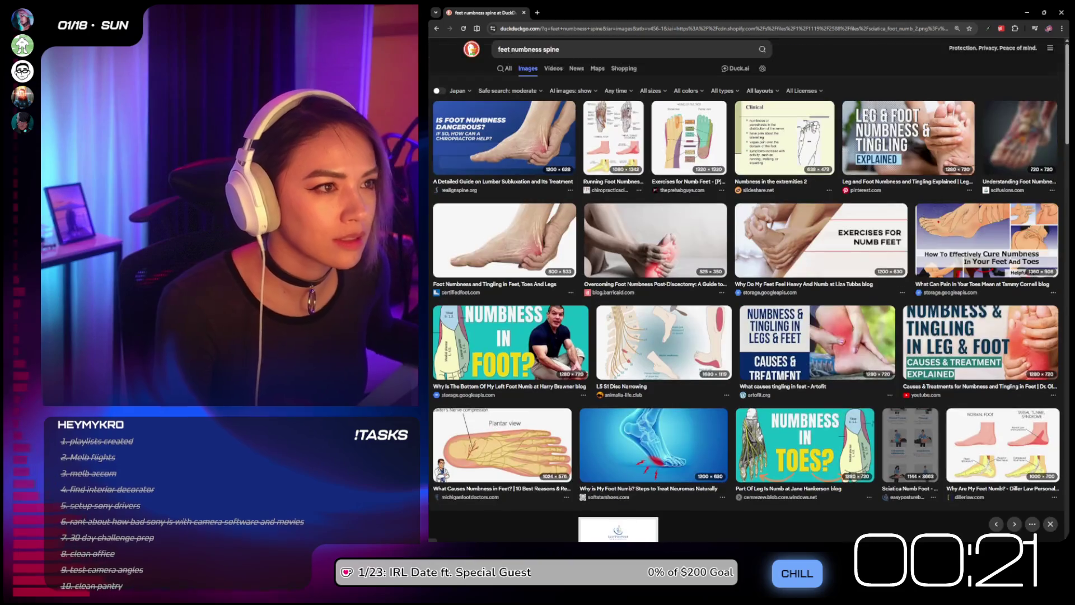
Step: Search images for 'scatia' in place of the previous query
click(558, 54)
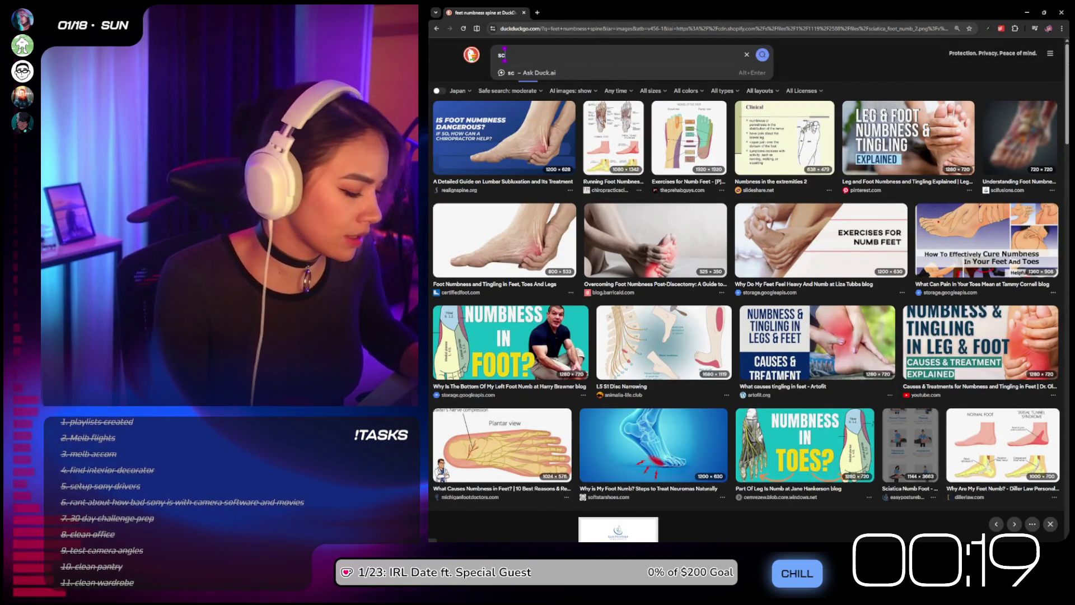
text(atia)
key(Return)
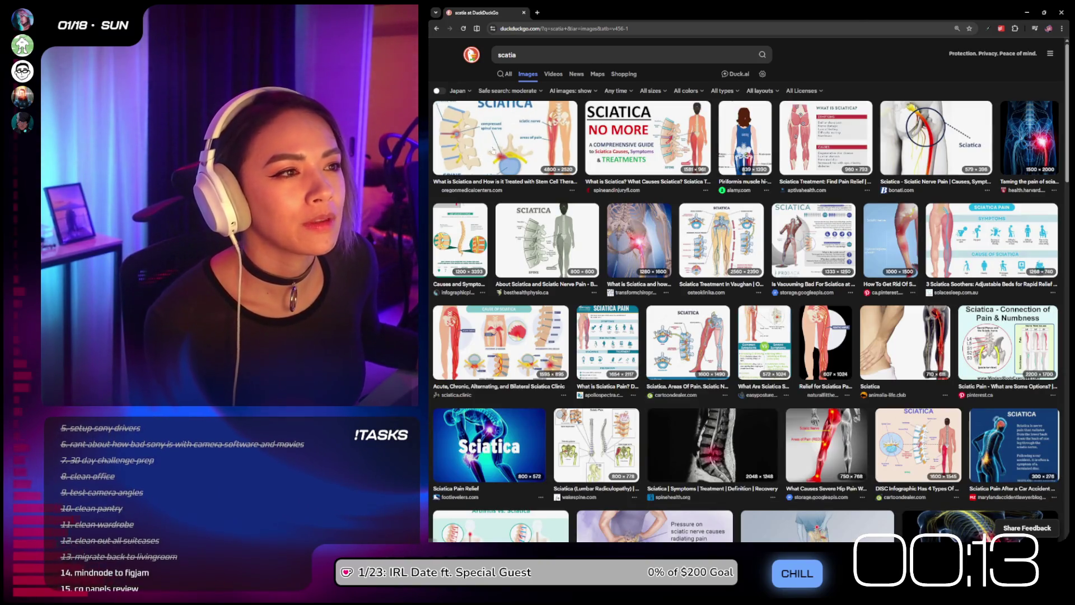
Step: Preview the sciatica results, ending on Apollo Spectra's 'What is Sciatica Pain?' infographic
click(493, 150)
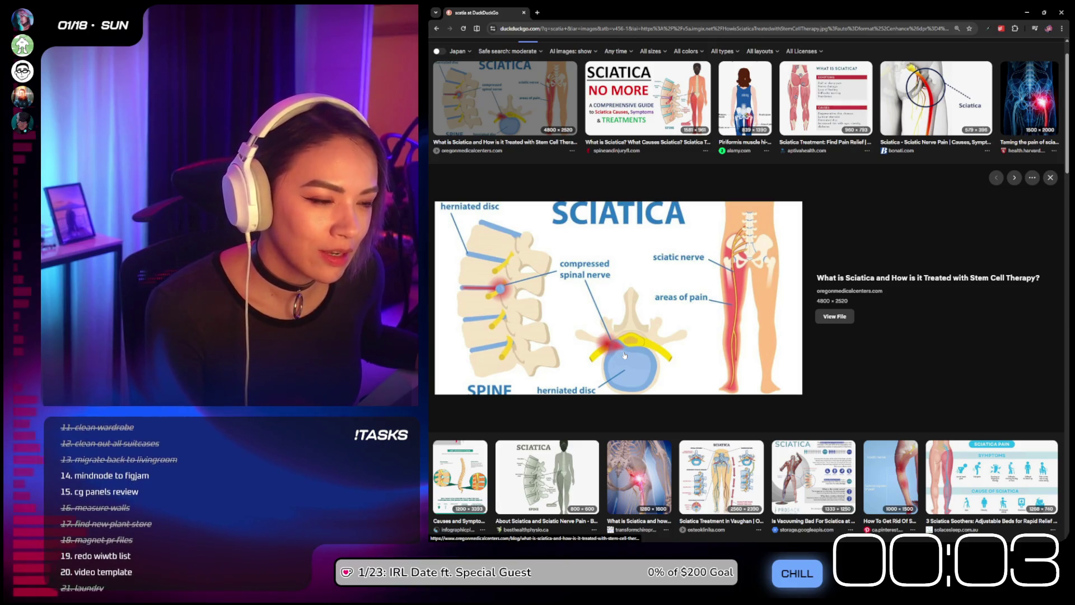
scroll(624, 354, down, 2)
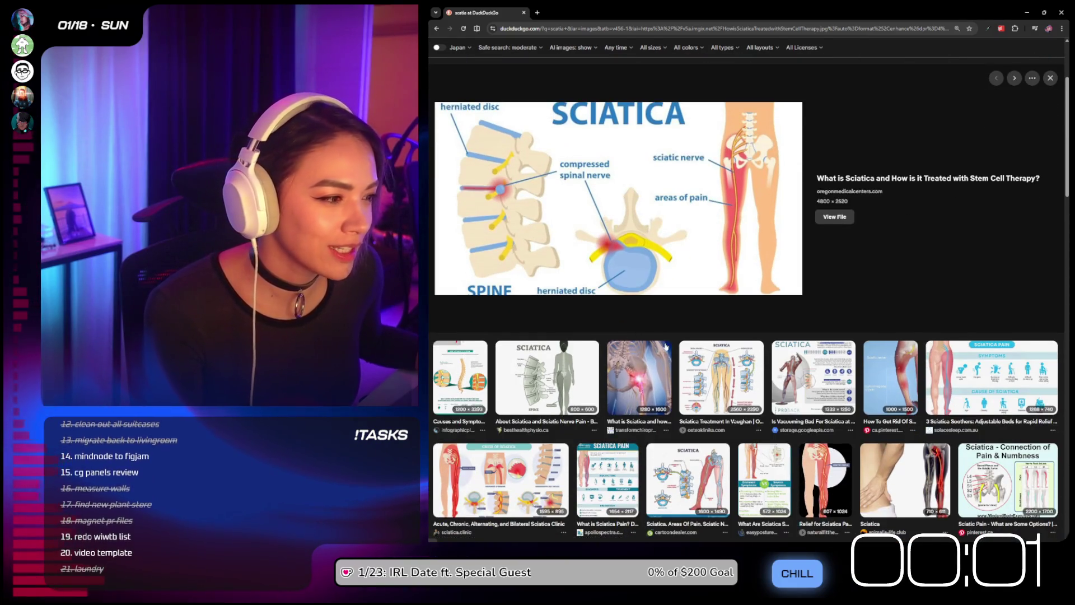
scroll(819, 367, down, 2)
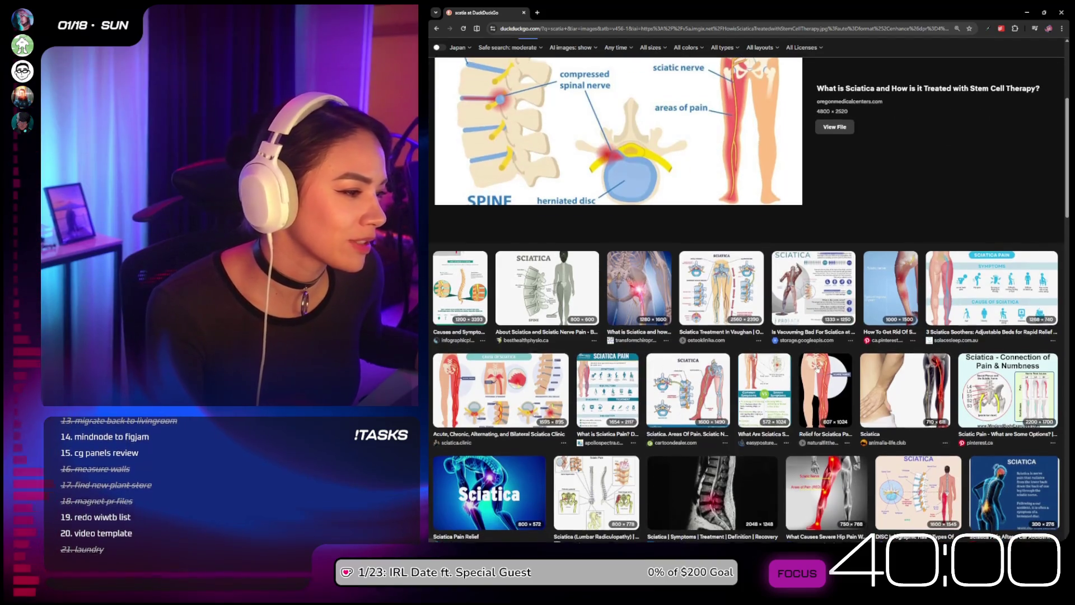
scroll(703, 335, down, 2)
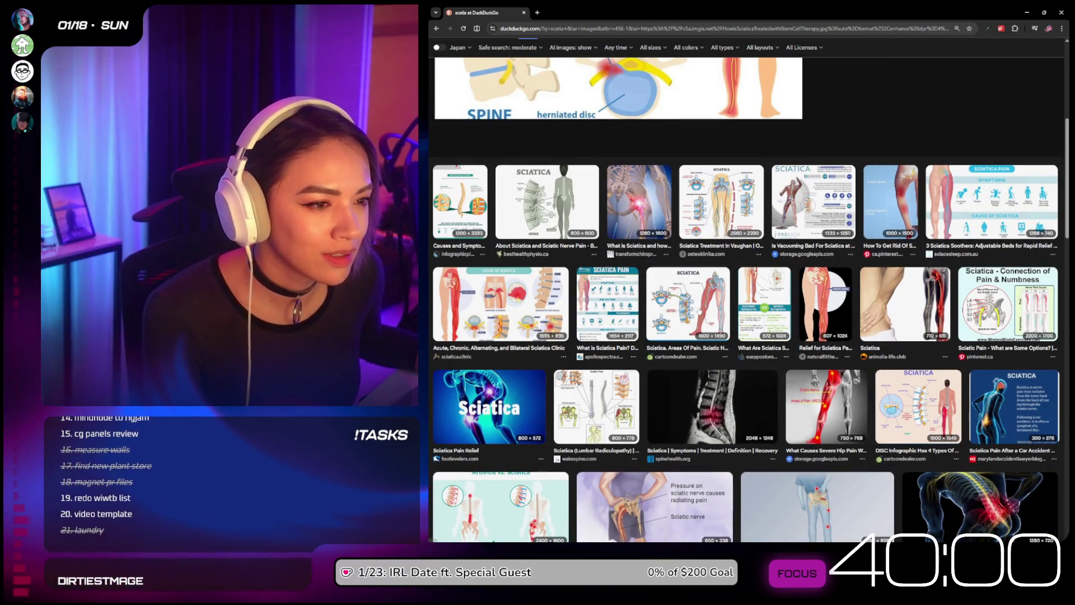
click(698, 309)
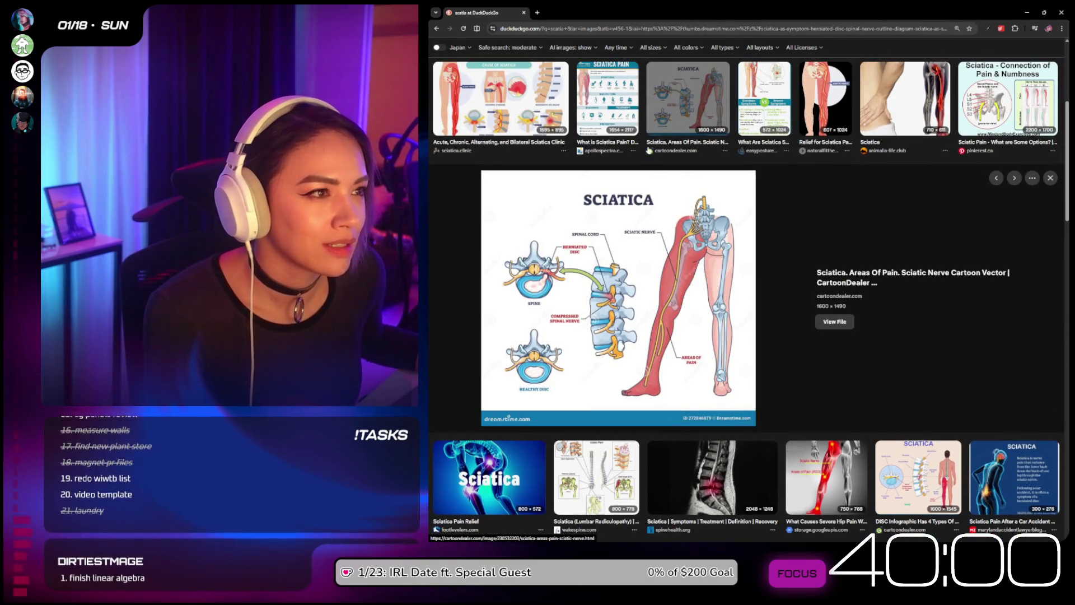
click(619, 96)
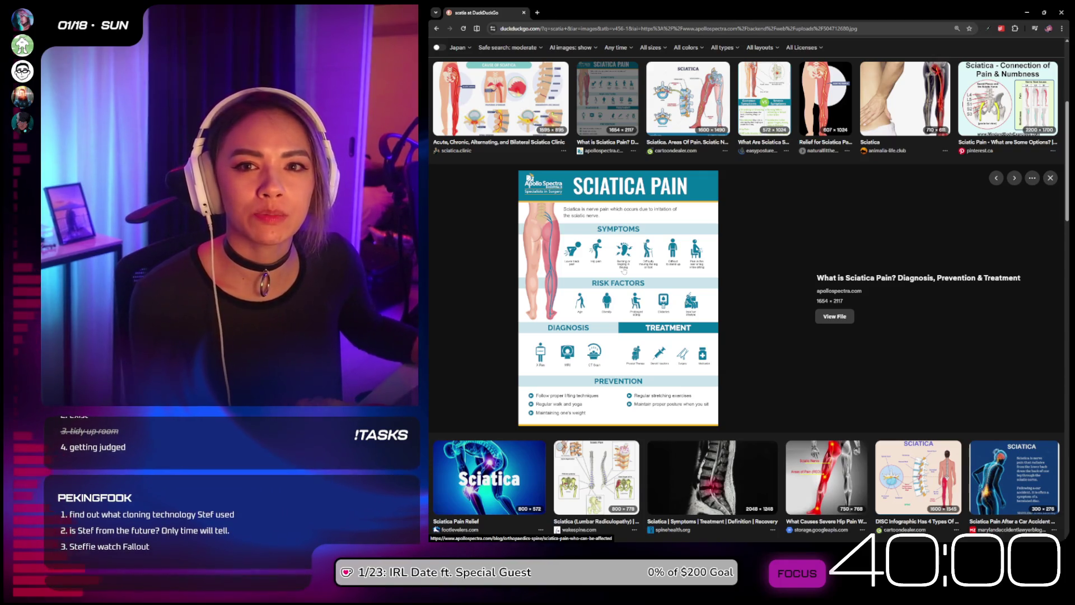
scroll(598, 54, up, 4)
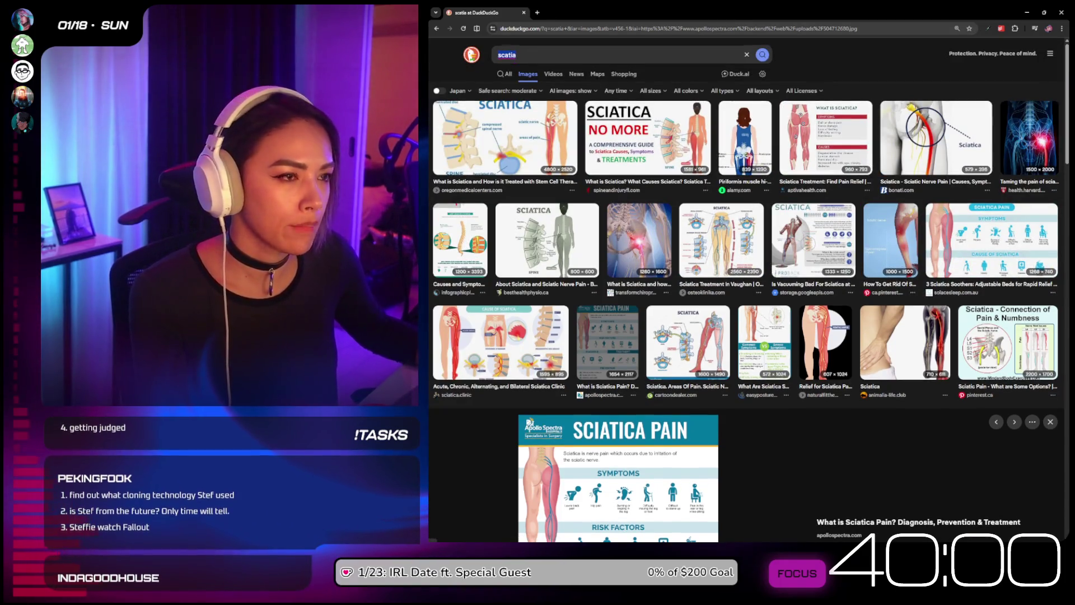
Step: Search images for 'pronation' and enlarge the feela.de Pronation/Neutral/Supination feet comparison
click(525, 56)
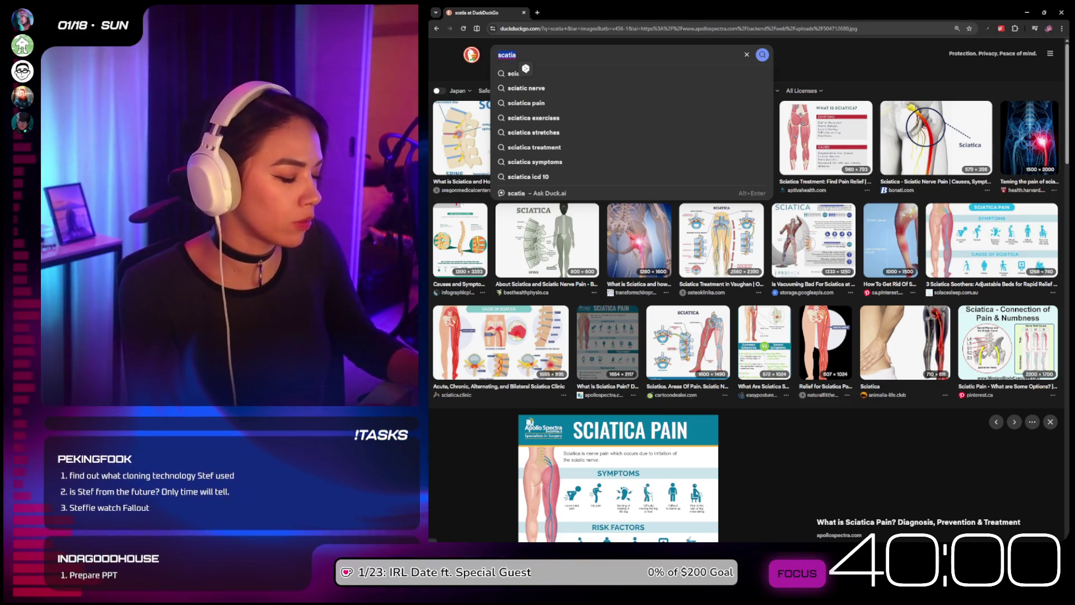
text(onation)
key(Return)
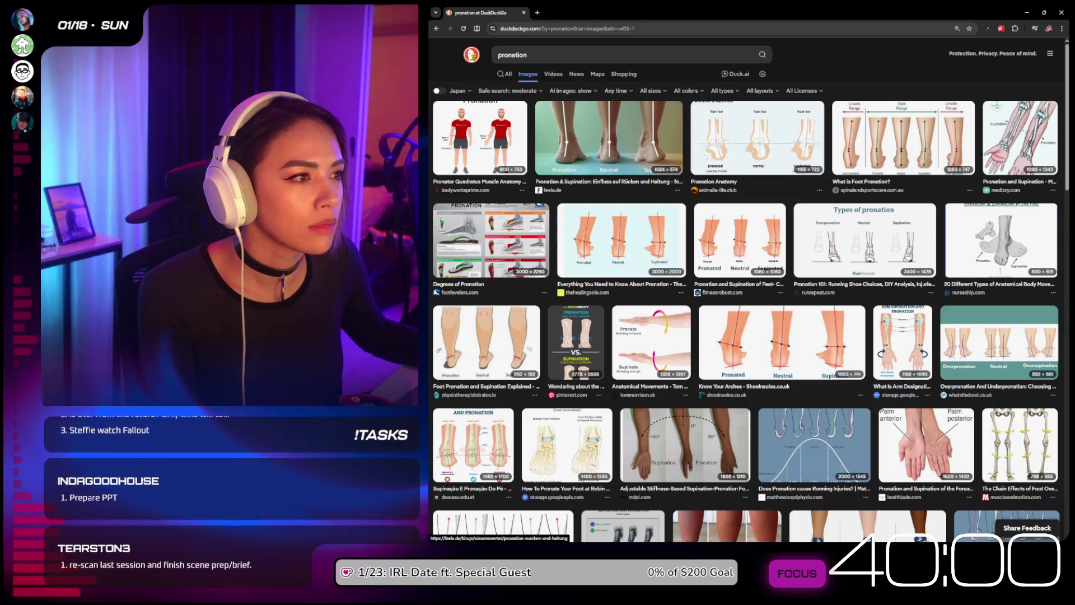
click(587, 153)
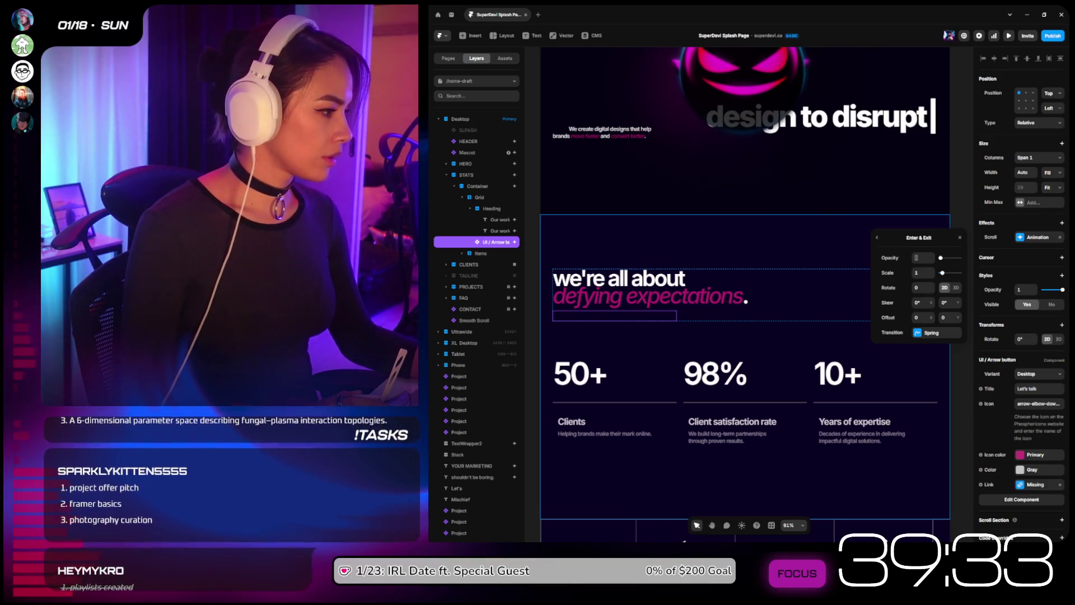
Step: Select the 'defying expectations' heading line in the stats section
click(799, 306)
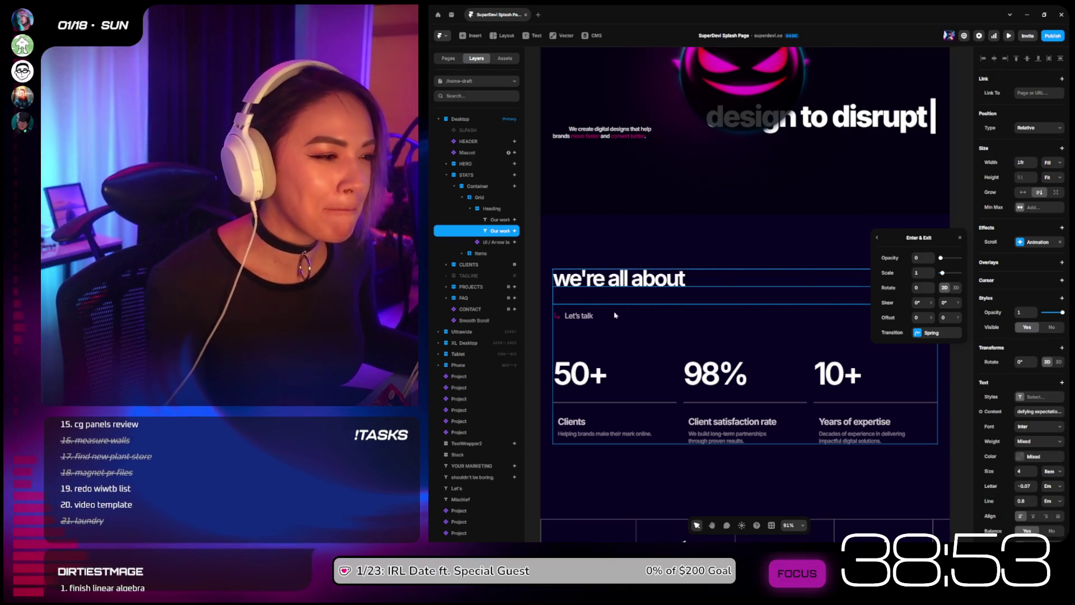
Step: Set the 'defying expectations' line's entrance delay to 3, then preview the page
click(926, 332)
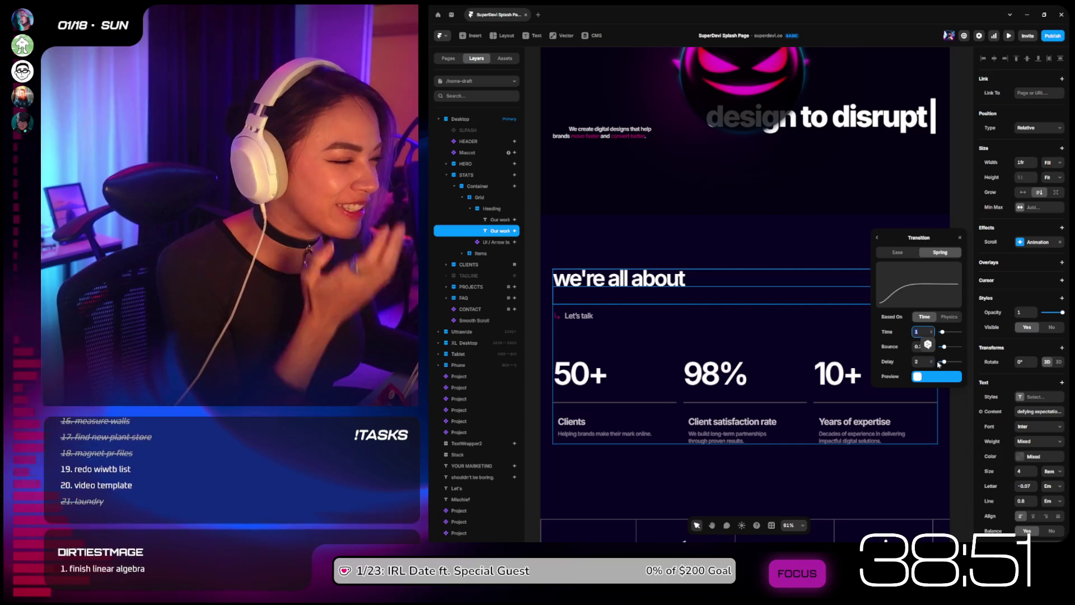
click(917, 361)
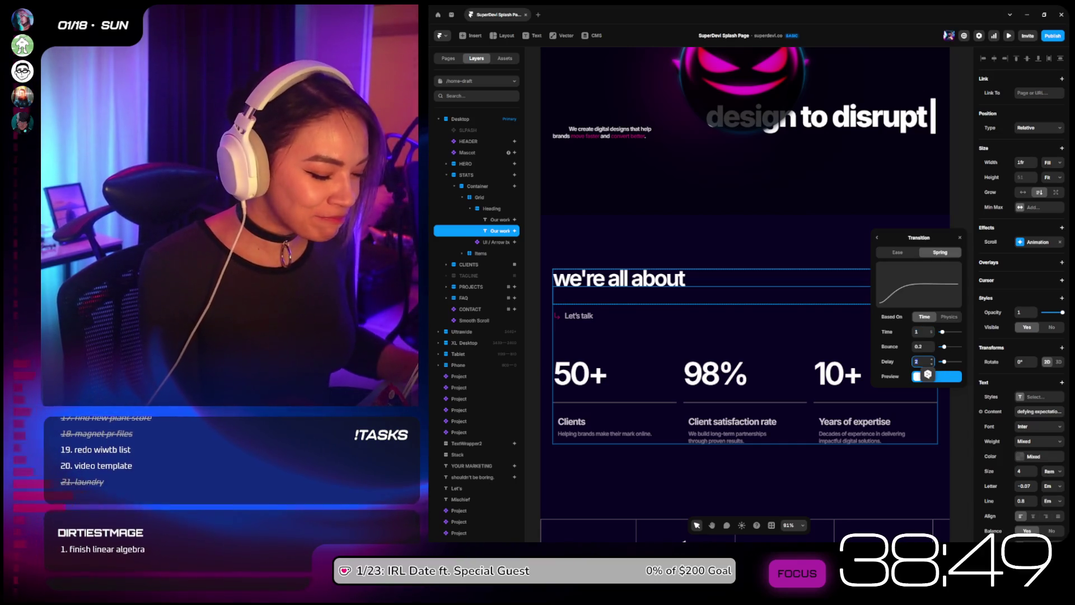
text(3)
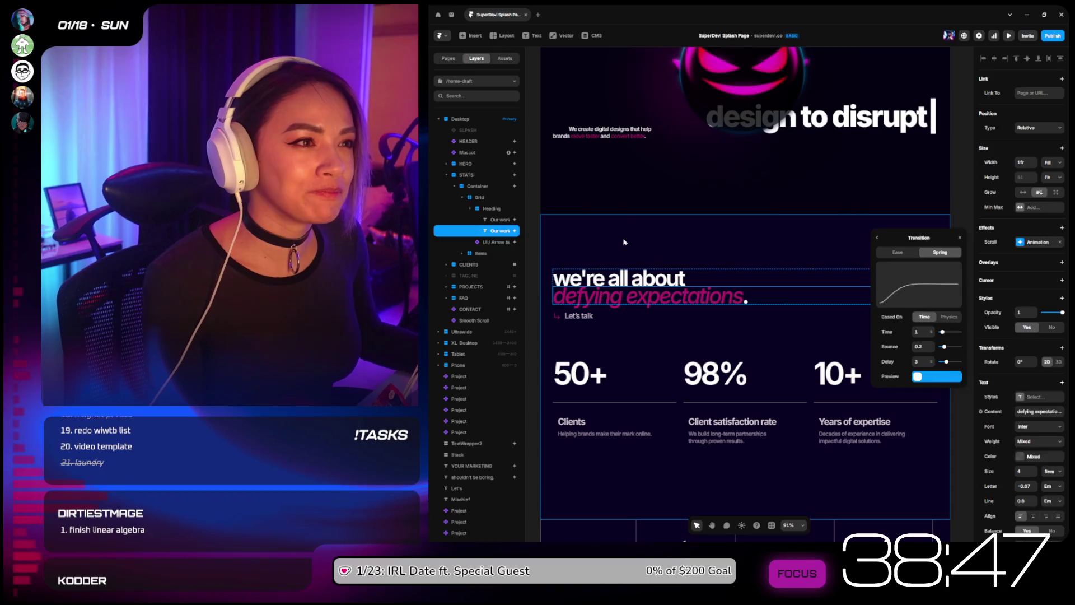
click(738, 223)
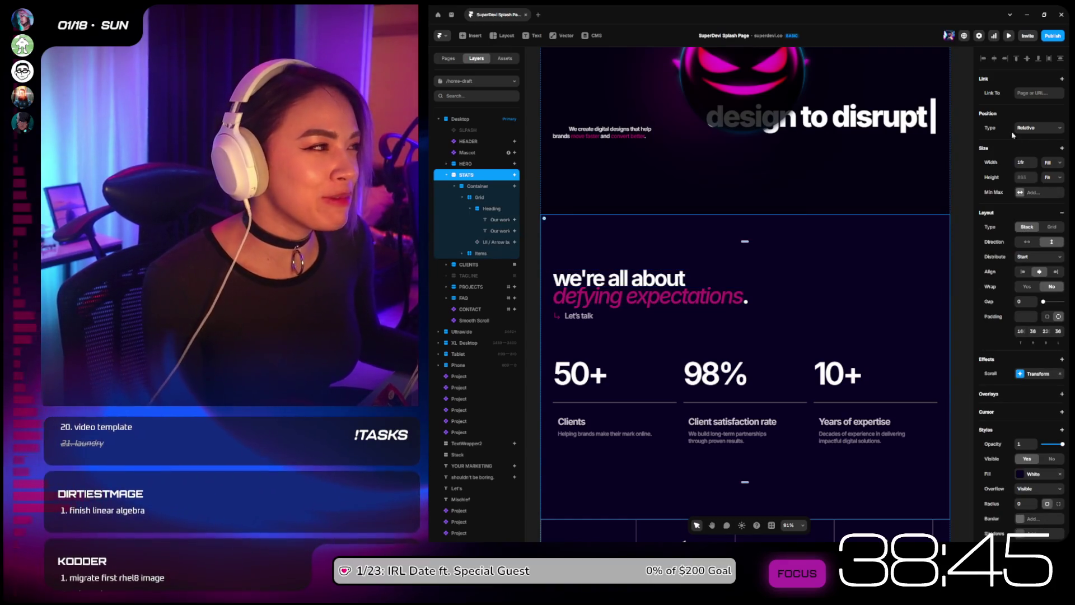
click(1007, 36)
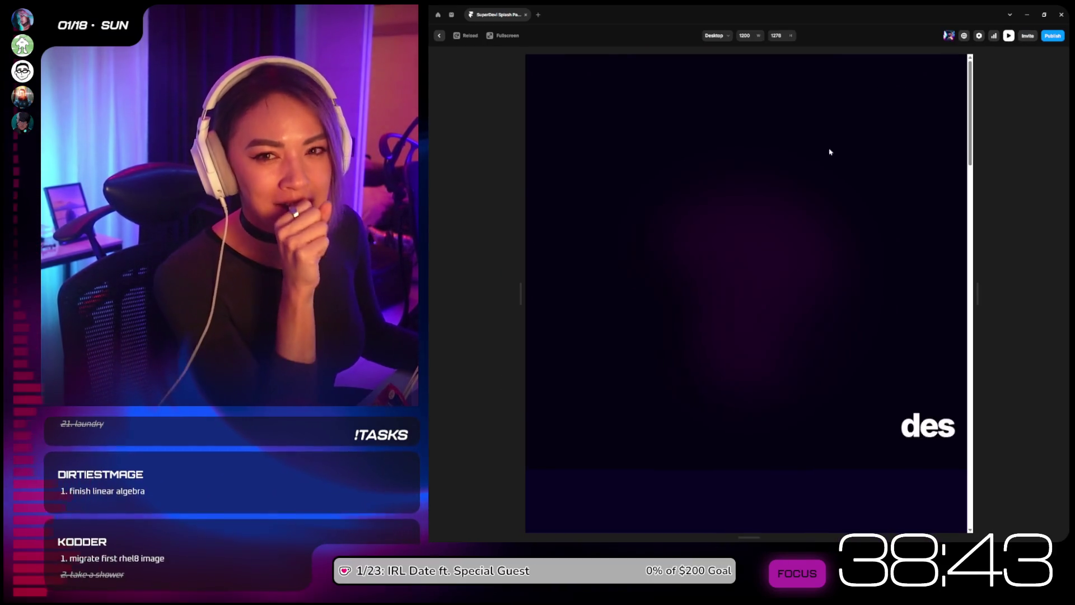
Step: Watch the delayed heading and the 50+, 98%, 10+ counters animate in preview, then exit
scroll(810, 231, down, 2)
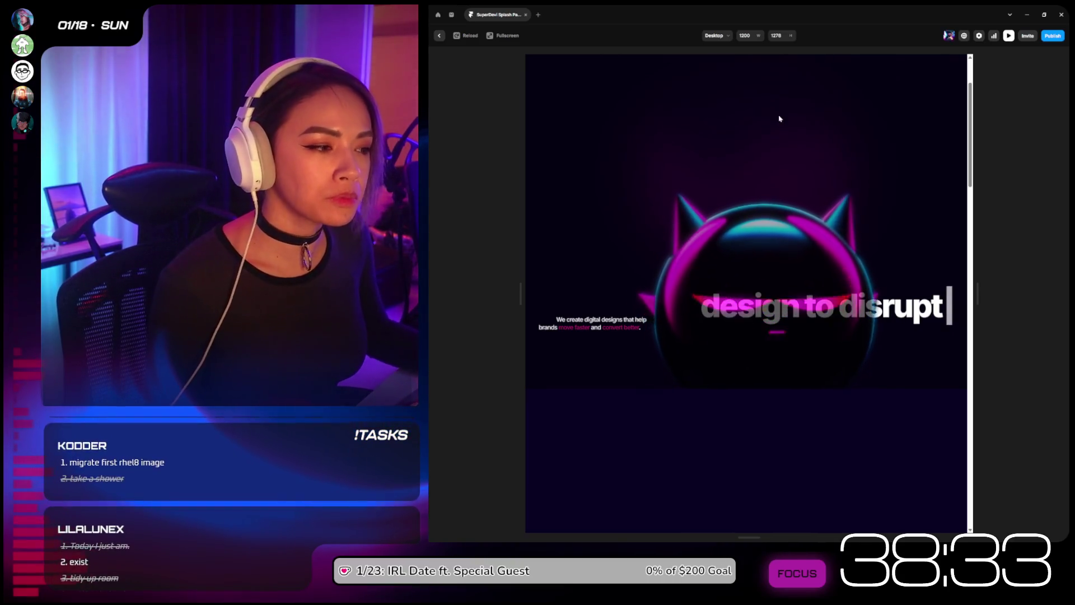
mouse_move(969, 100)
mouse_down()
mouse_move(966, 88)
mouse_move(972, 163)
mouse_up()
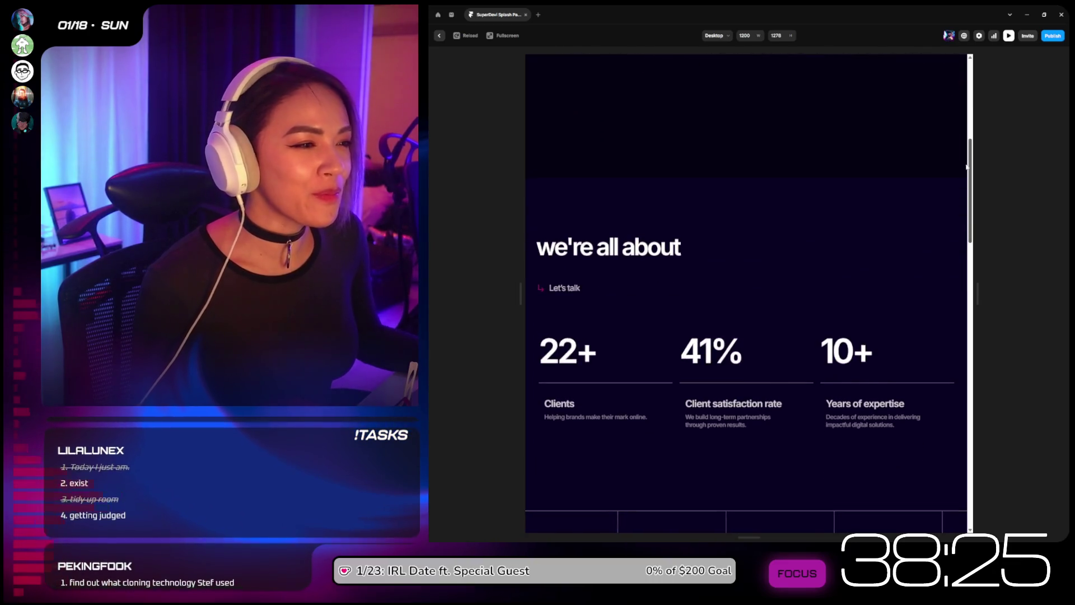
scroll(763, 81, down, 1)
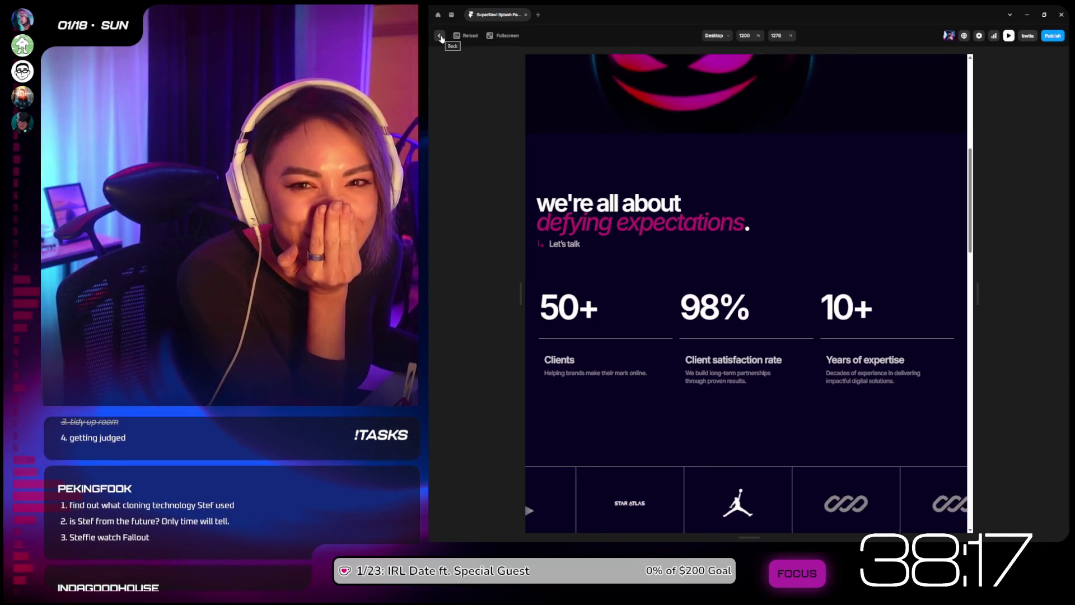
click(441, 36)
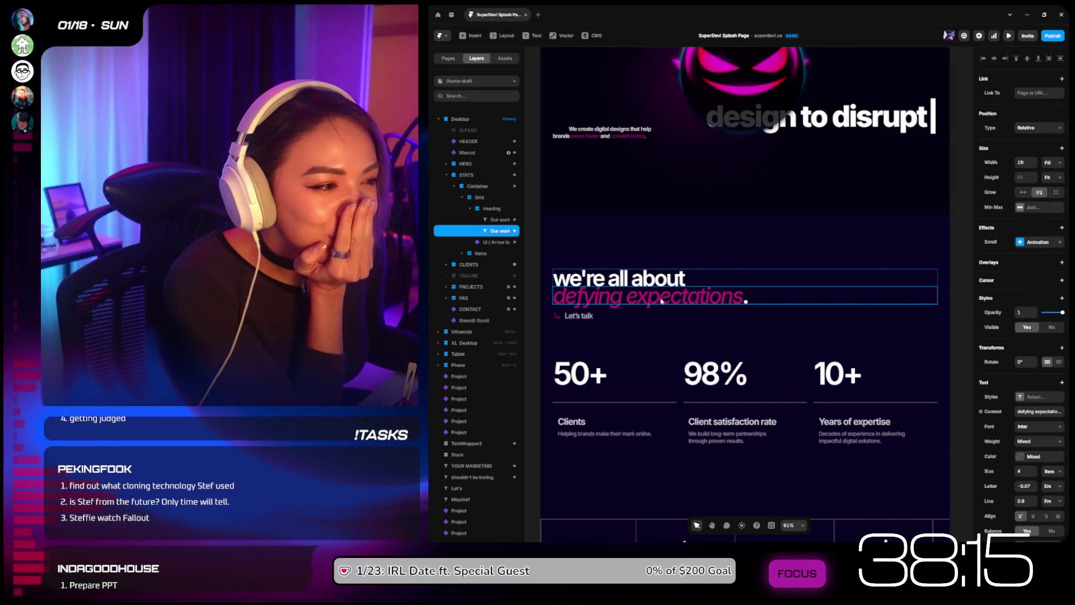
Step: Change the 'defying expectations' line's enter transition delay to 2
click(1037, 242)
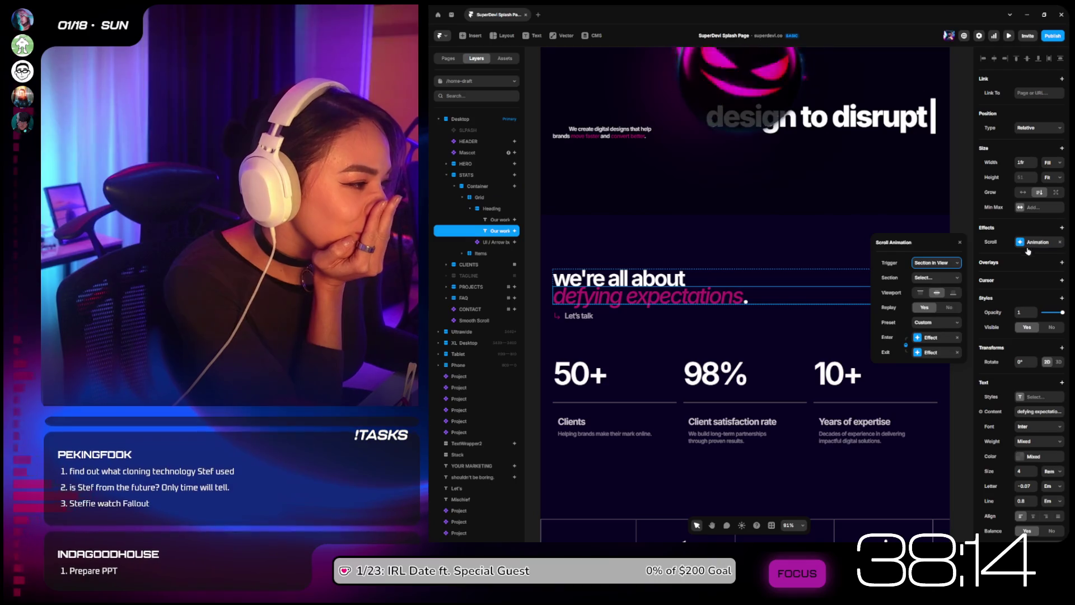
click(935, 338)
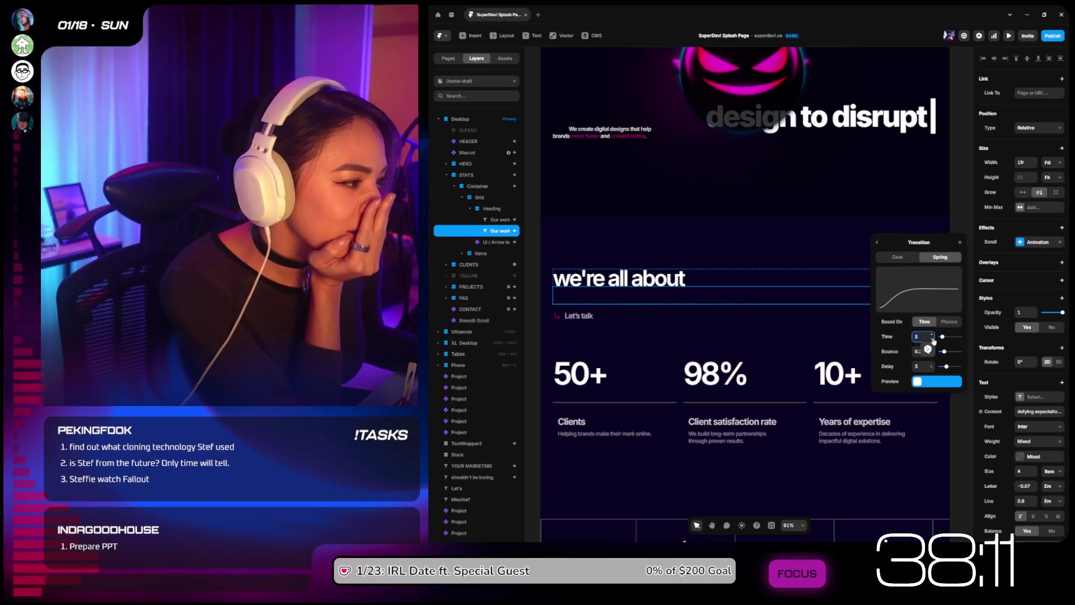
click(922, 366)
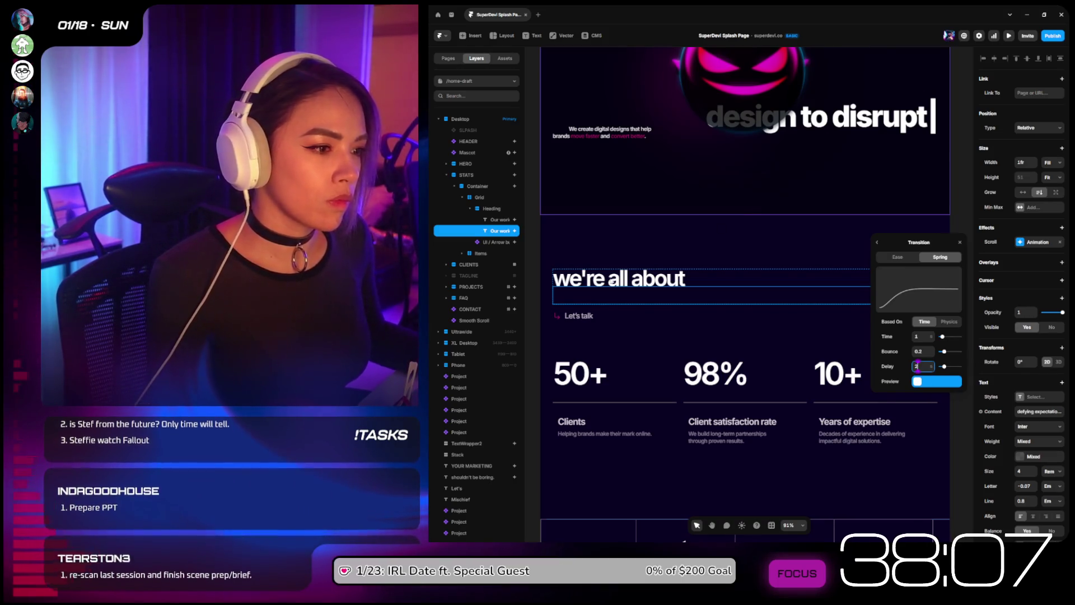
Step: Check the Let's talk arrow button's delay and select the 50+ Clients stat item
click(575, 317)
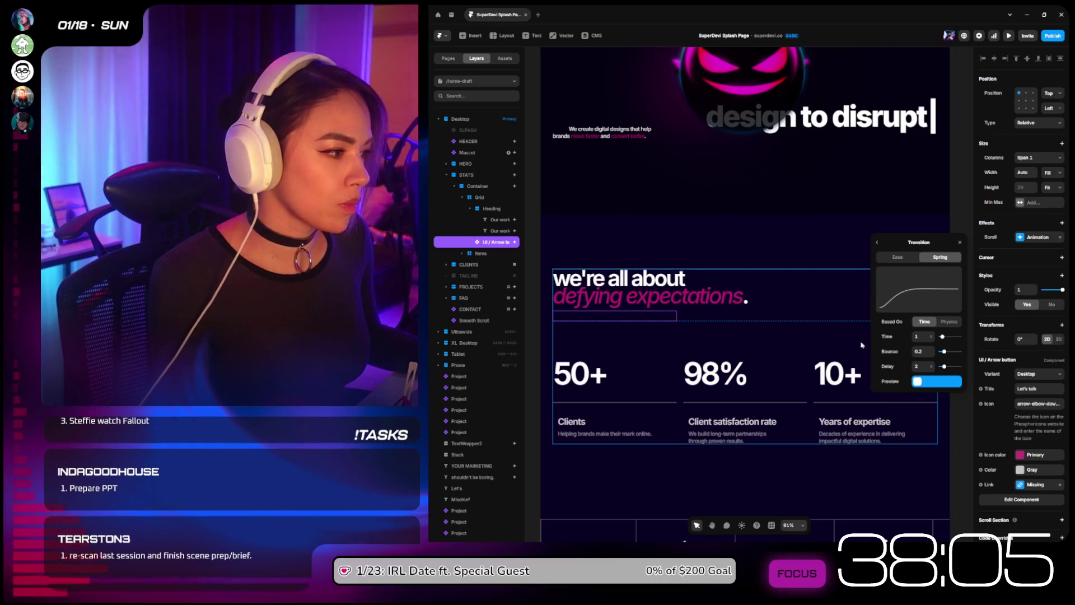
click(921, 367)
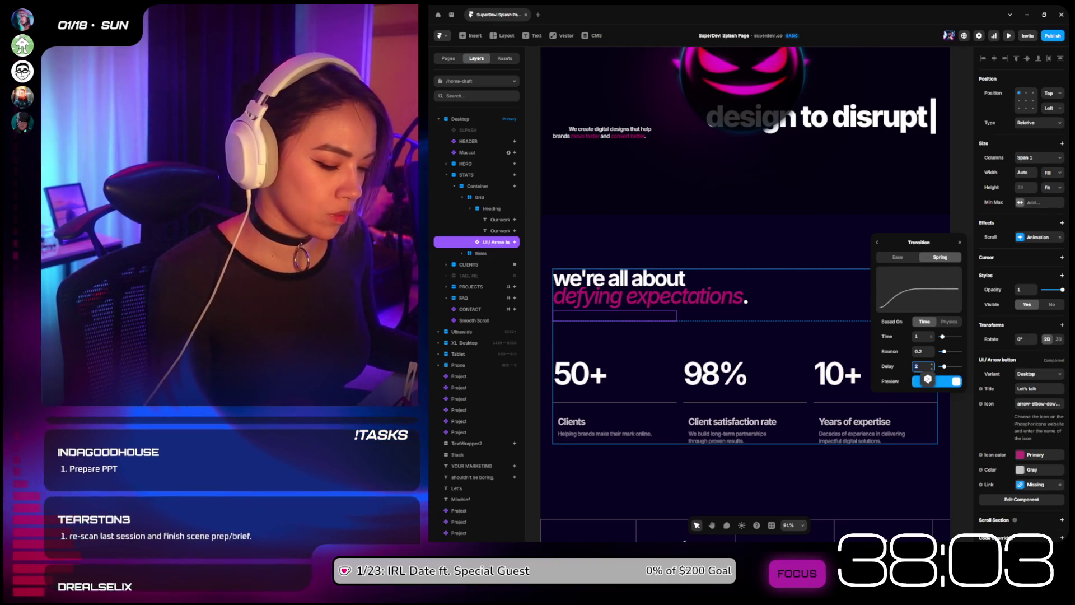
click(674, 362)
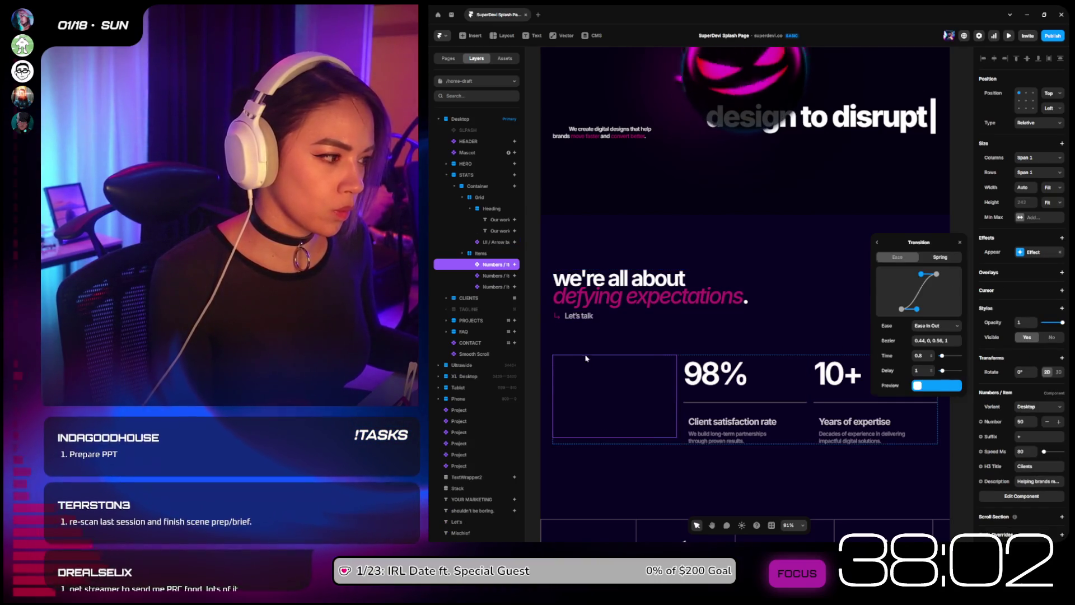
Step: Set the 98% stat's delay to 2.5 and the 10+ stat's delay to 3
click(921, 370)
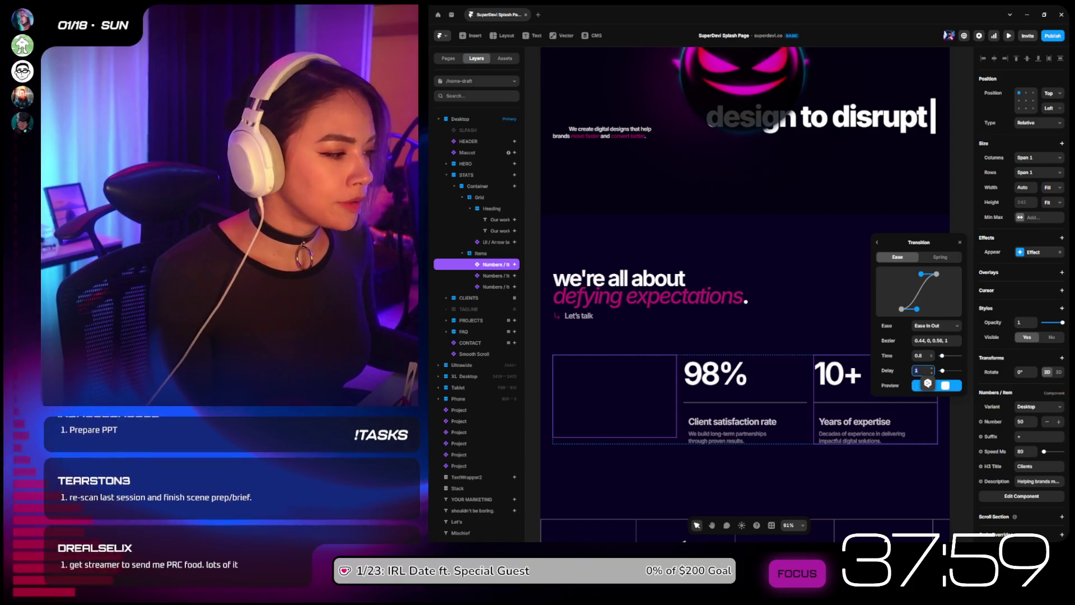
key(Tab)
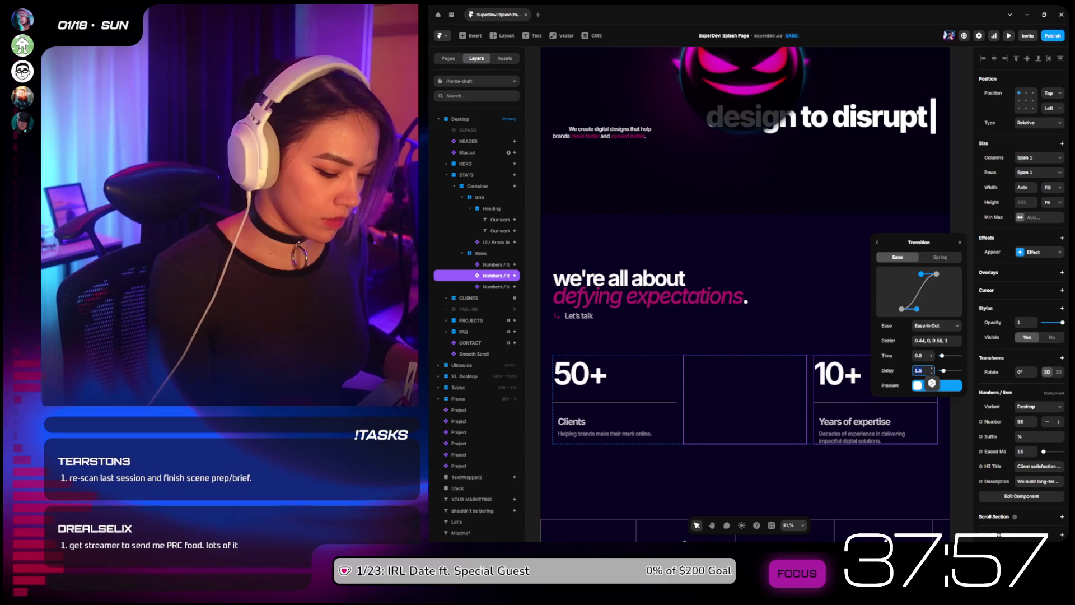
text(.5)
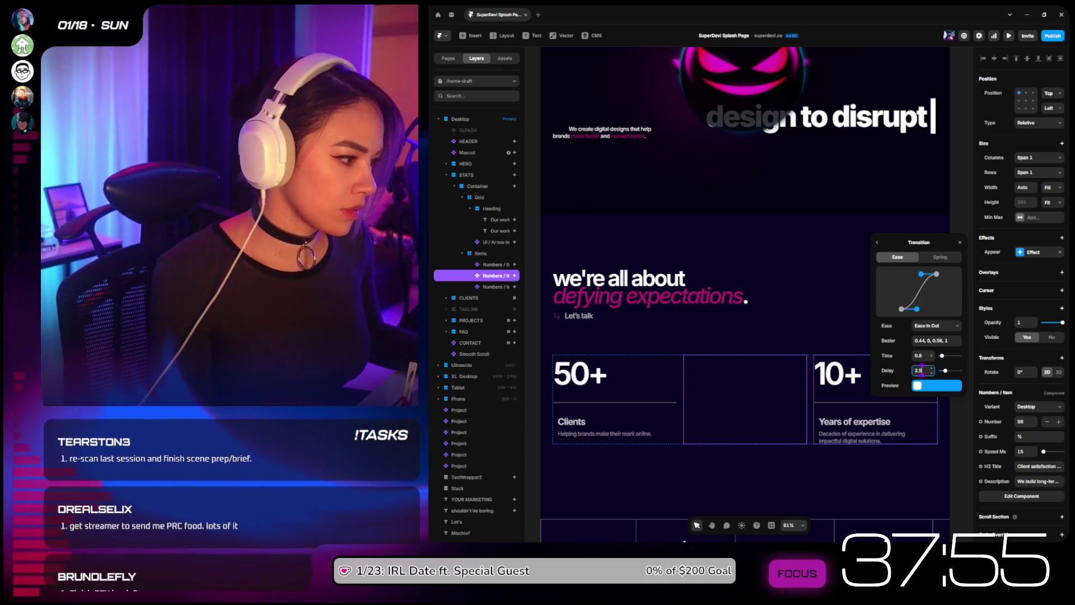
click(853, 411)
click(921, 370)
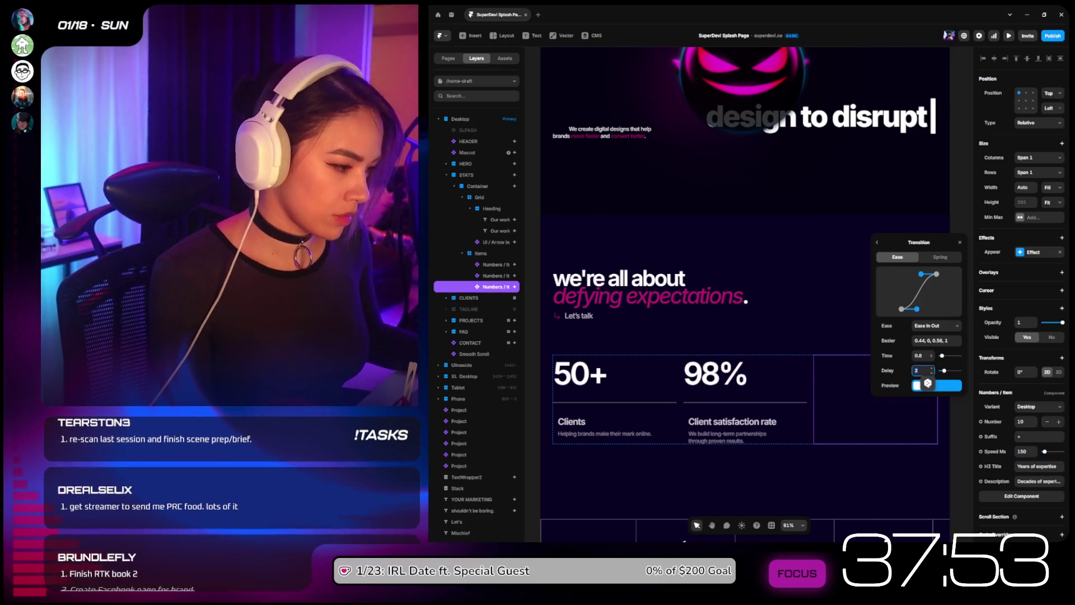
text(3)
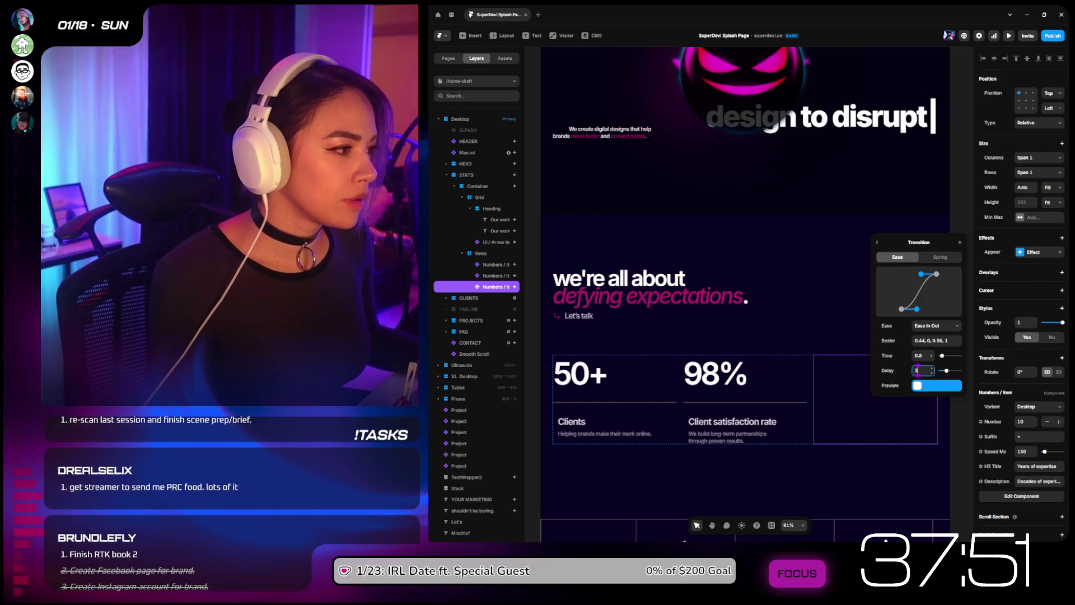
click(1017, 252)
click(936, 272)
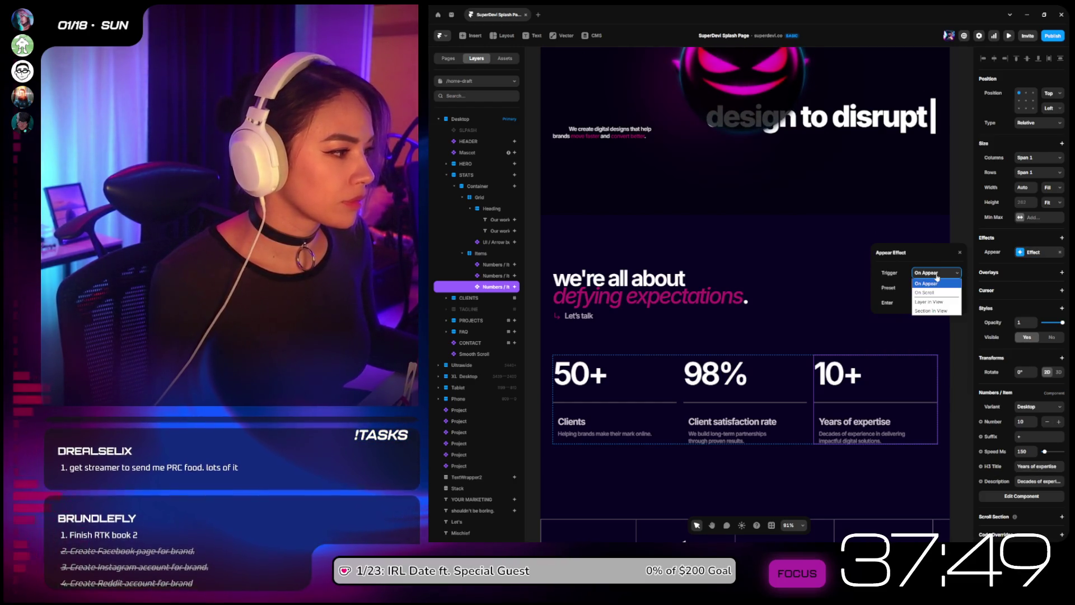
Step: Set the 50+ card's appear trigger to Section in View
click(937, 302)
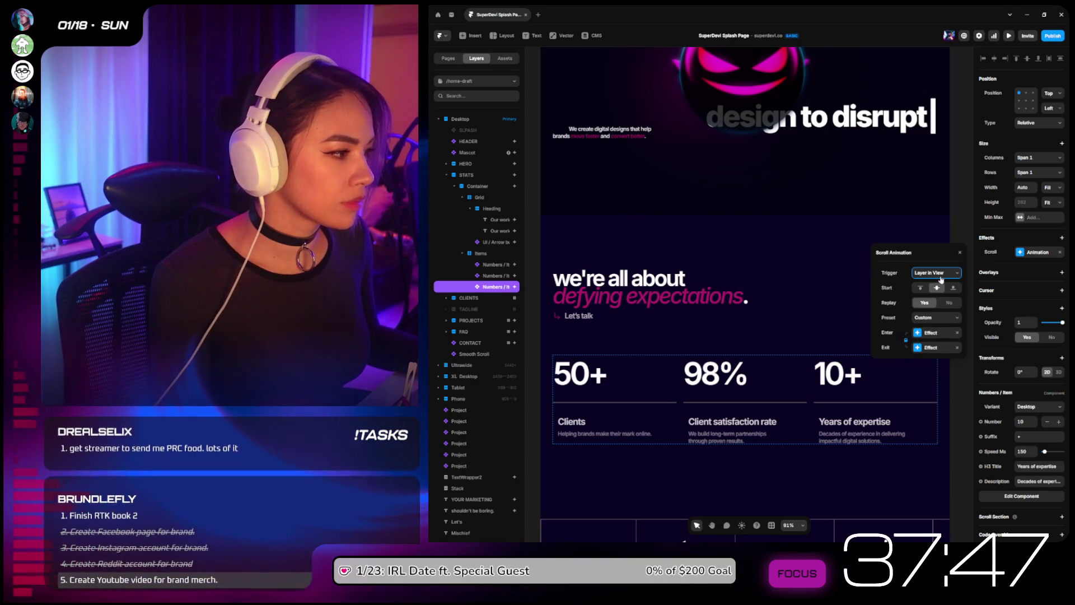
click(938, 331)
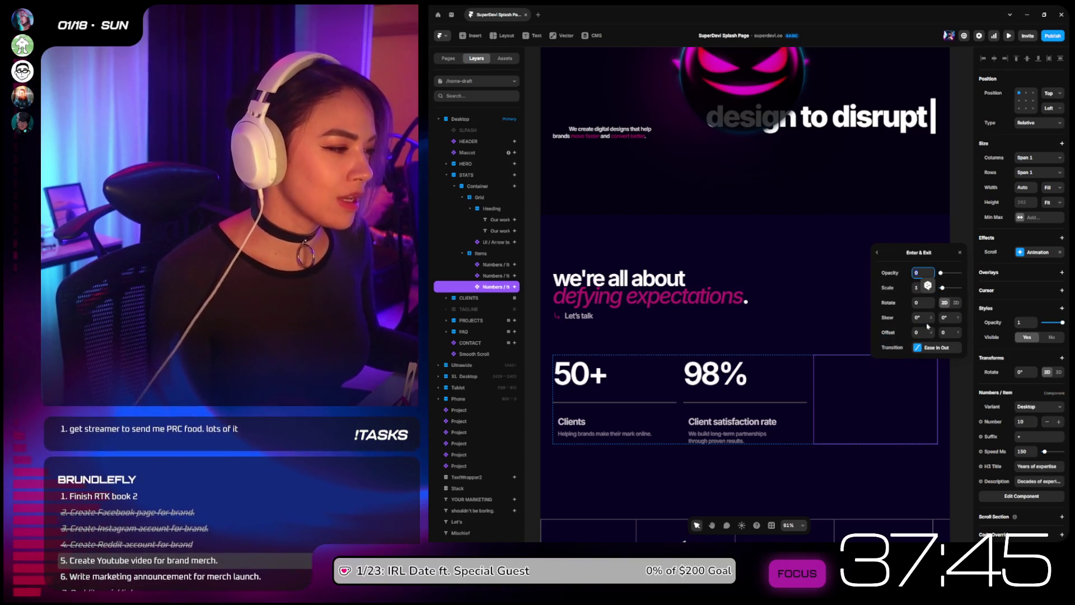
key(ctrl+z)
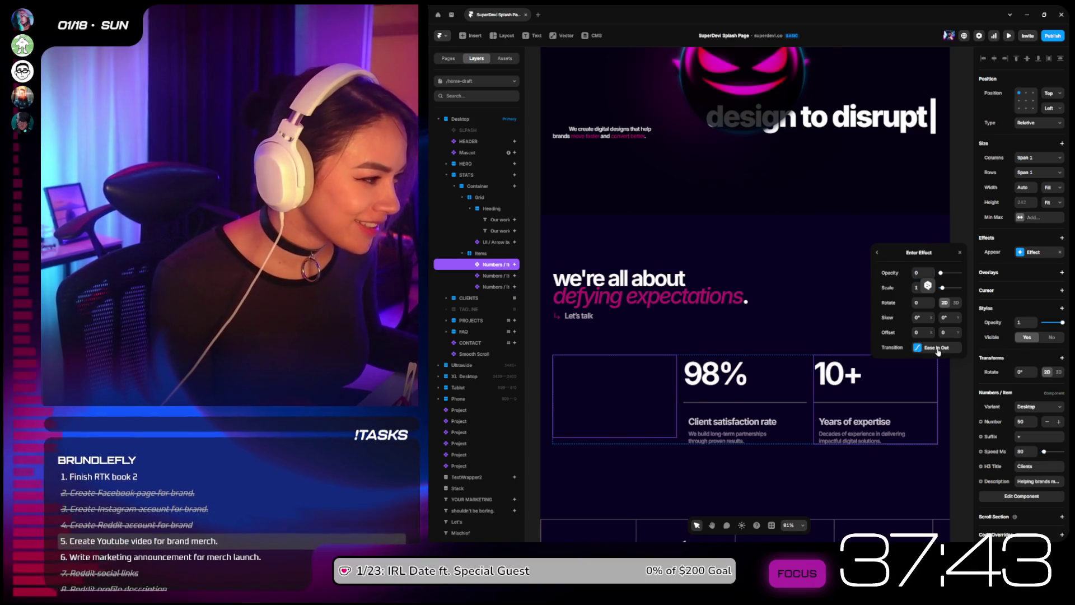
click(880, 254)
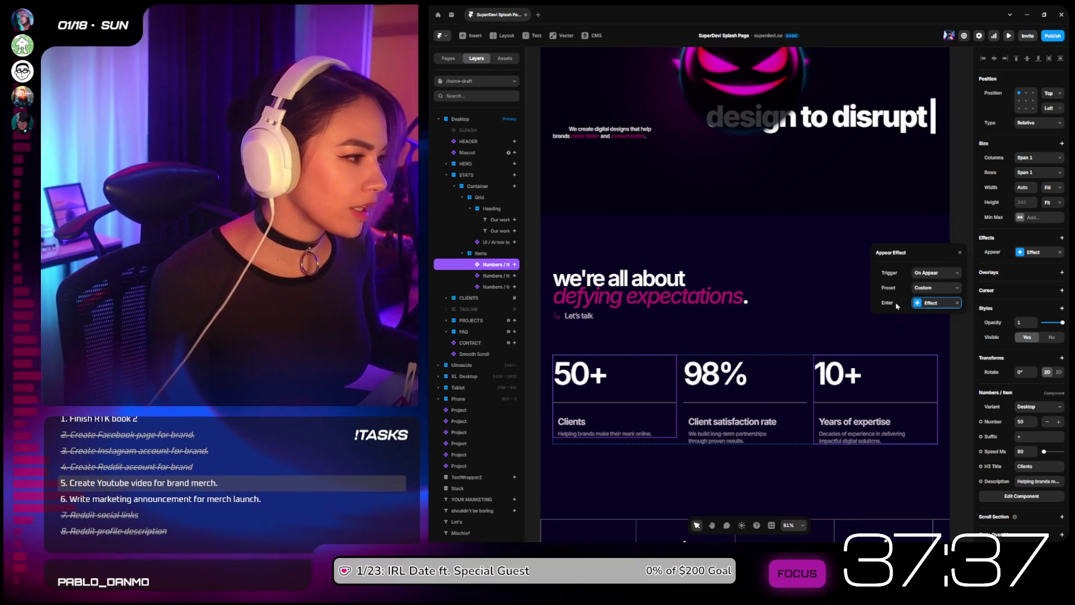
click(934, 275)
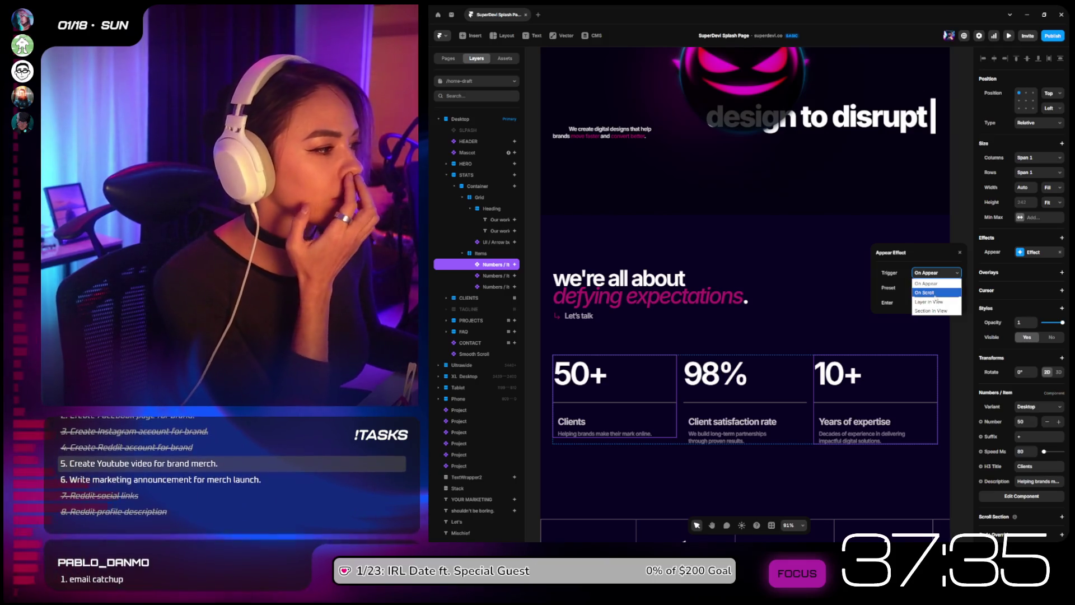
click(935, 311)
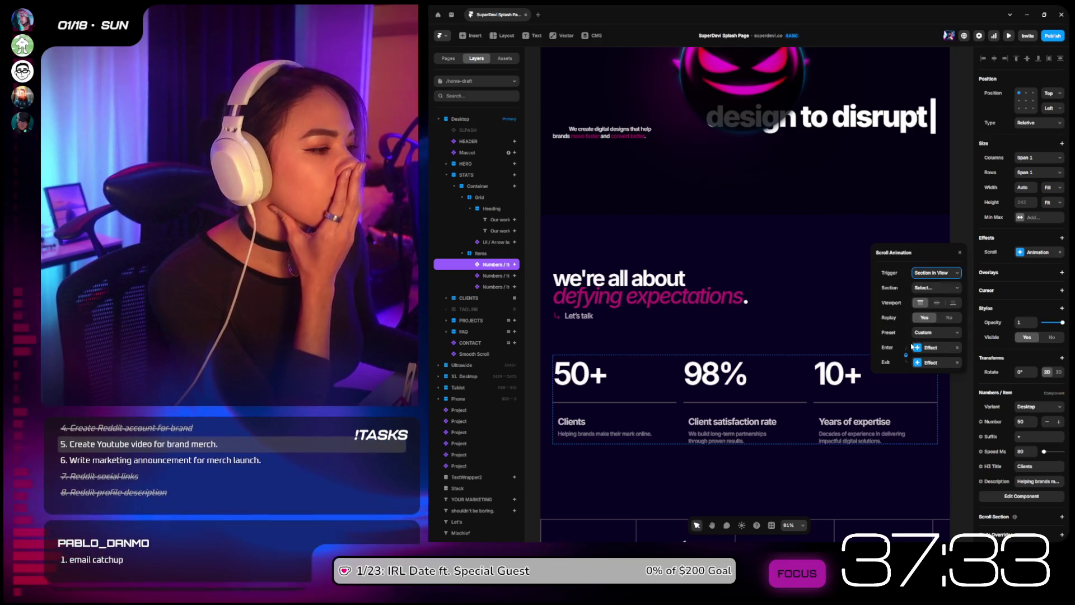
Step: Switch the 50+ card's enter transition from spring to an Ease In Out curve
click(930, 348)
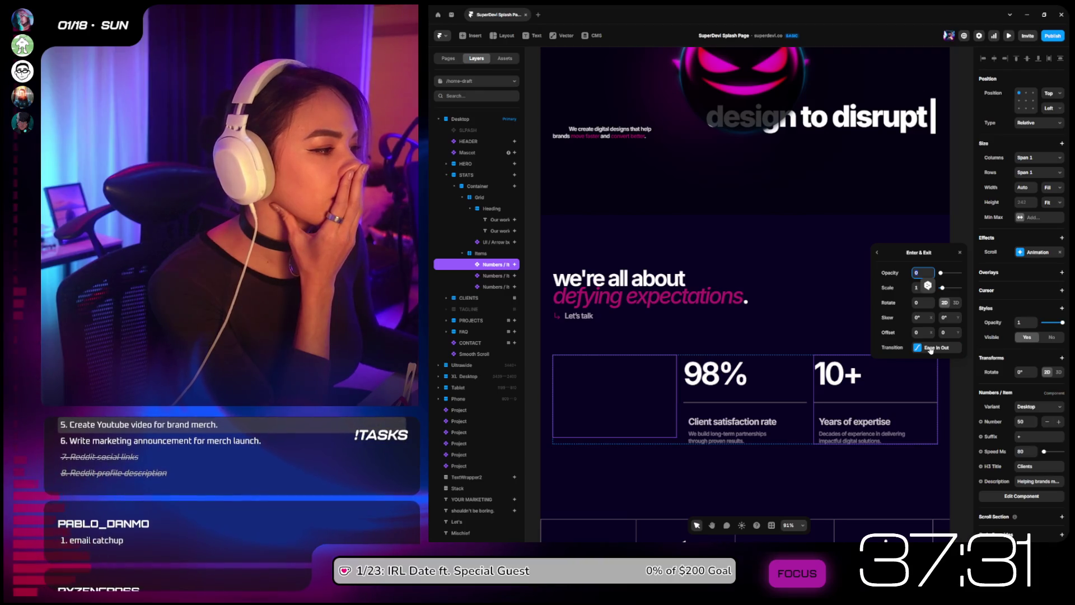
click(931, 348)
click(946, 267)
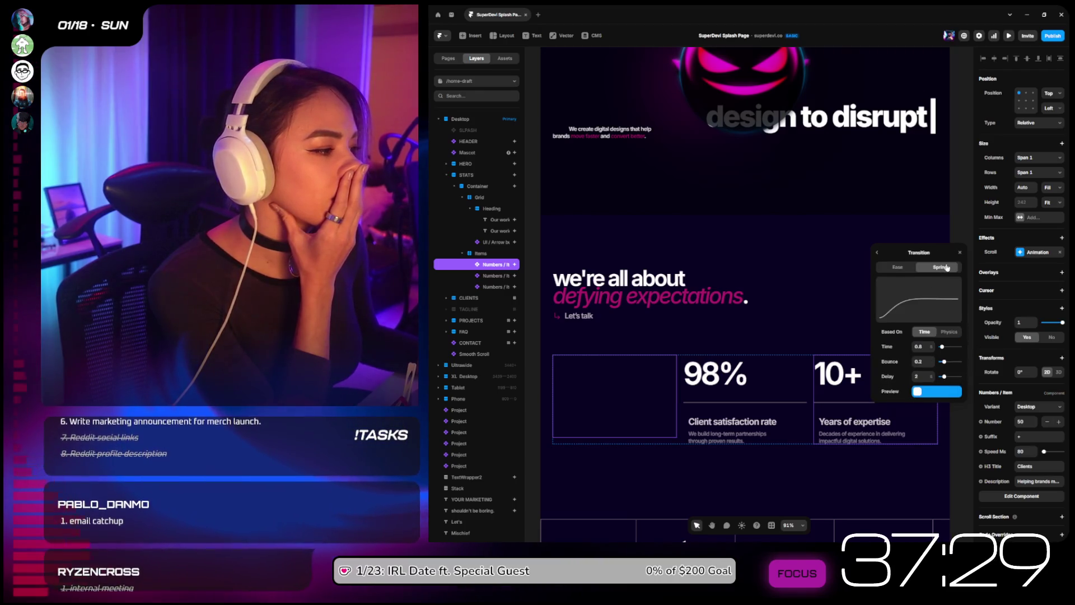
click(898, 267)
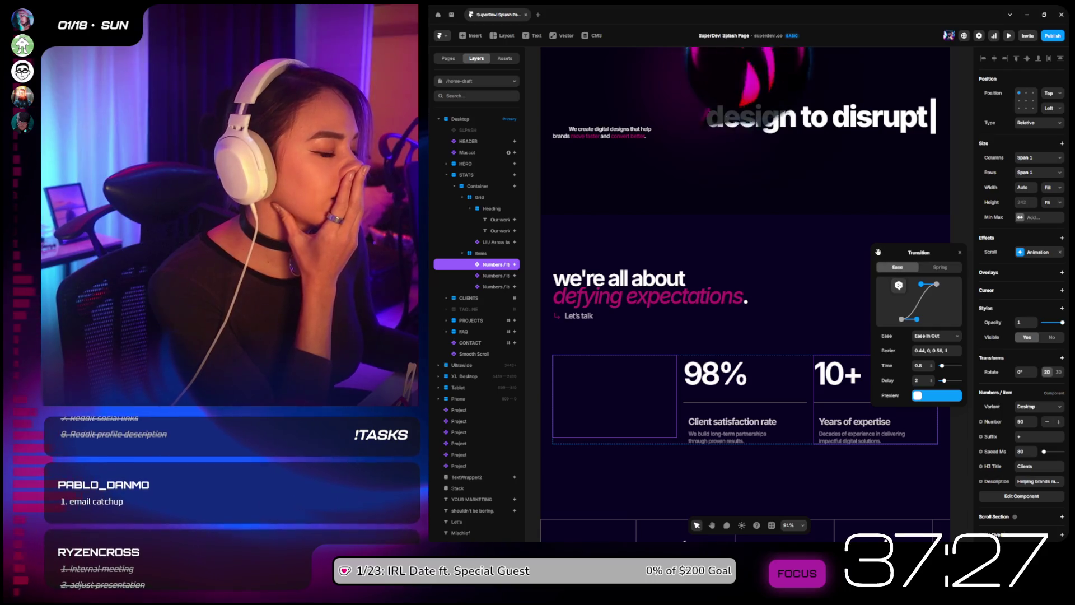
click(877, 253)
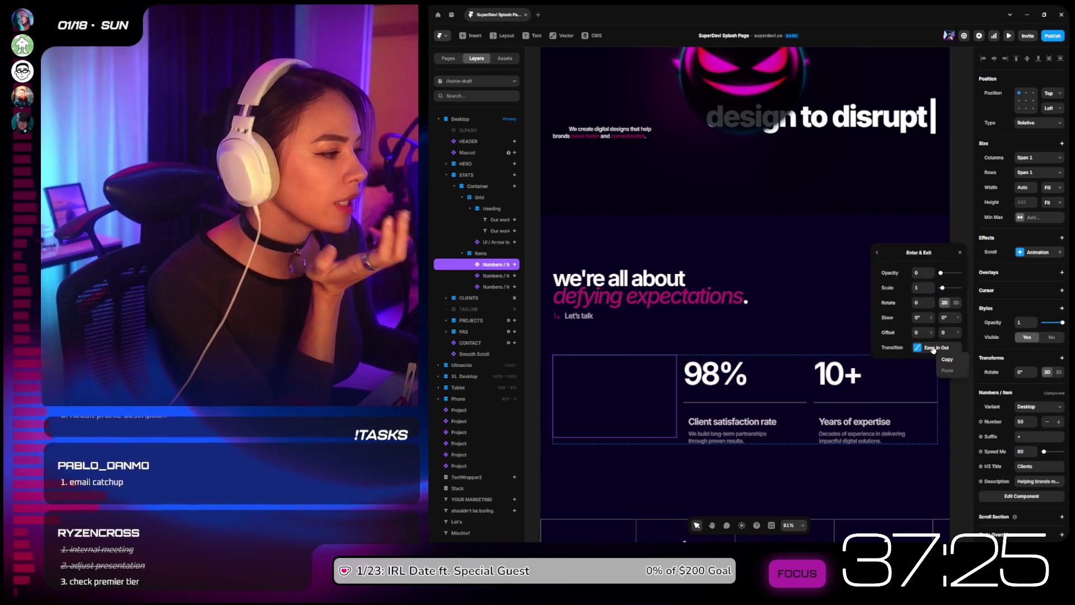
click(946, 359)
key(Escape)
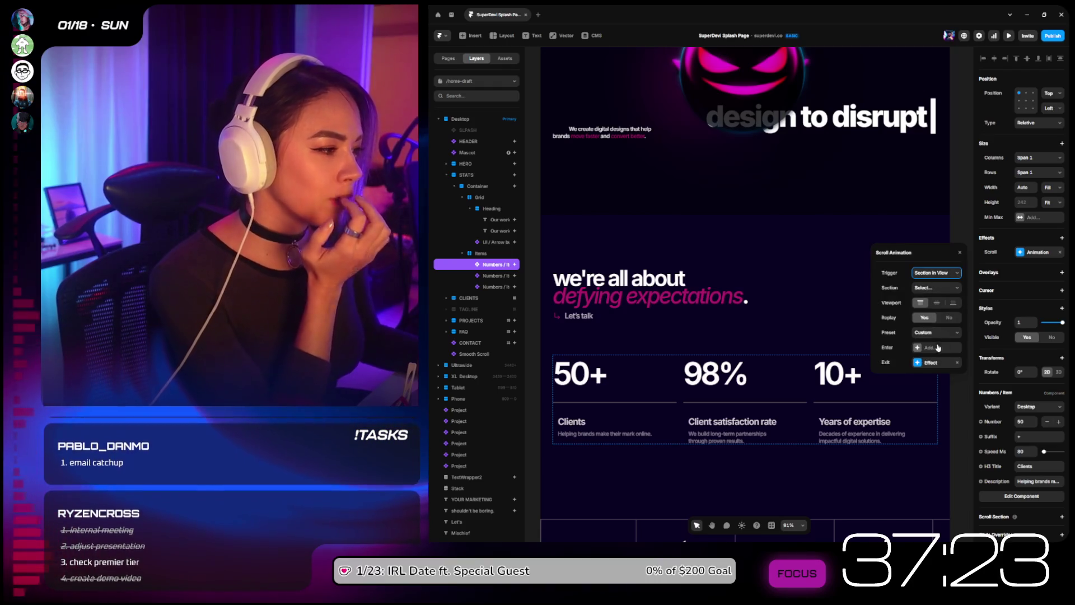
Step: Set up the 50+ card's fade-out exit effect and its transition
click(933, 363)
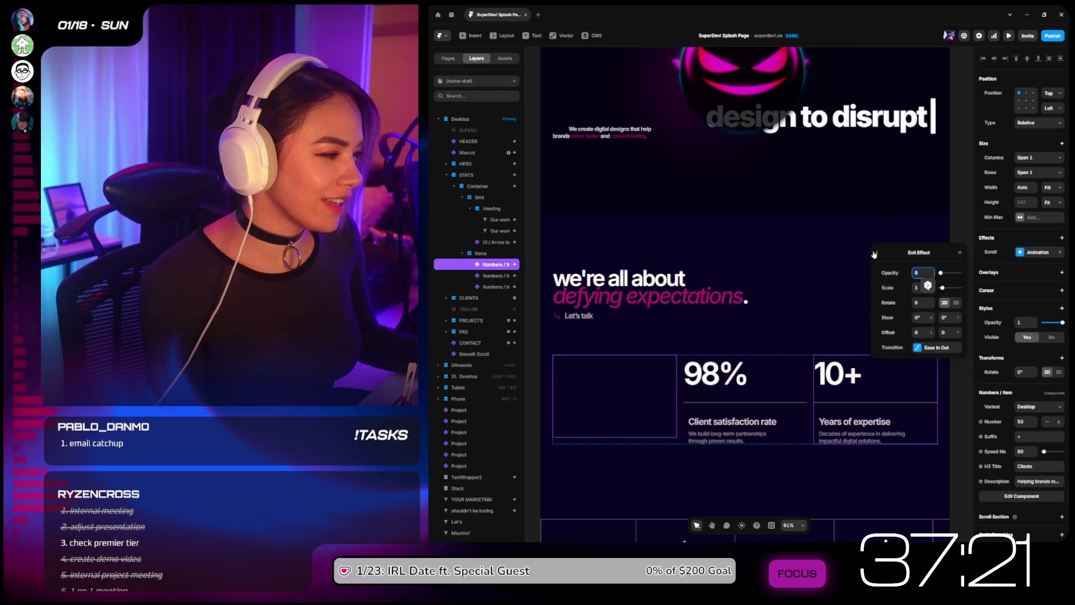
key(Tab)
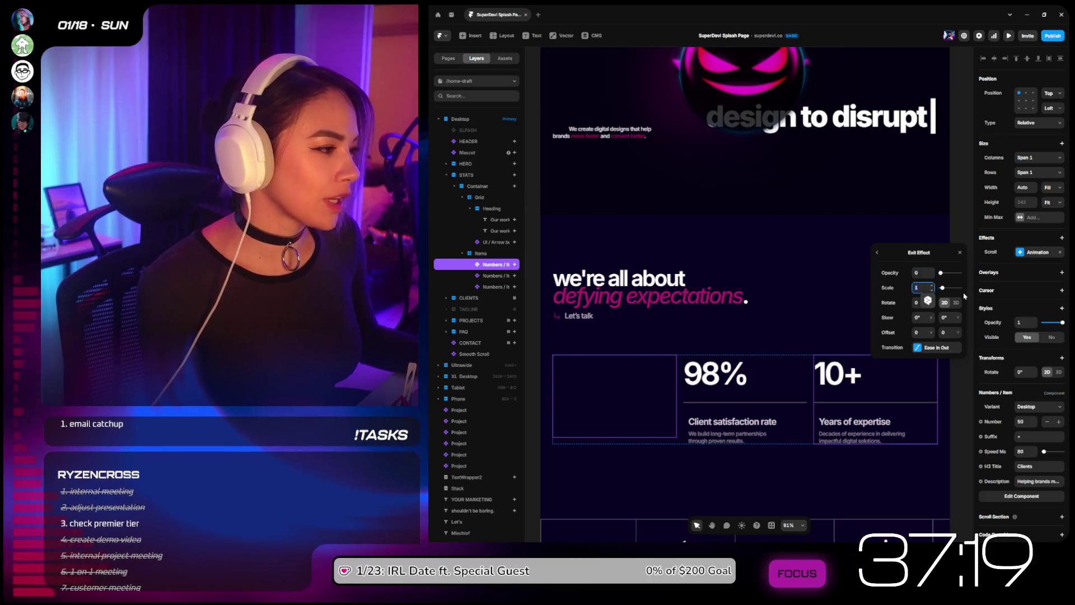
click(936, 347)
Step: Switch the 50+ card's exit transition from spring to an Ease In Out curve
click(940, 267)
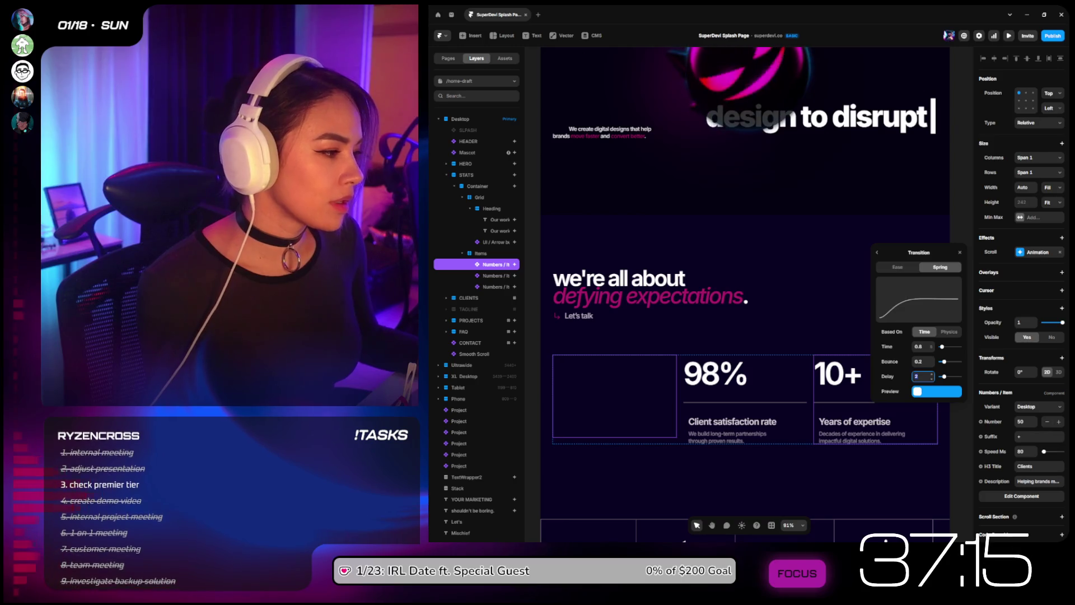
click(923, 376)
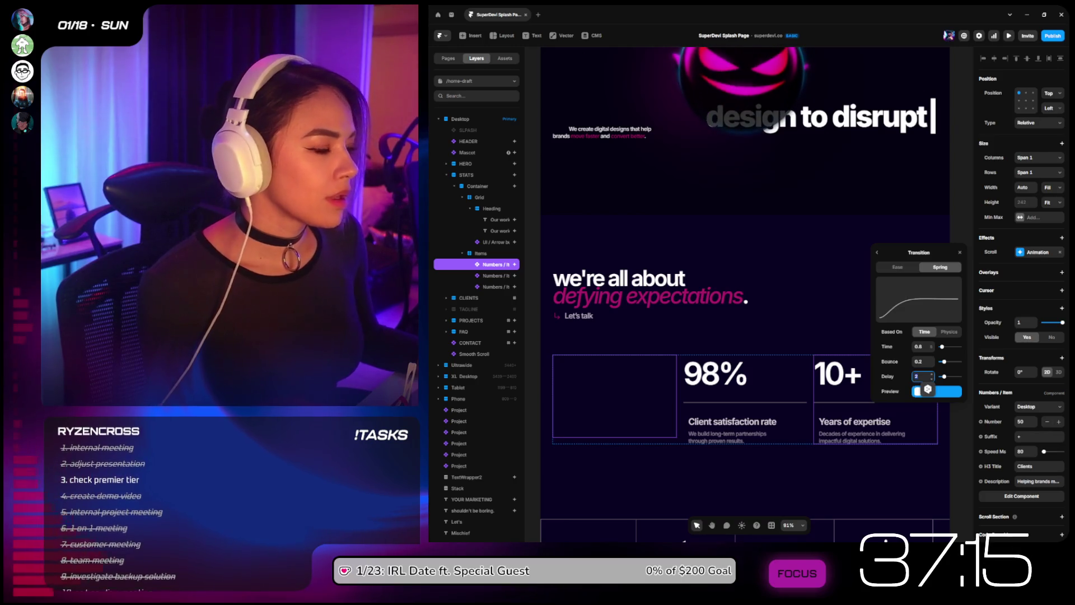
click(877, 252)
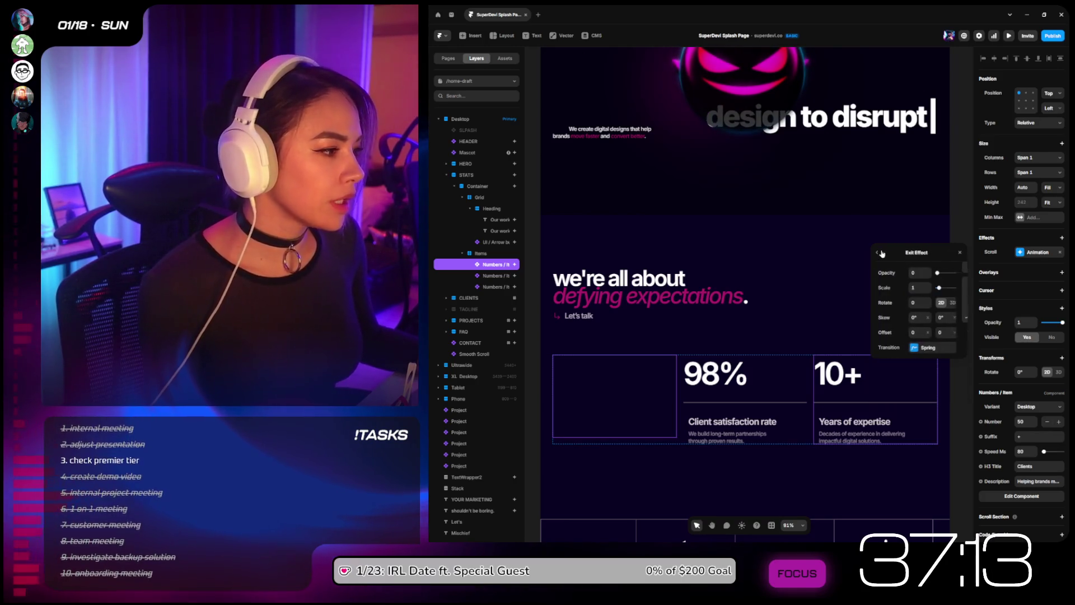
click(927, 351)
click(933, 348)
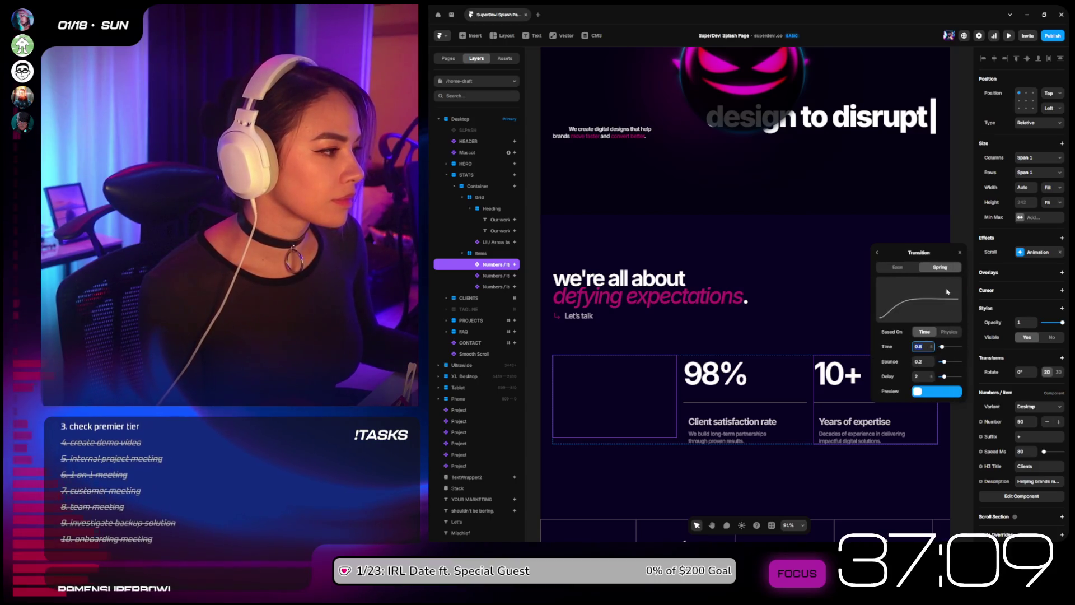
click(898, 267)
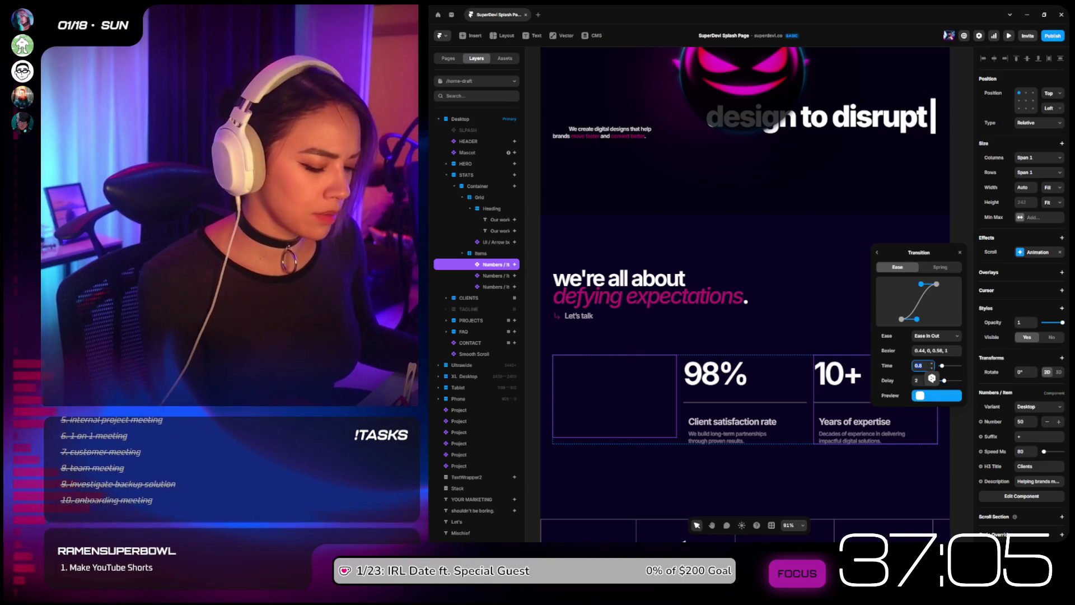
text(1)
key(Escape)
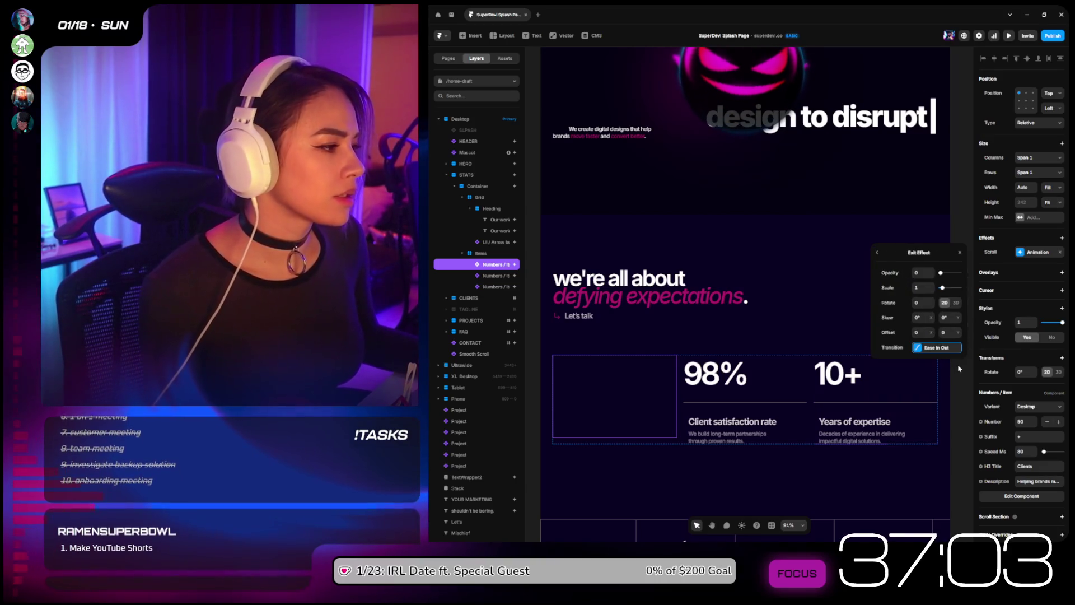
click(949, 358)
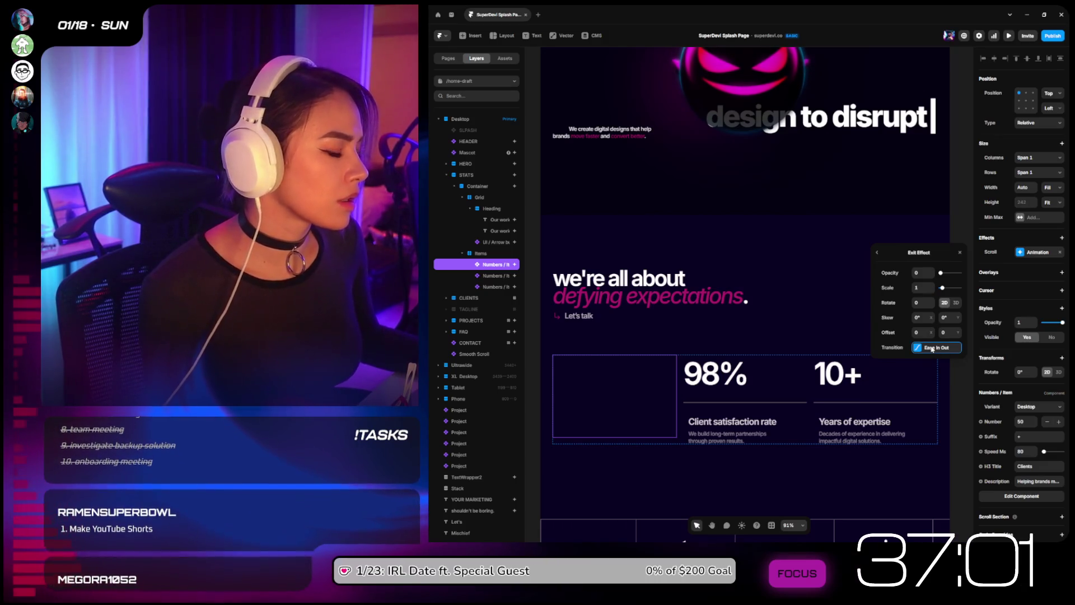
click(930, 348)
Step: Make the 98% card animate on Section in View with a 2.5 entrance delay
click(746, 409)
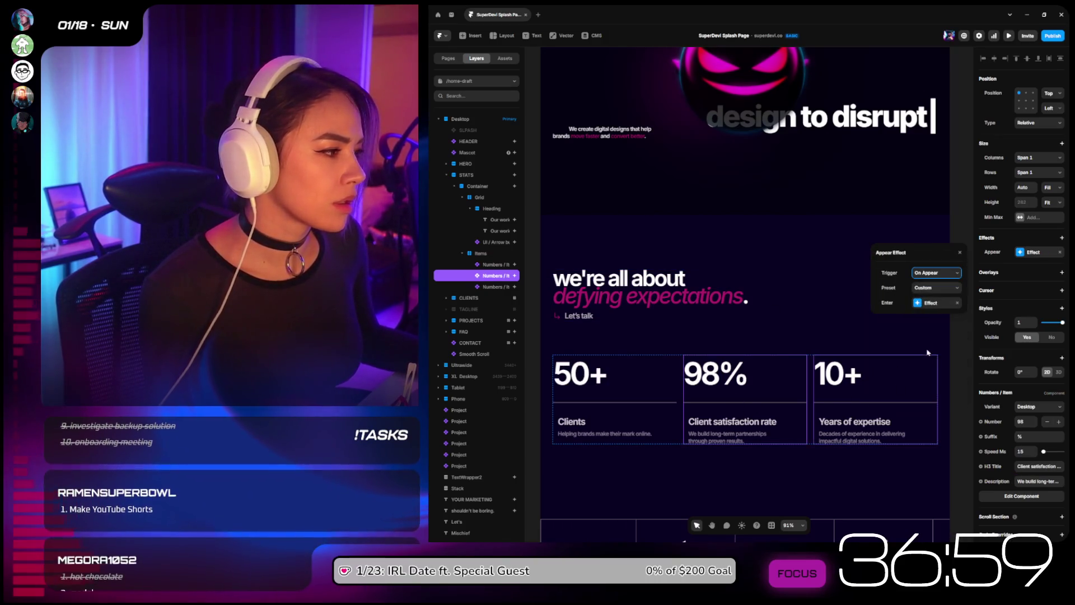
click(937, 273)
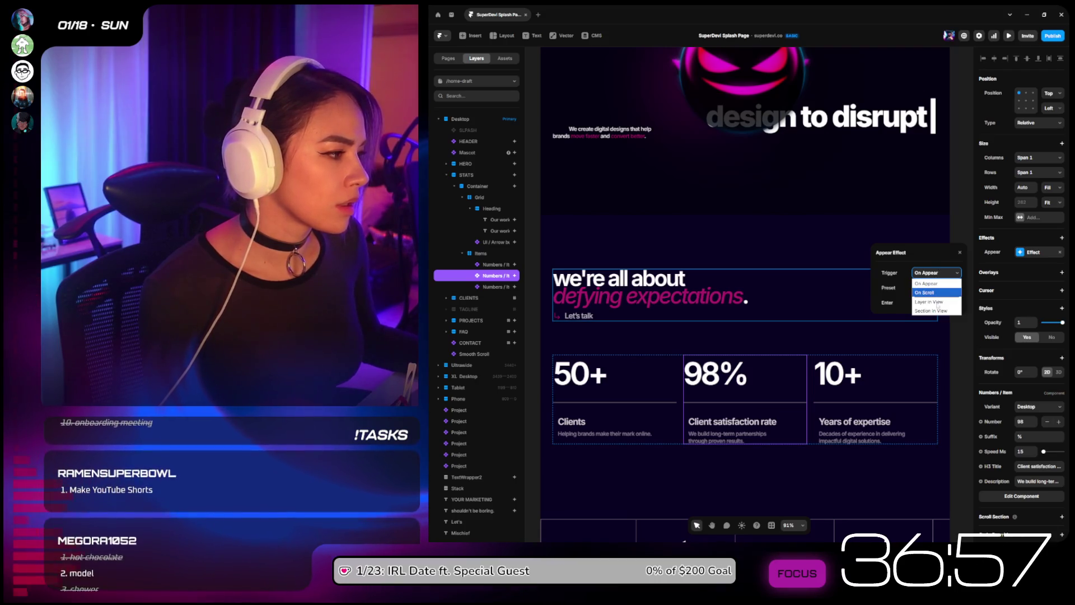
click(932, 310)
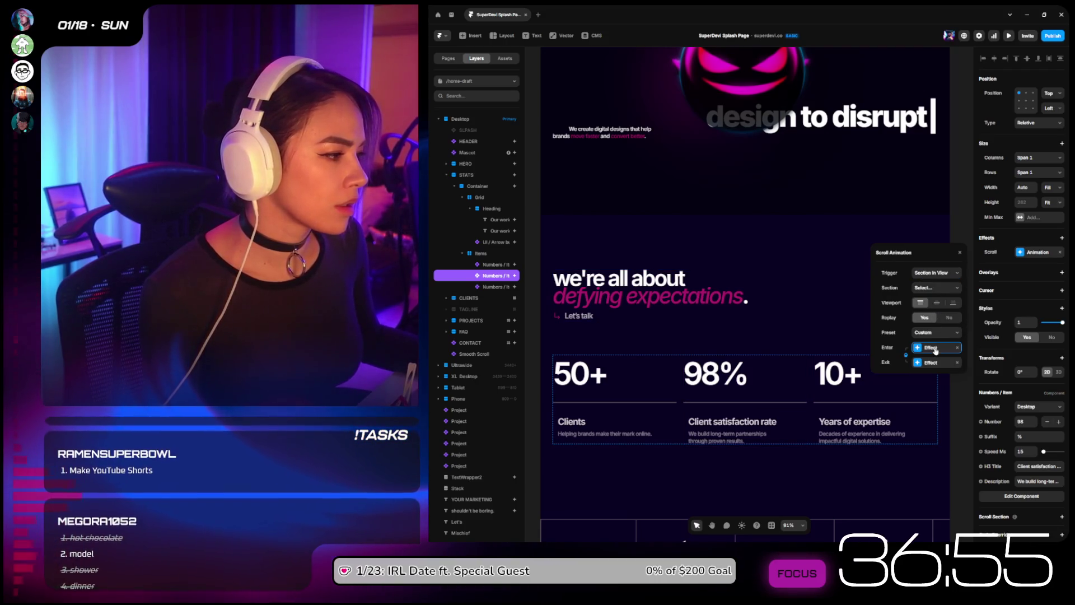
click(926, 348)
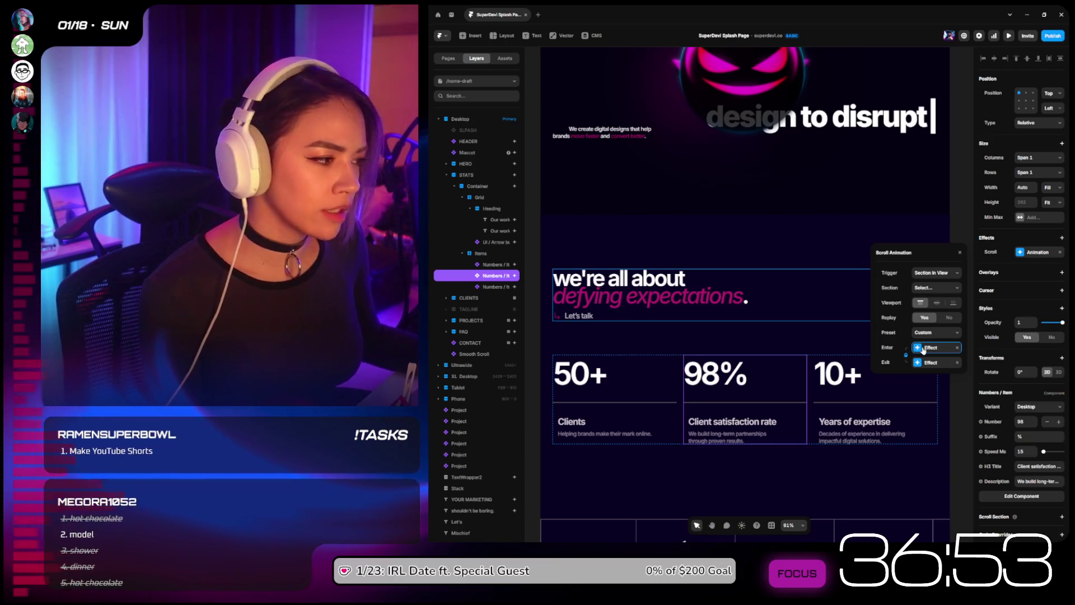
right_click(922, 351)
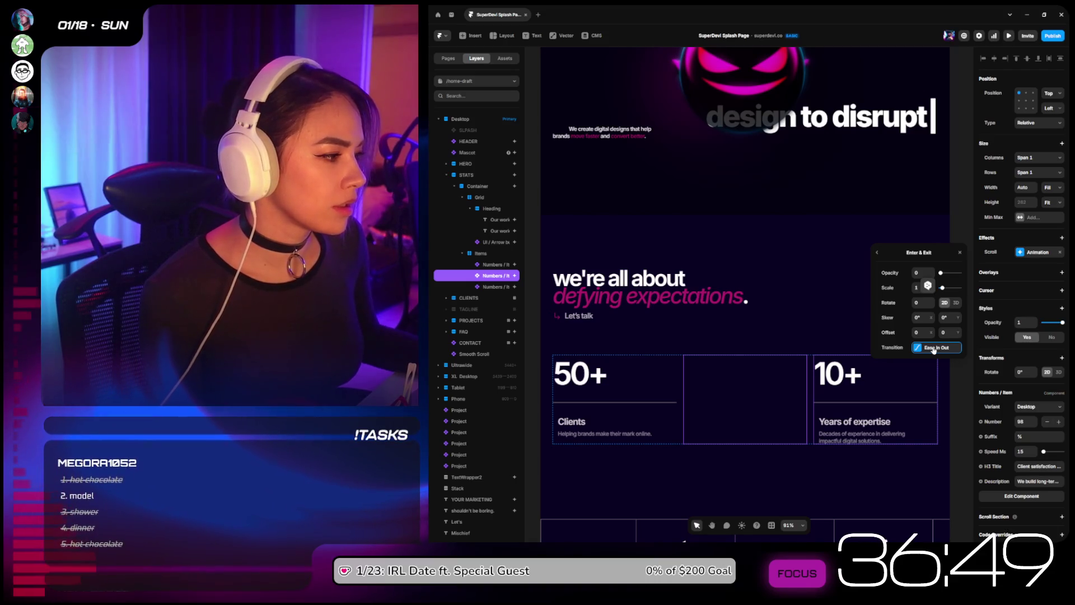
click(933, 349)
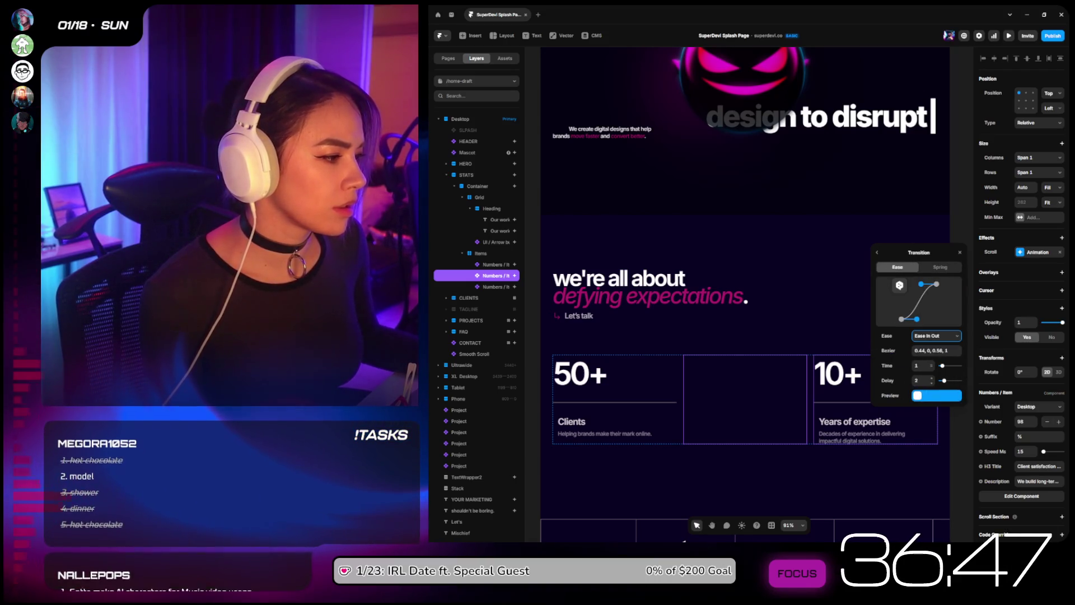
text(.5)
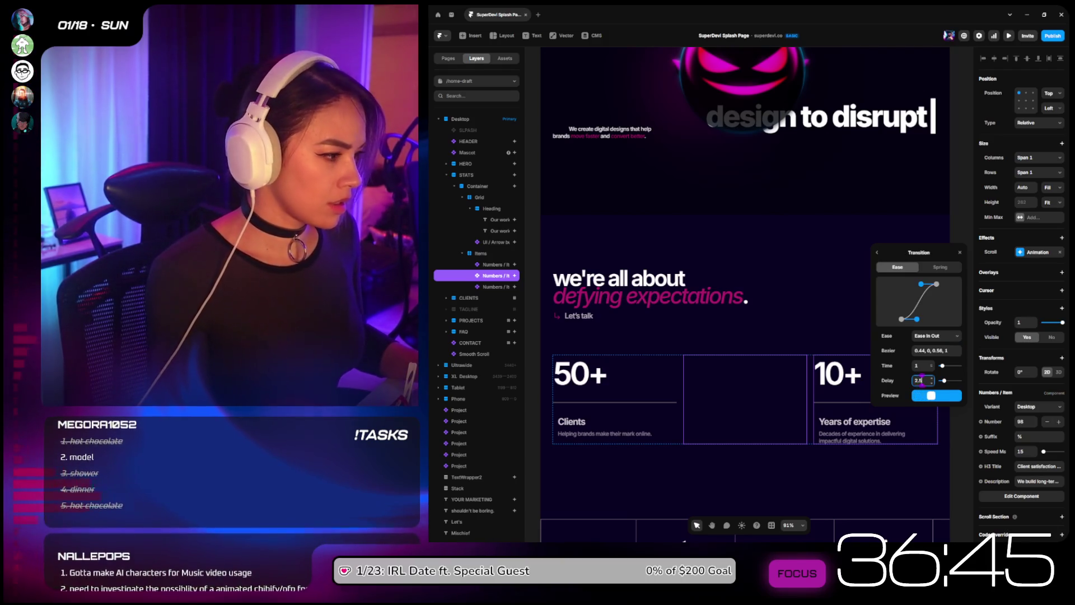
Step: Check the 10+ card's transition timing, then launch the page preview
click(838, 366)
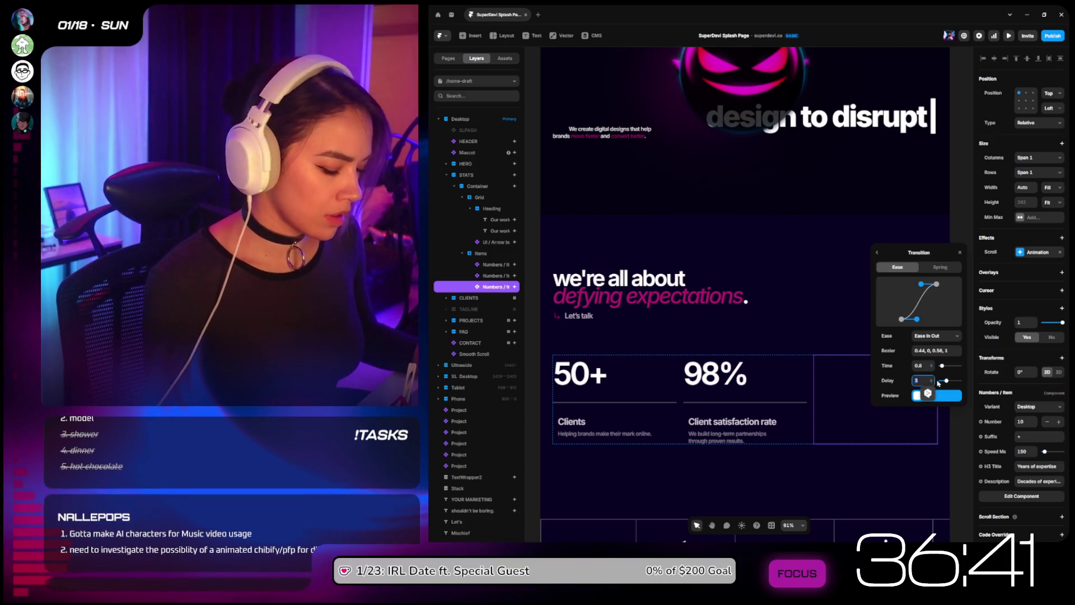
click(918, 380)
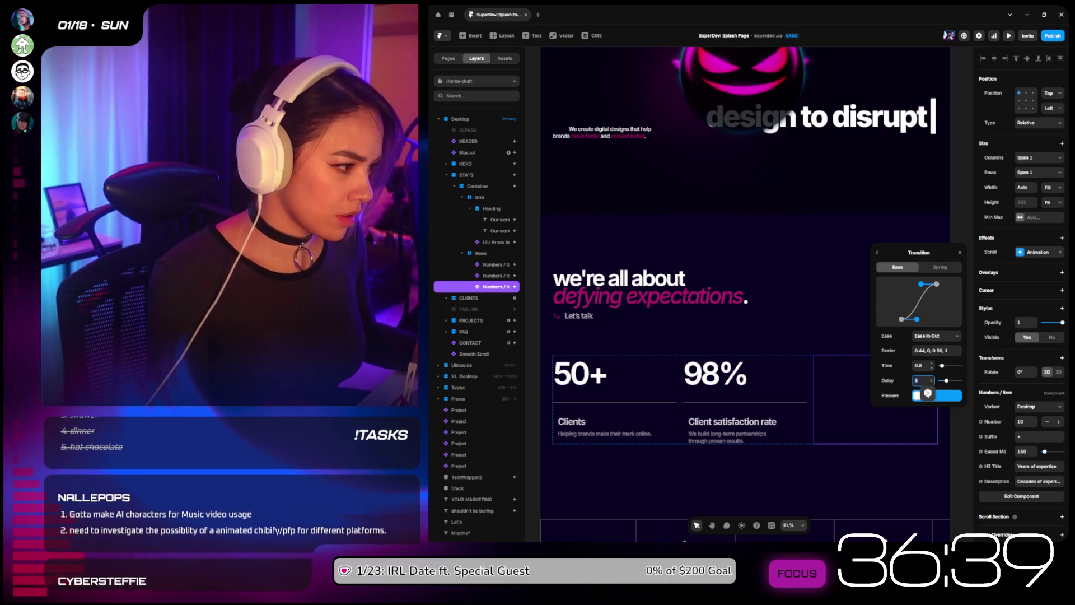
key(Tab)
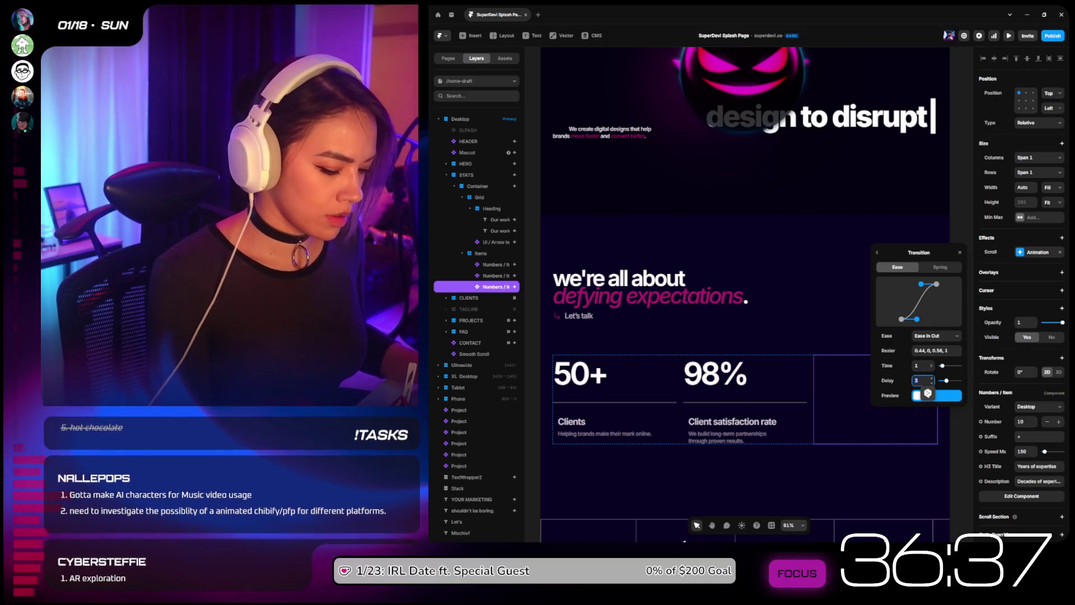
click(718, 274)
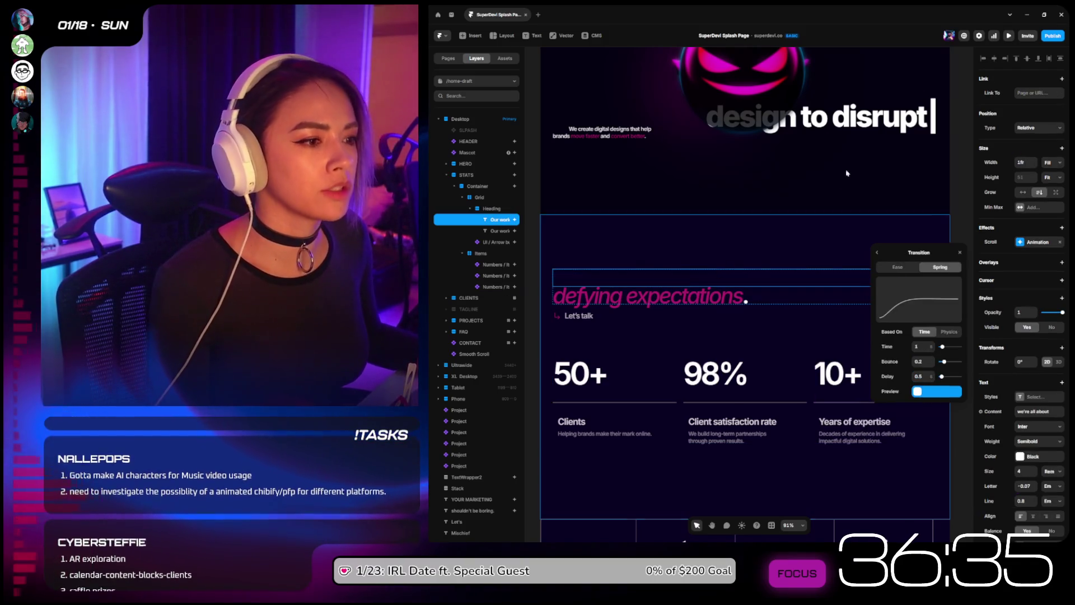
click(1008, 36)
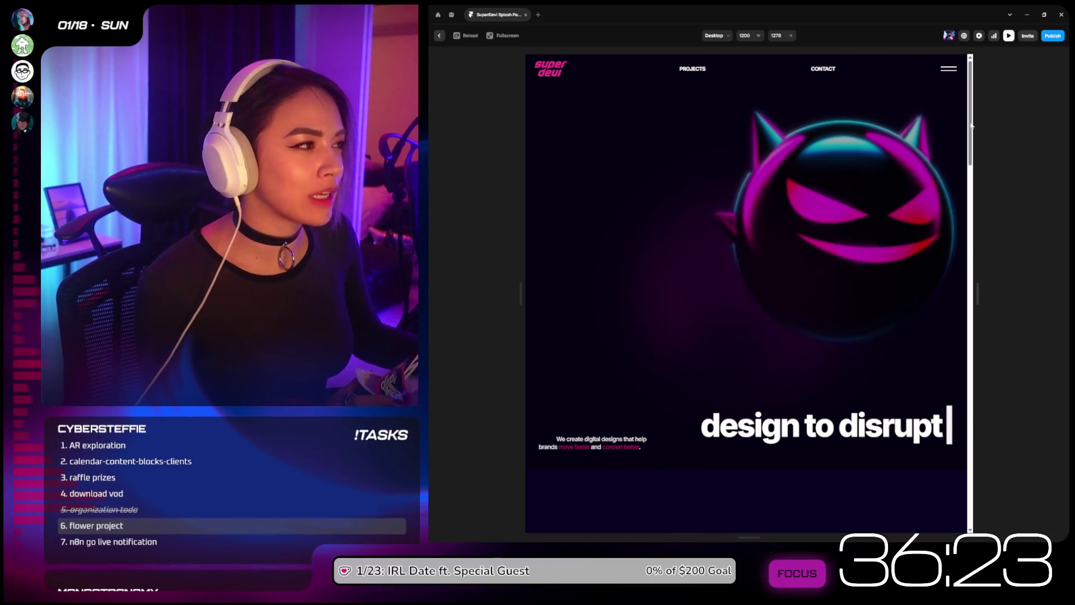
Step: Scroll up and down the preview to watch the heading and stat counters animate
scroll(966, 151, down, 1)
scroll(967, 151, down, 3)
scroll(970, 175, down, 2)
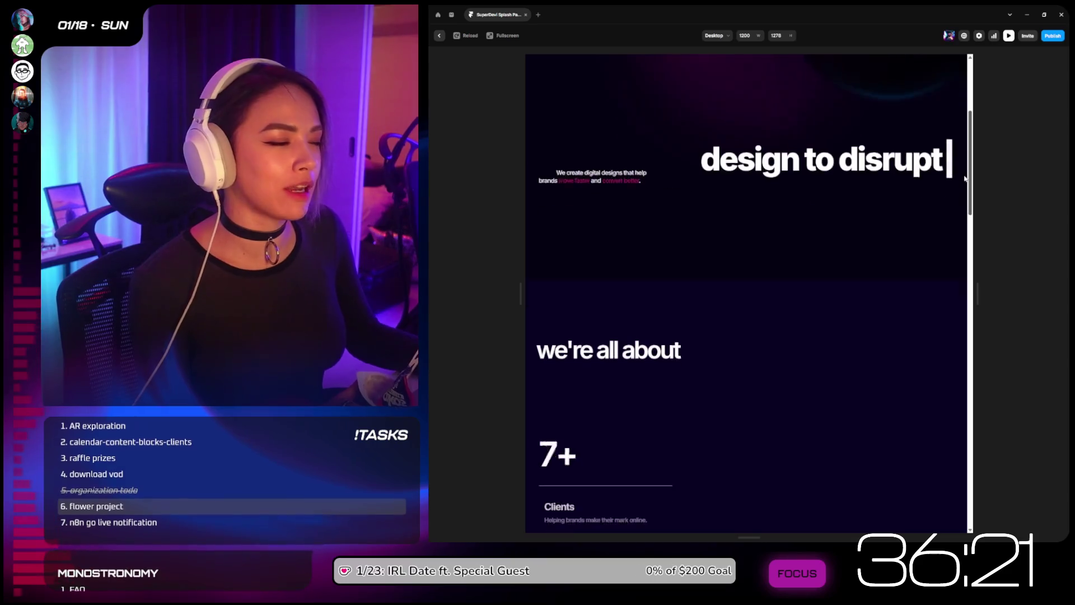
drag(969, 188, 973, 218)
scroll(973, 127, up, 3)
scroll(972, 126, up, 5)
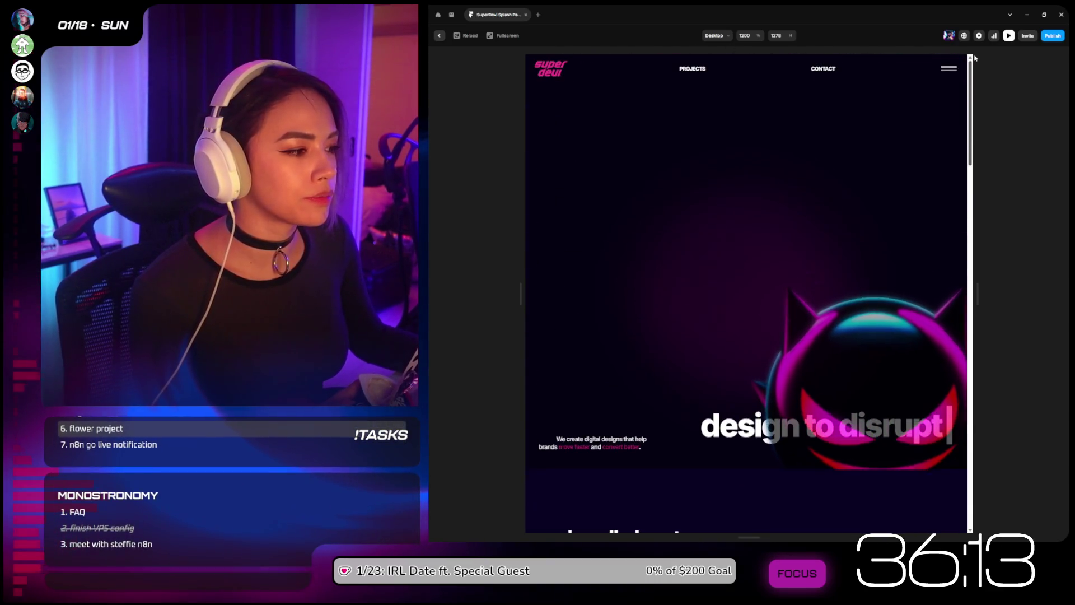
scroll(972, 88, down, 7)
scroll(971, 88, up, 7)
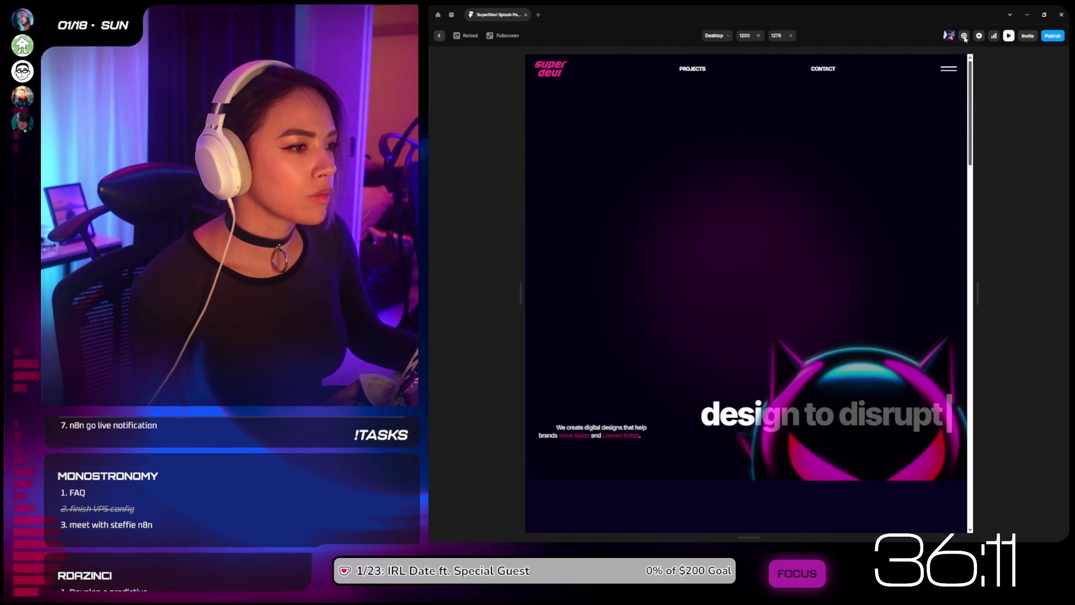
scroll(968, 92, down, 2)
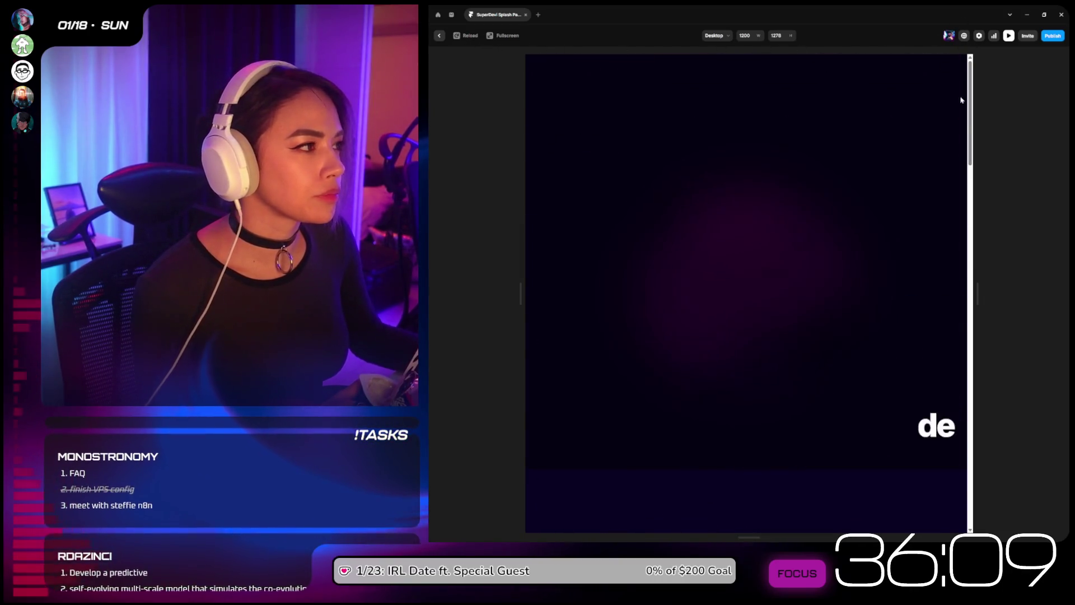
scroll(959, 190, down, 4)
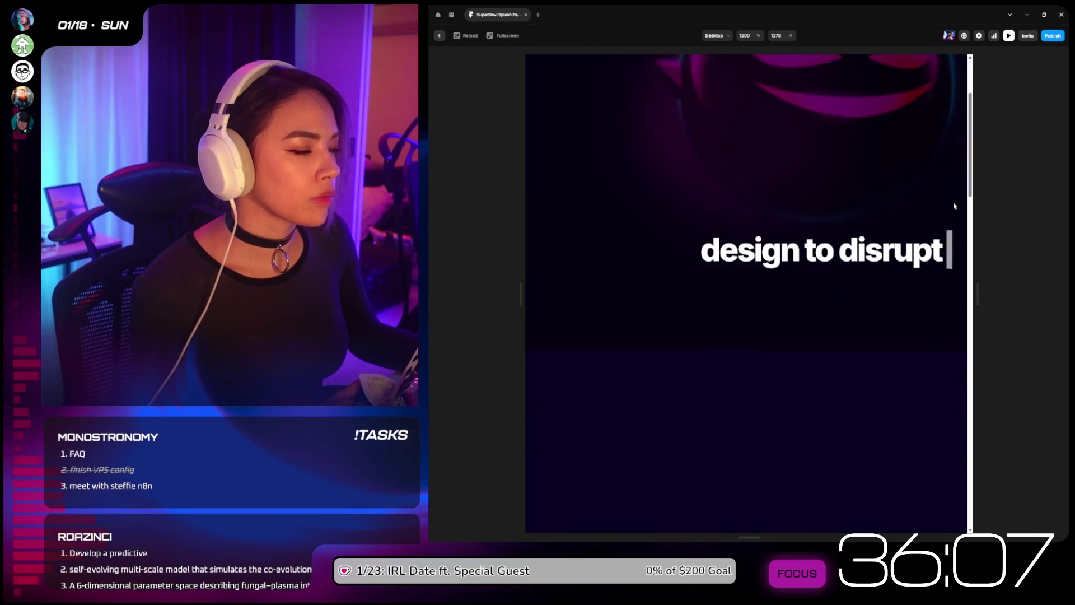
scroll(955, 207, down, 3)
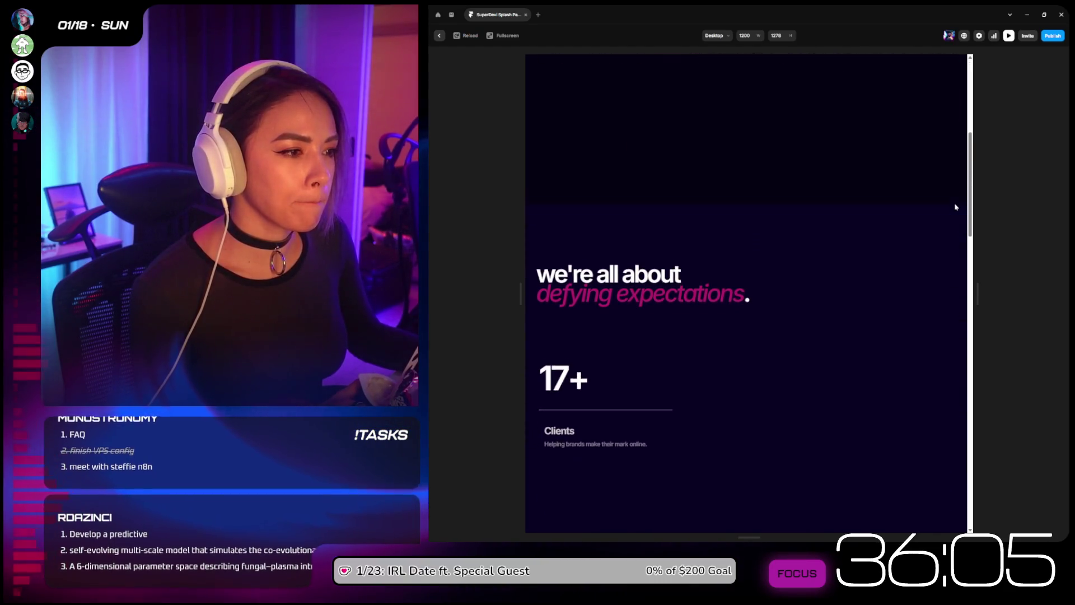
scroll(955, 207, down, 2)
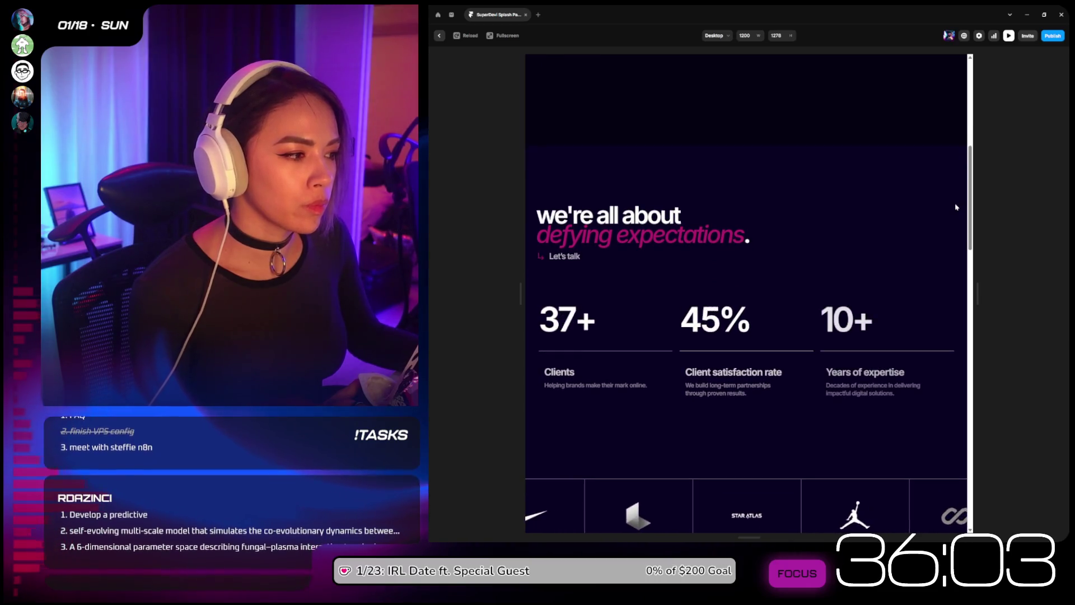
Step: Reload the preview twice to replay the animations, then exit to the editor
click(467, 35)
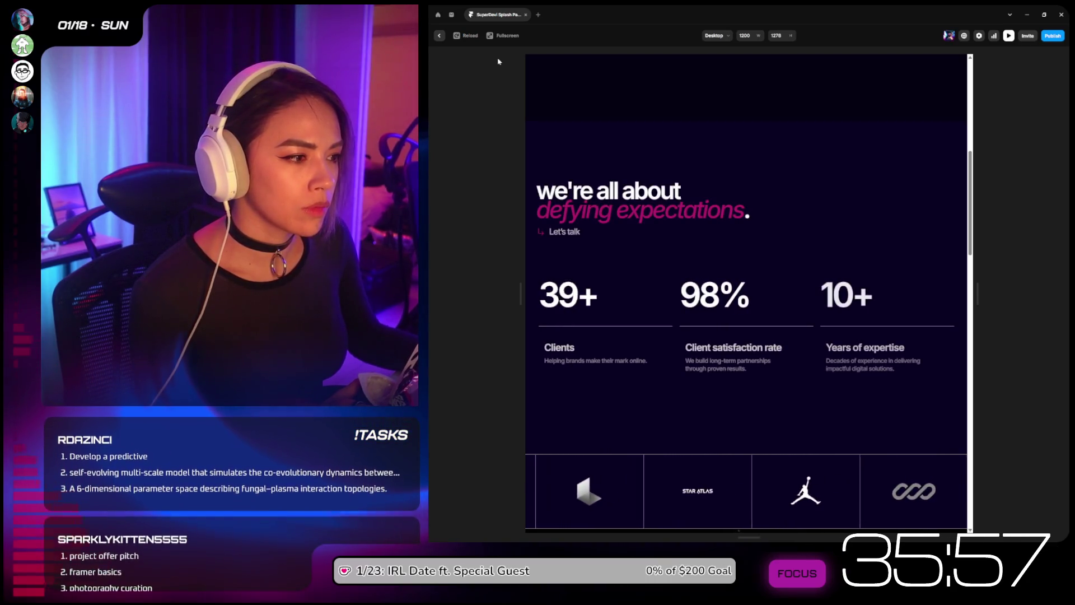
click(466, 36)
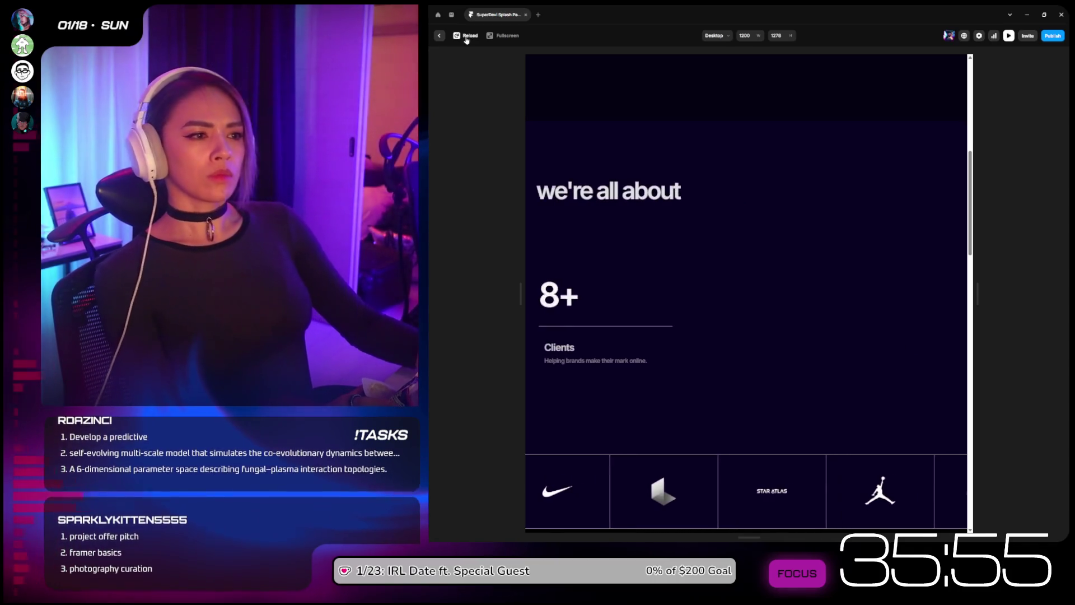
key(Escape)
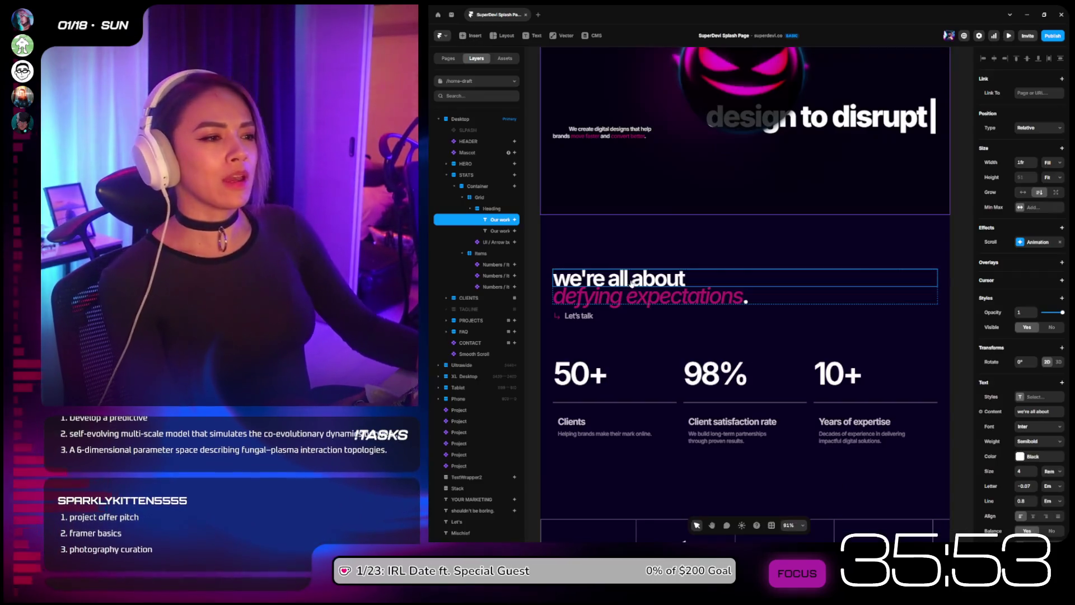
Step: Give the 50+ Clients card's scroll entrance an Ease In Out curve lasting 1 second, then preview
click(601, 408)
click(1037, 252)
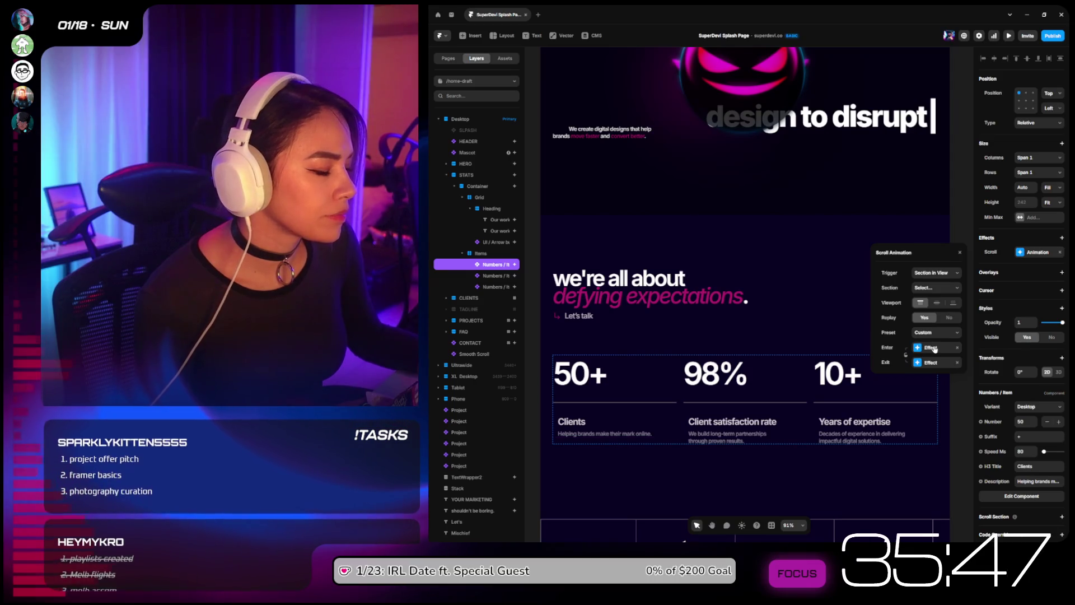
click(930, 347)
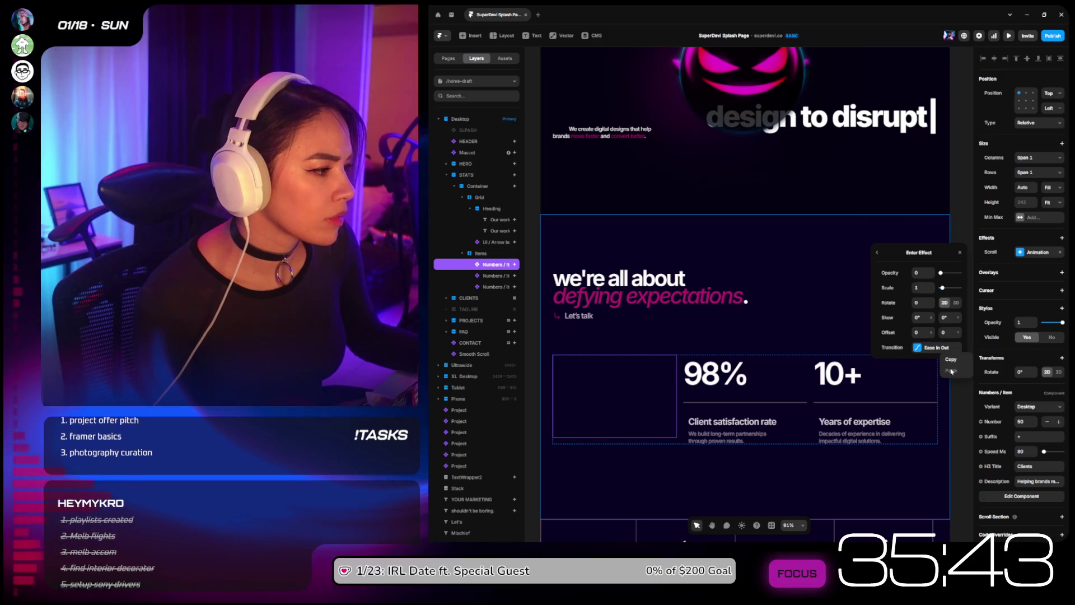
click(930, 348)
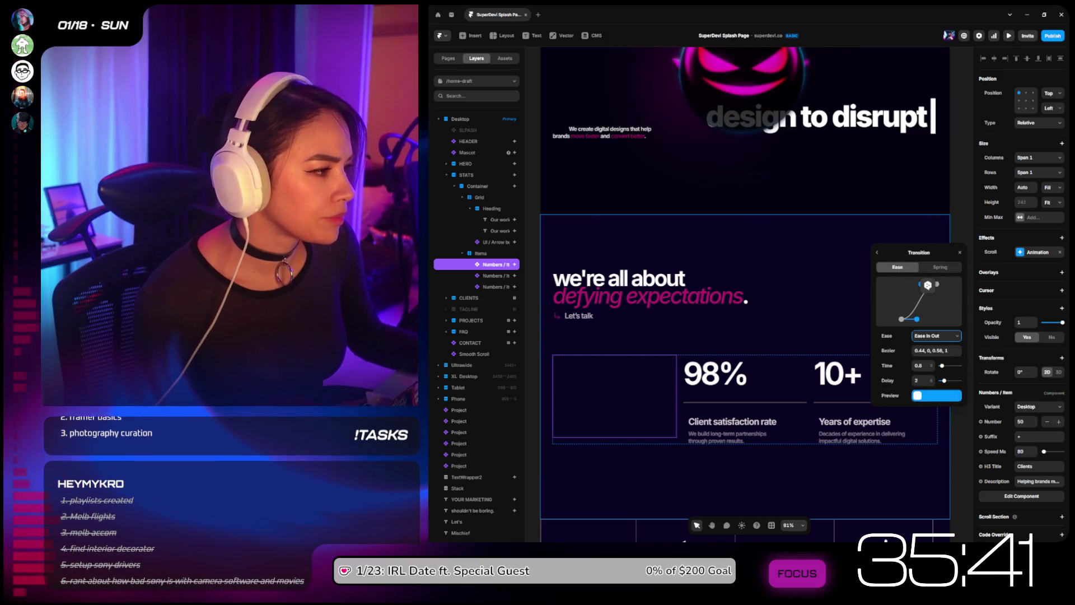
click(956, 265)
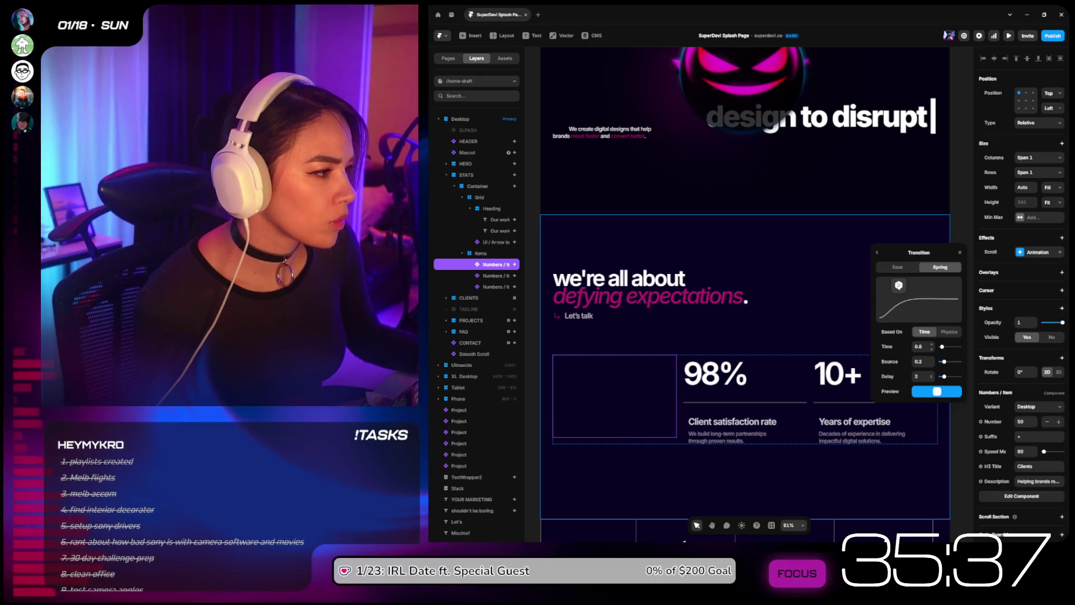
click(897, 267)
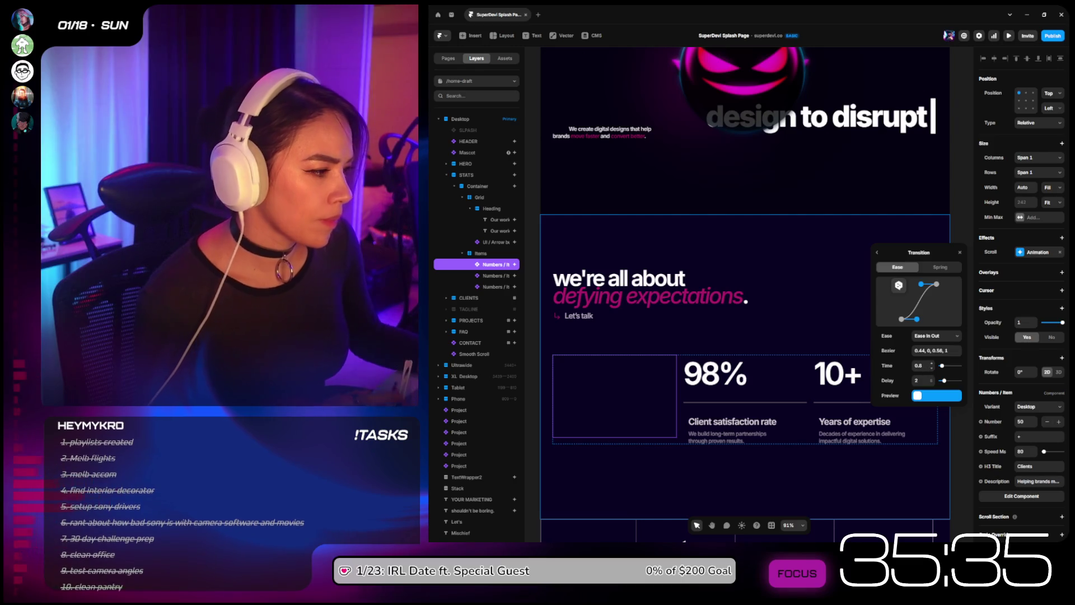
text(1)
click(932, 233)
click(1008, 36)
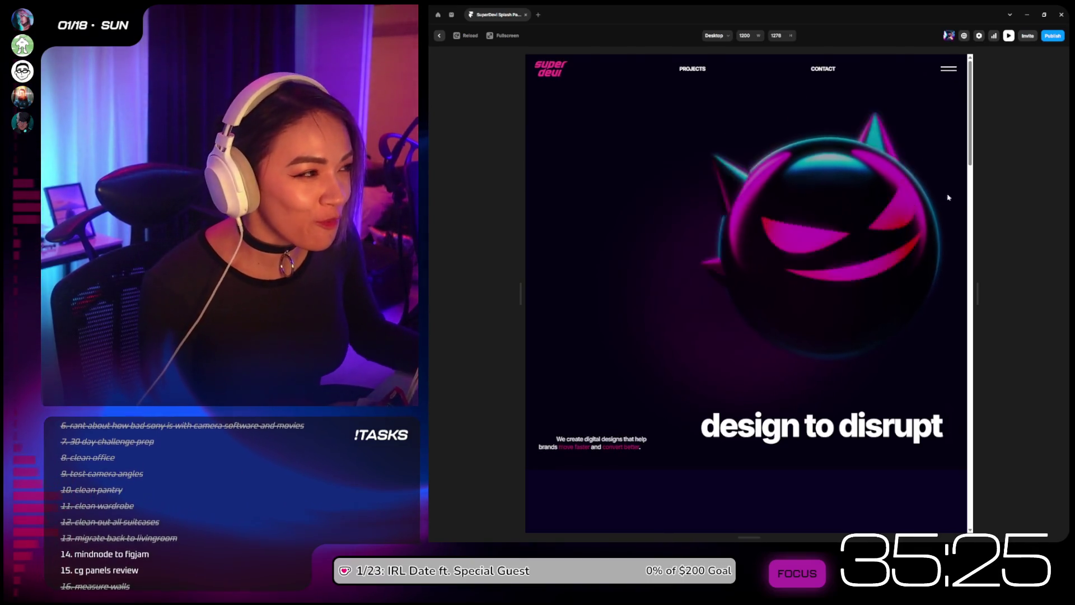
drag(969, 139, 972, 208)
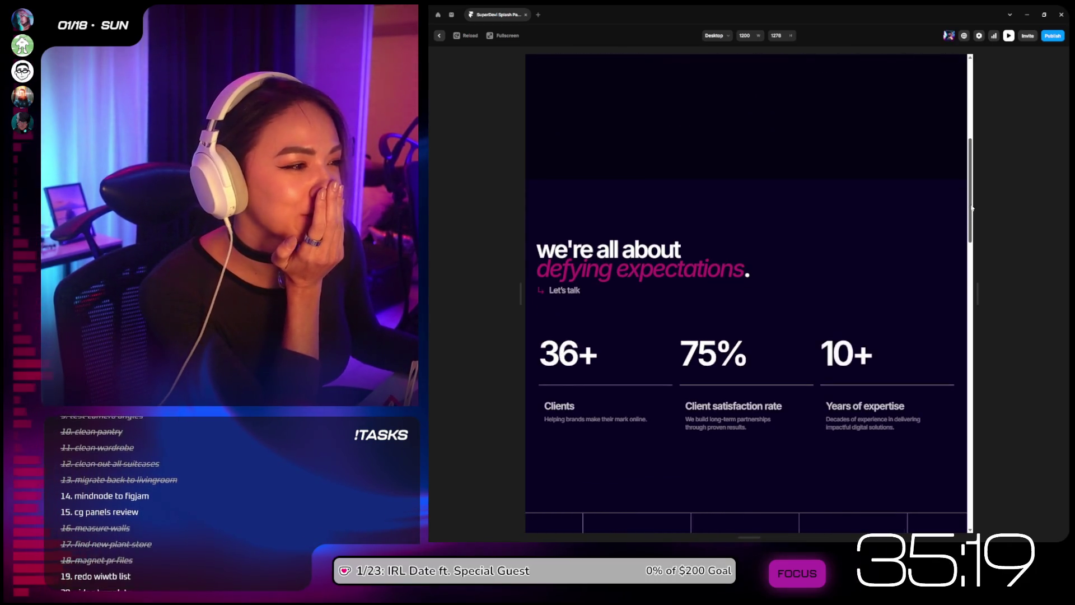
click(471, 36)
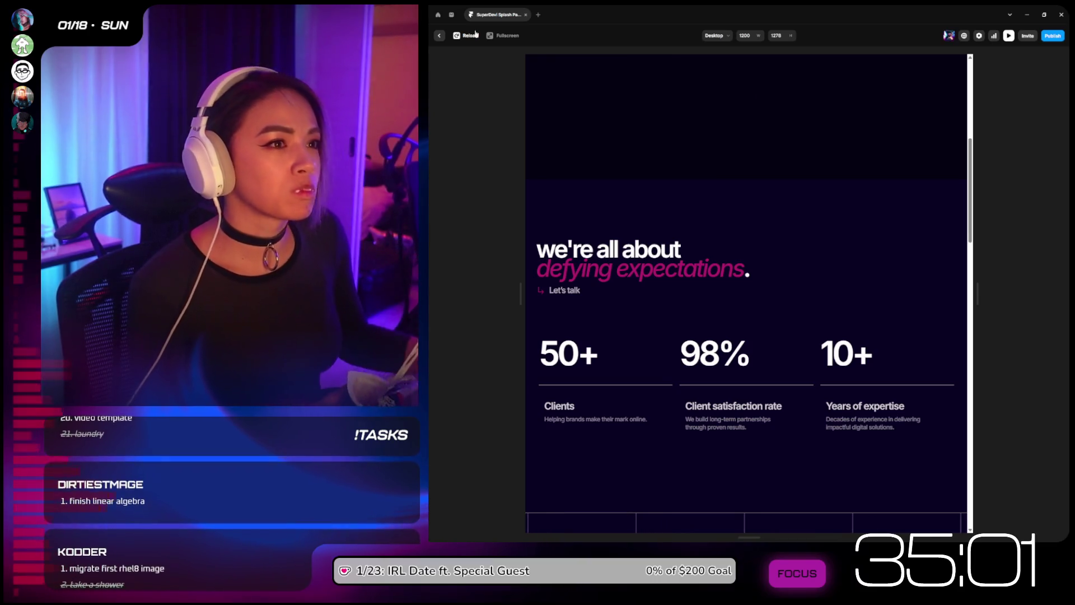
click(466, 37)
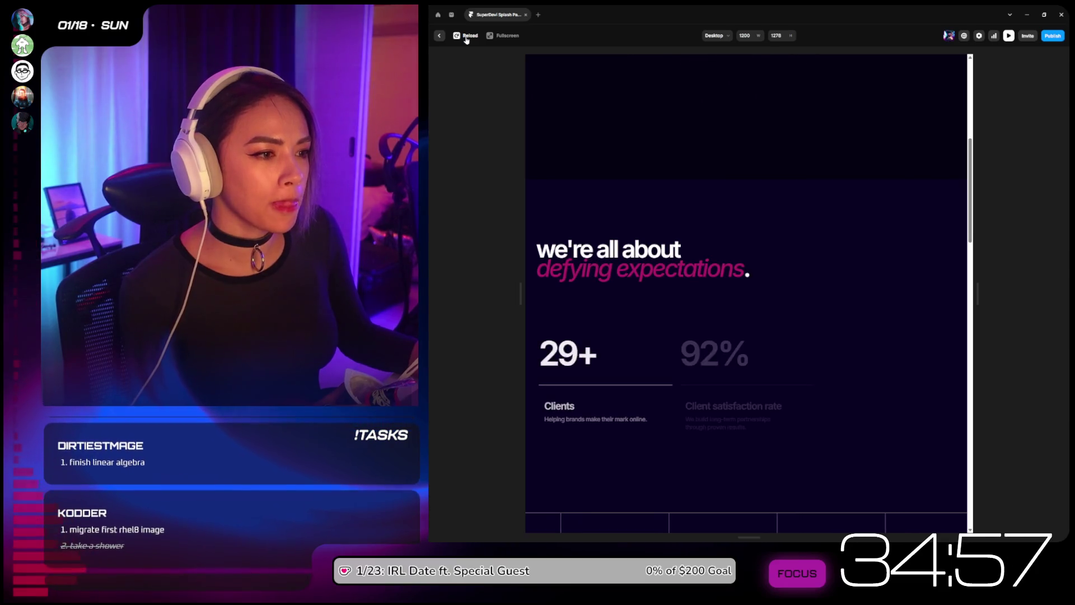
click(440, 36)
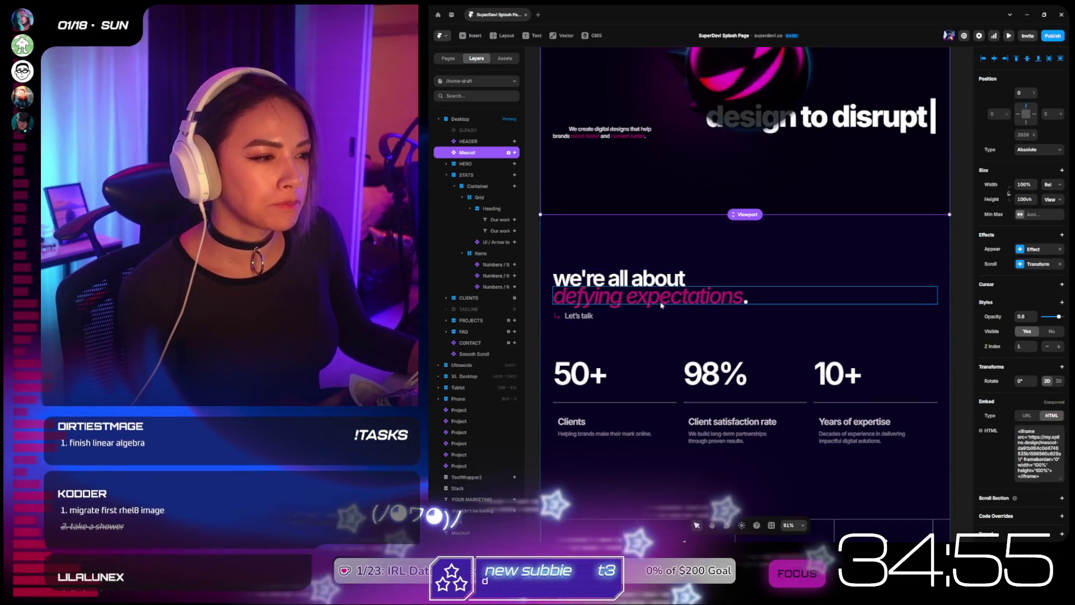
Step: Select the 'defying expectations' heading line to show its scroll animation settings
click(661, 301)
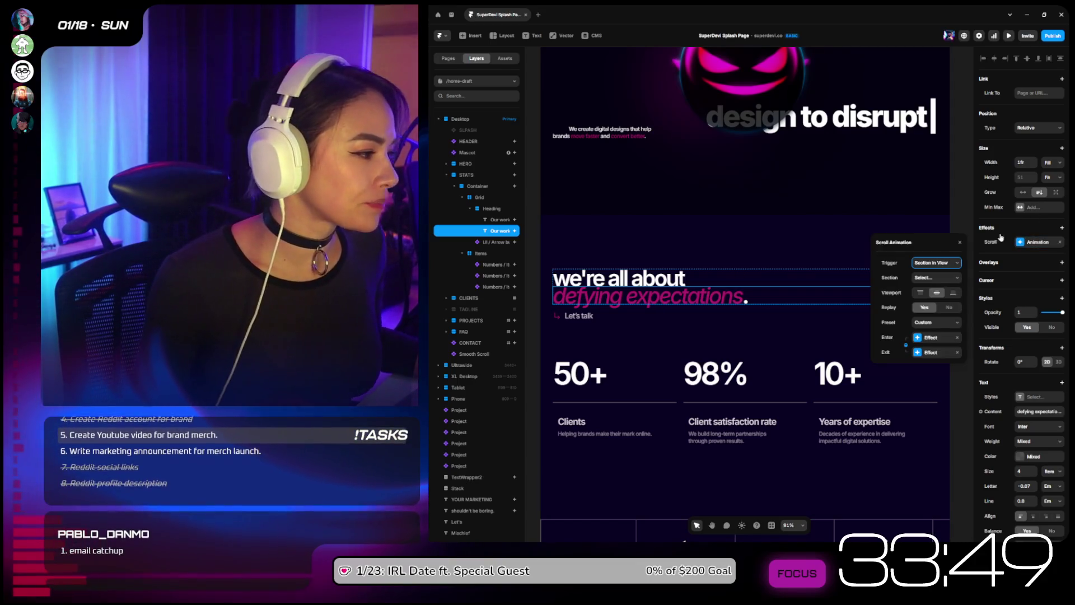
Step: Delay the 'we're all about' entrance by 0.5 s, leave 'defying expectations' at 1.5 s, and preview
click(930, 338)
click(932, 338)
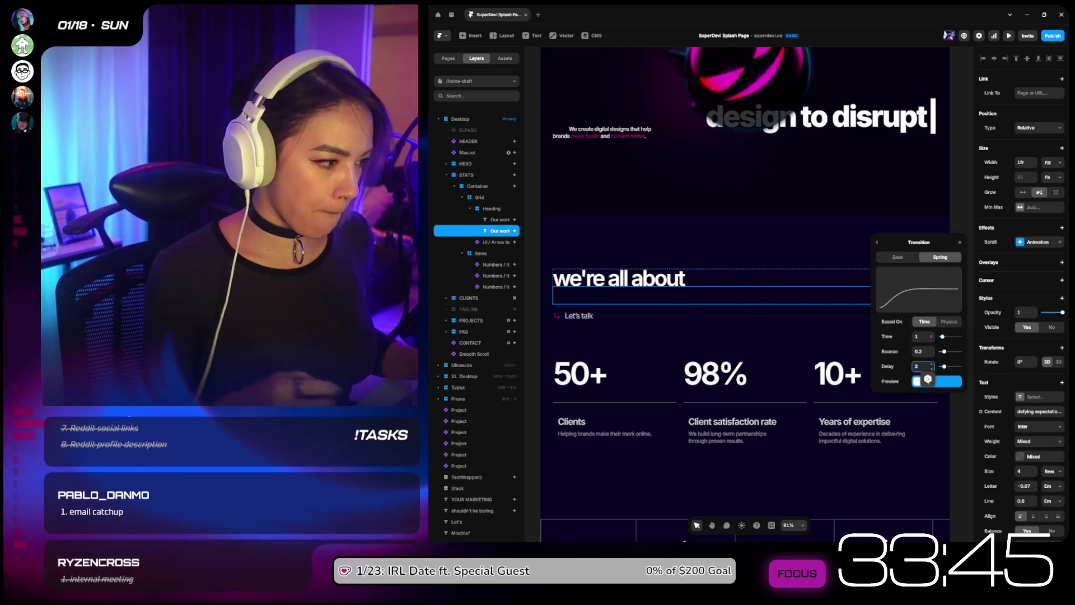
text(1)
text(0.5)
key(Return)
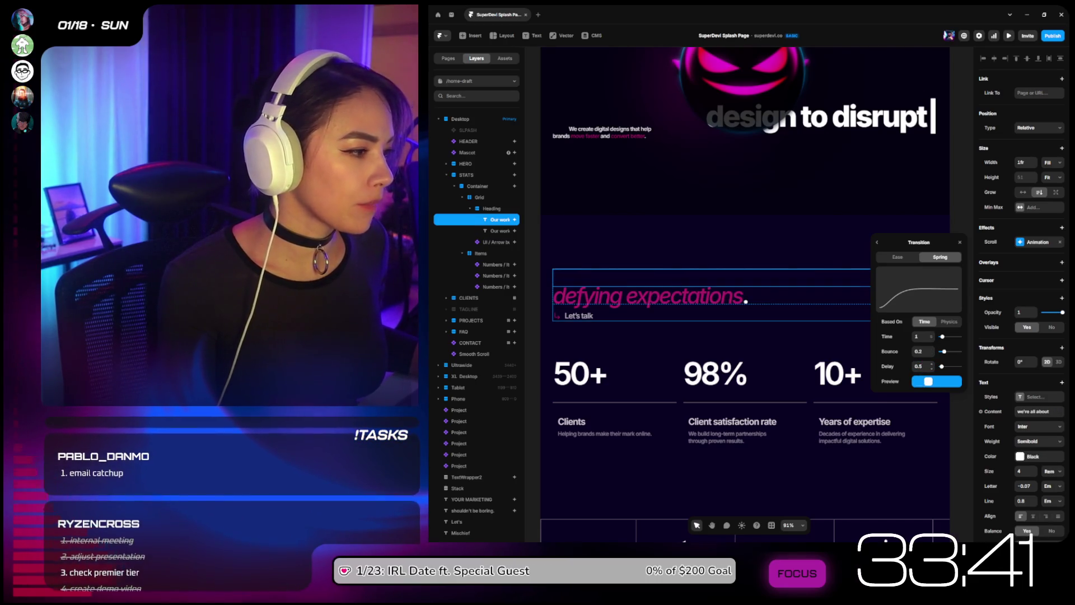
click(492, 231)
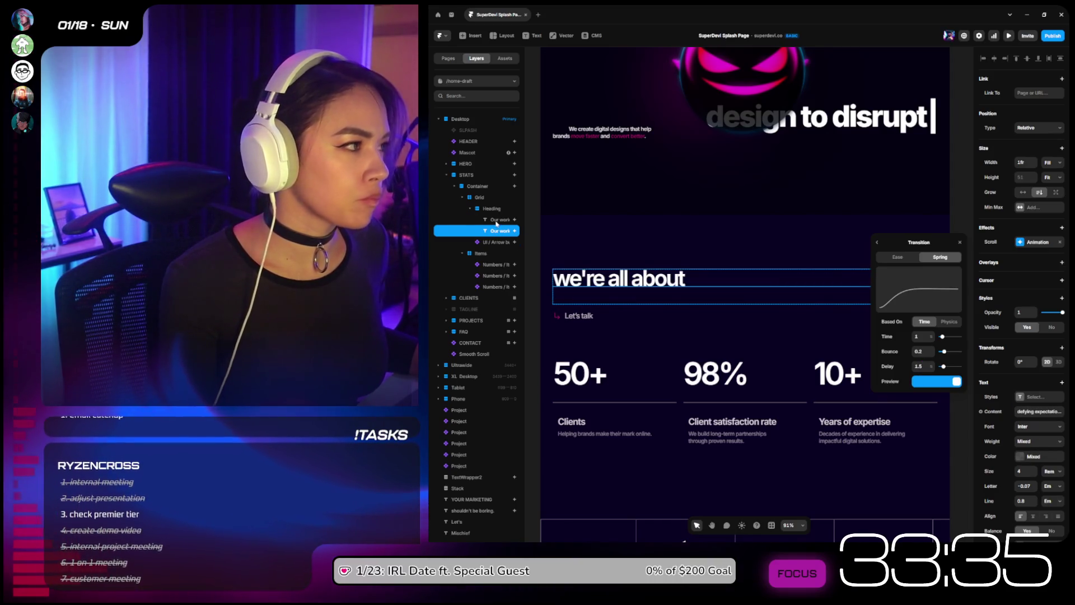
click(496, 221)
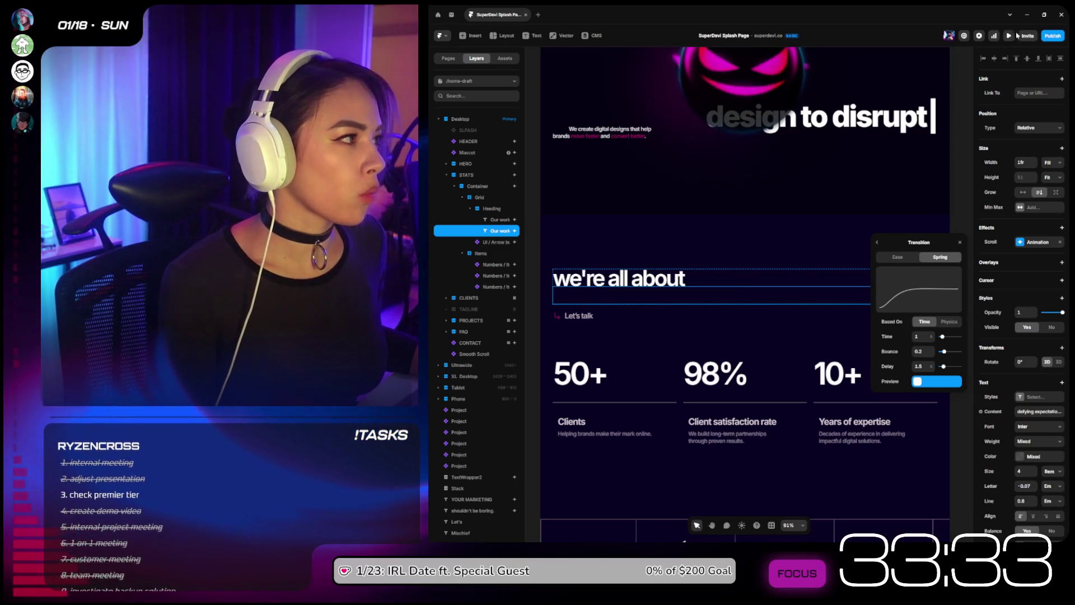
key(ctrl+p)
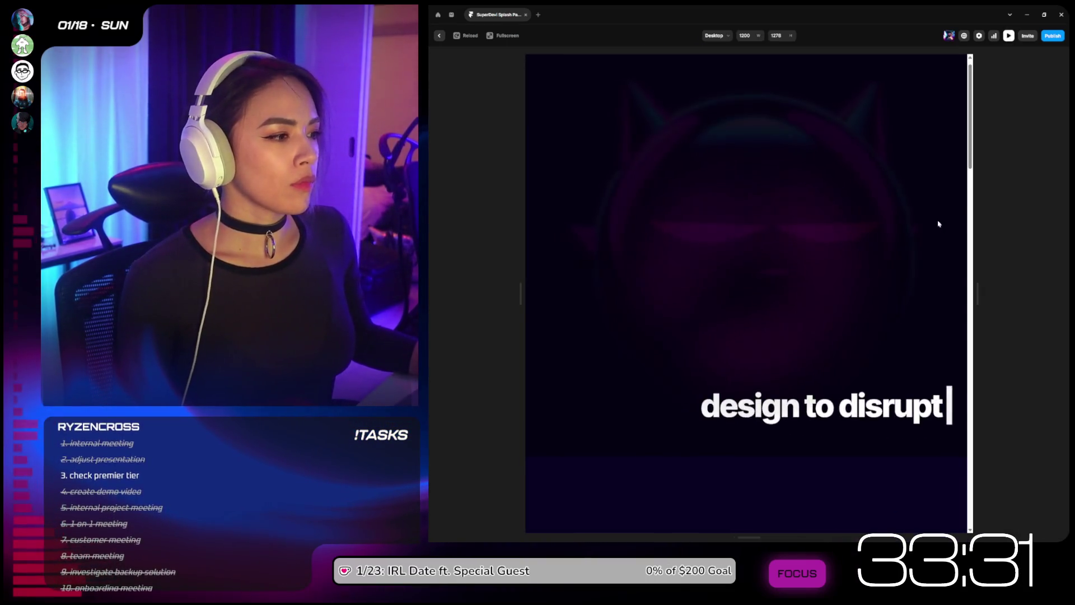
Step: Scroll the preview to watch the heading and 50+, 98%, 10+ counters animate, then exit
scroll(938, 223, down, 4)
scroll(923, 314, down, 3)
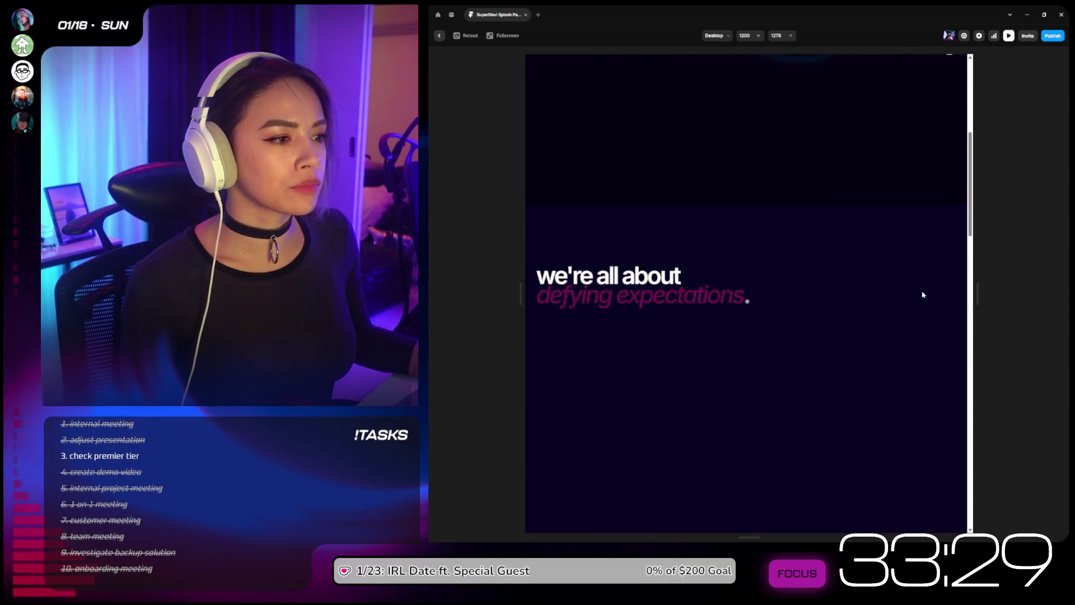
scroll(923, 286, down, 2)
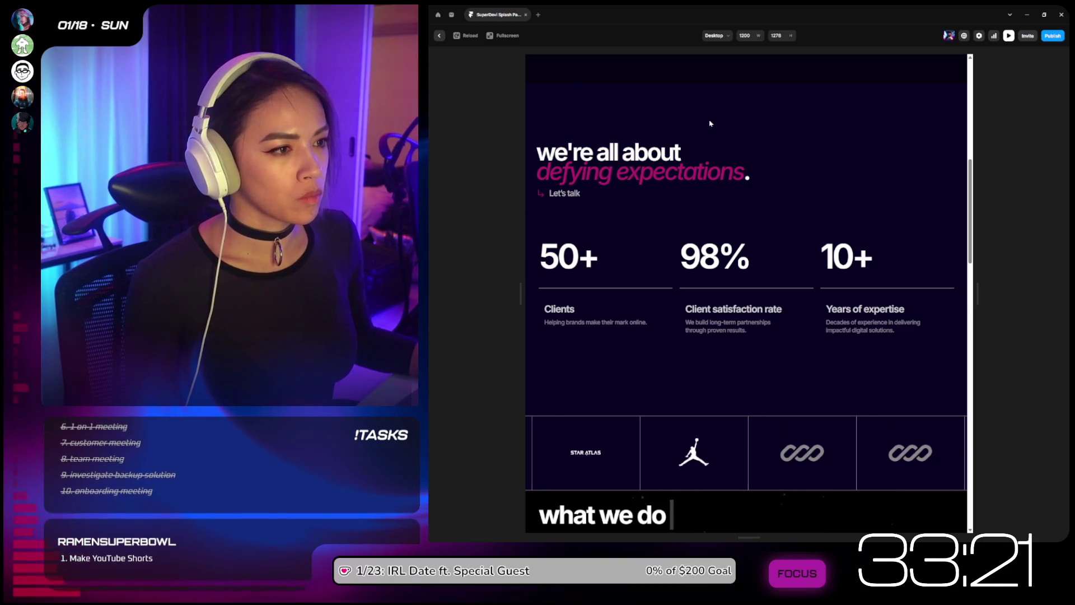
key(Escape)
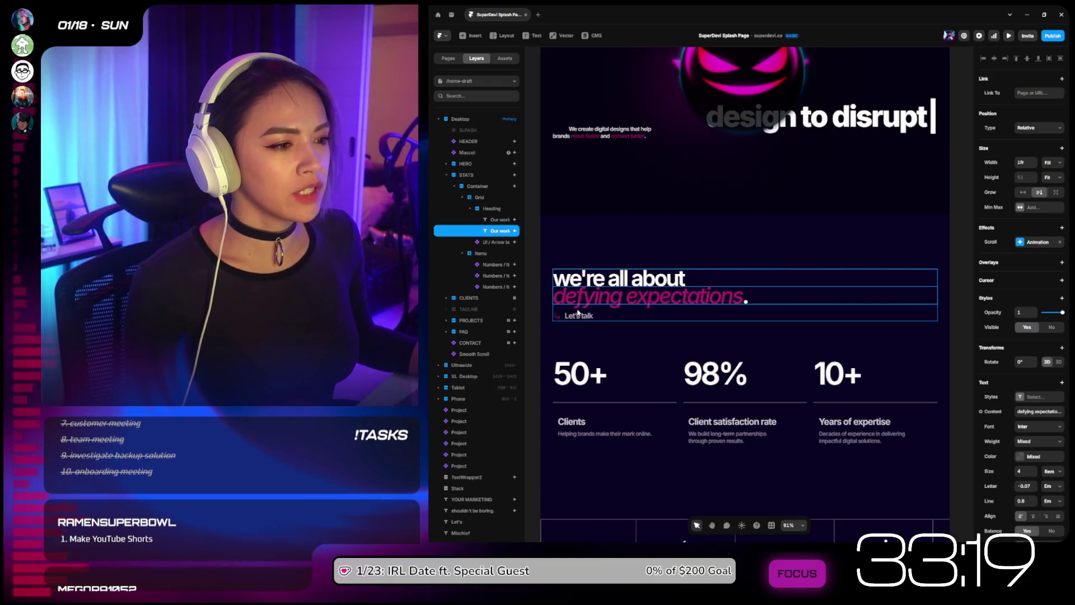
Step: Set the Let's talk button's spring entrance delay to 5, then preview and scroll down the page
click(577, 316)
click(1034, 236)
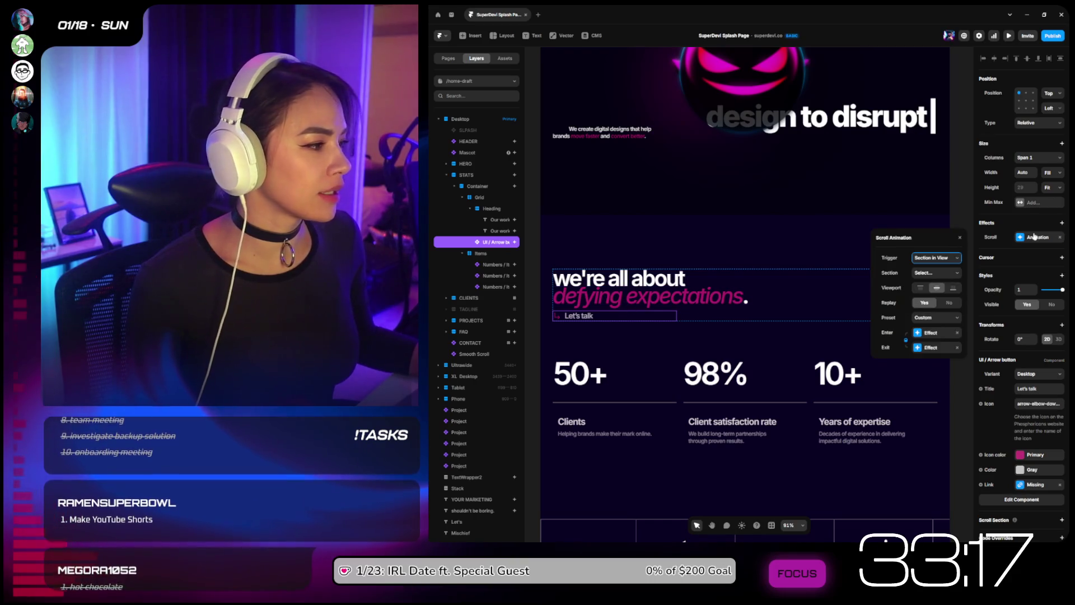
click(931, 334)
click(931, 333)
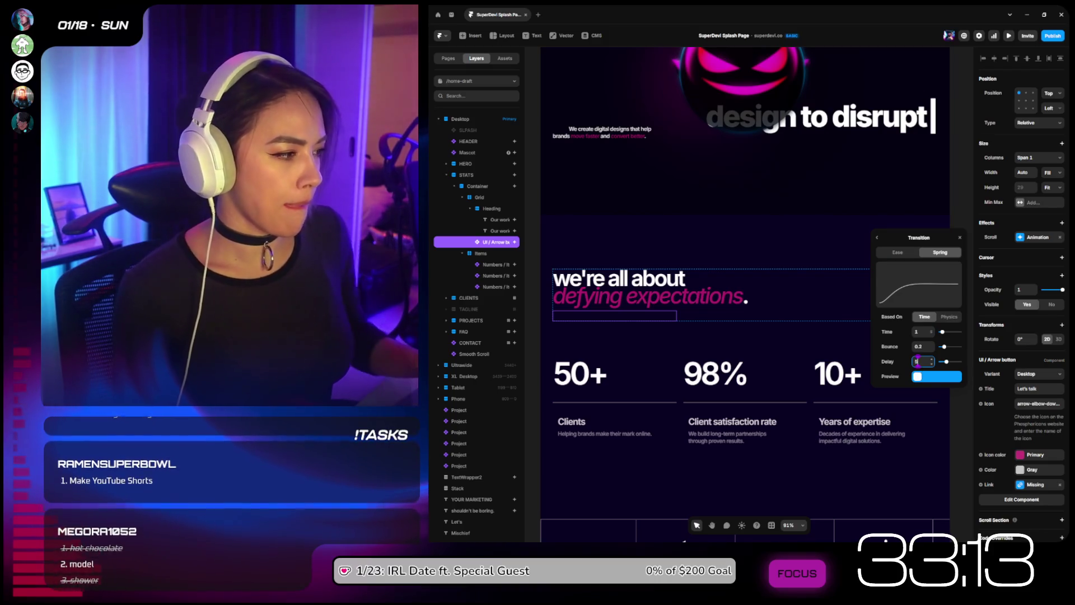
scroll(725, 275, down, 3)
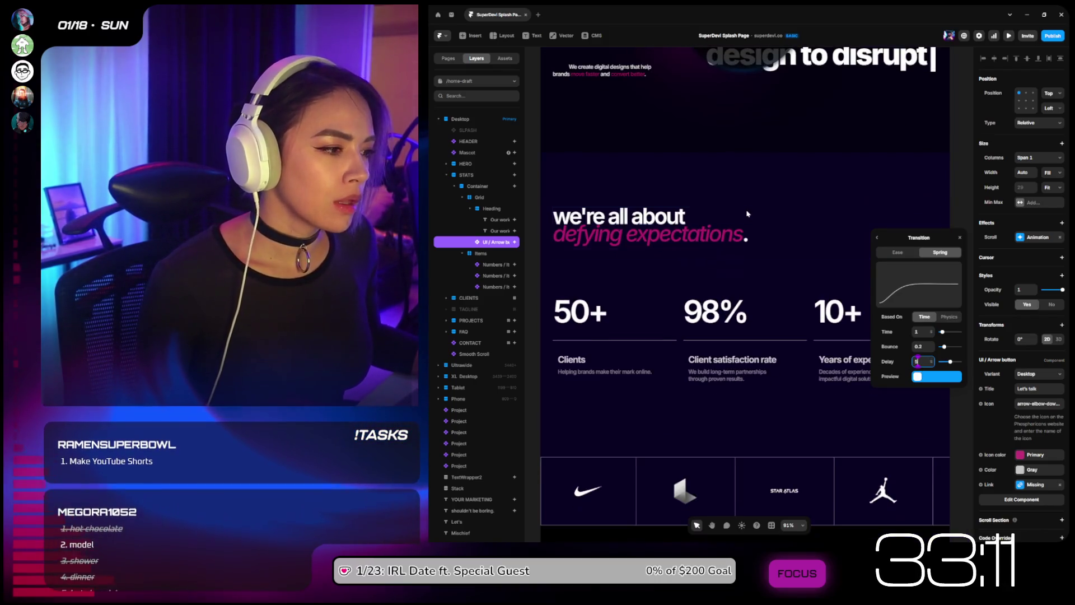
click(1008, 36)
drag(969, 72, 974, 133)
Step: Reload the preview, scroll down to the stats, then return to the editor
click(466, 35)
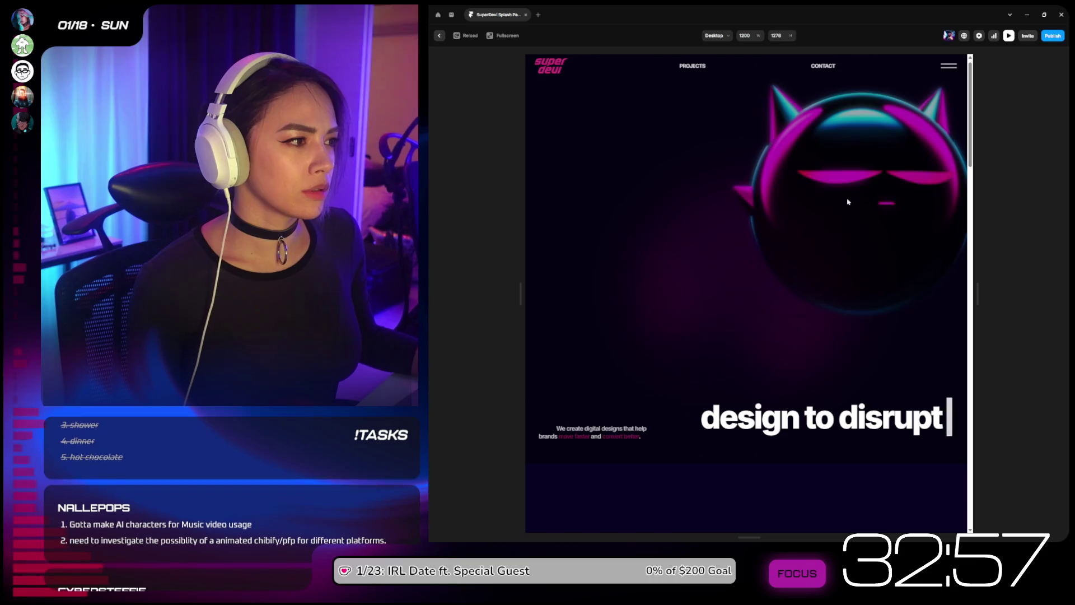
drag(973, 100, 972, 172)
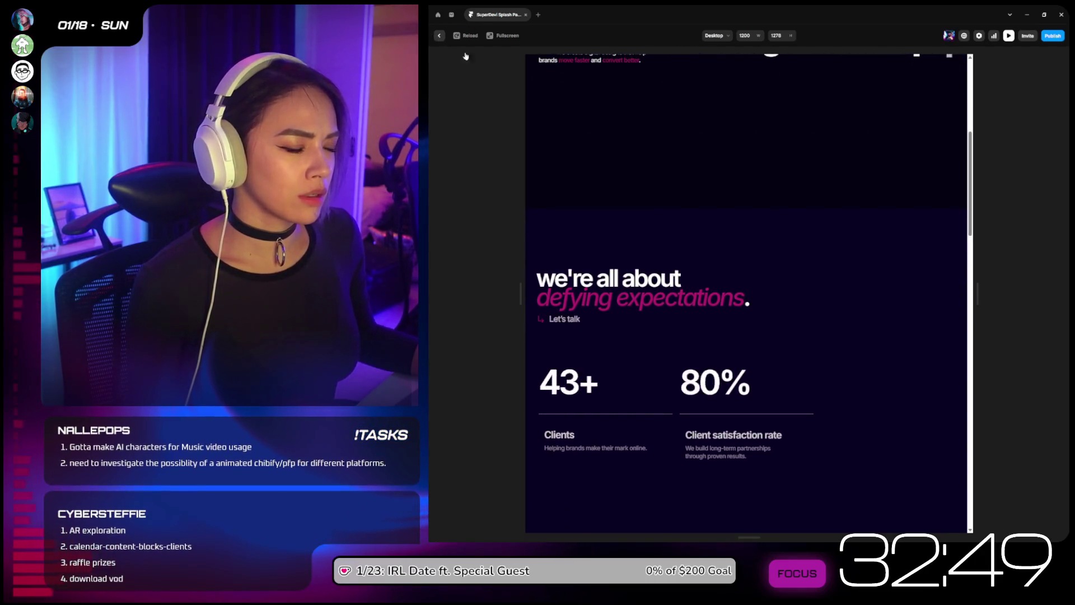
key(Escape)
scroll(529, 258, down, 3)
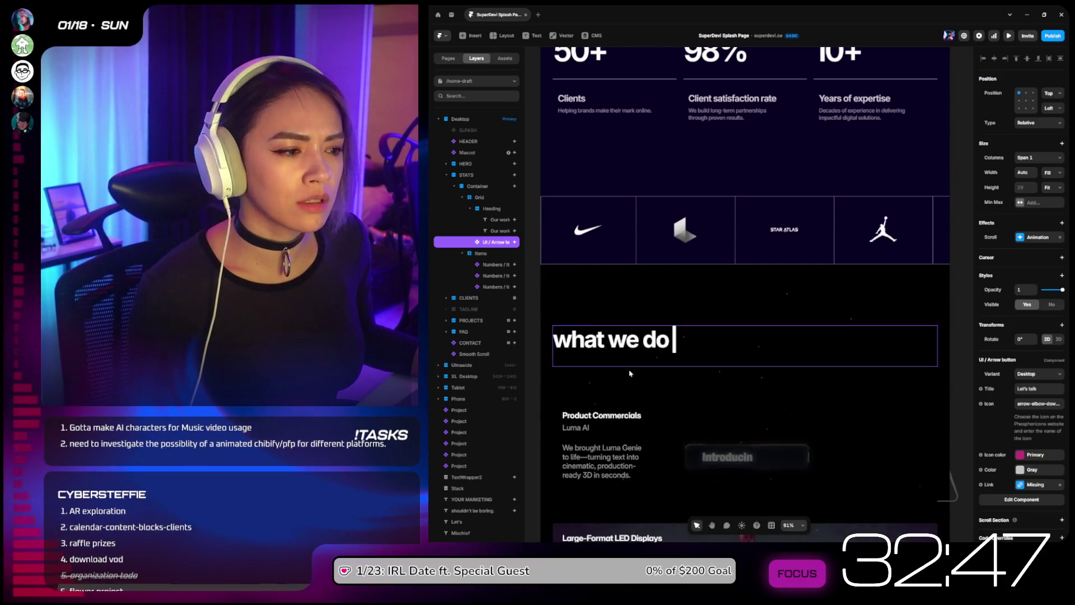
Step: Inspect the scroll animation timing of the 'we're all about' and 'defying expectations' lines
scroll(620, 358, up, 5)
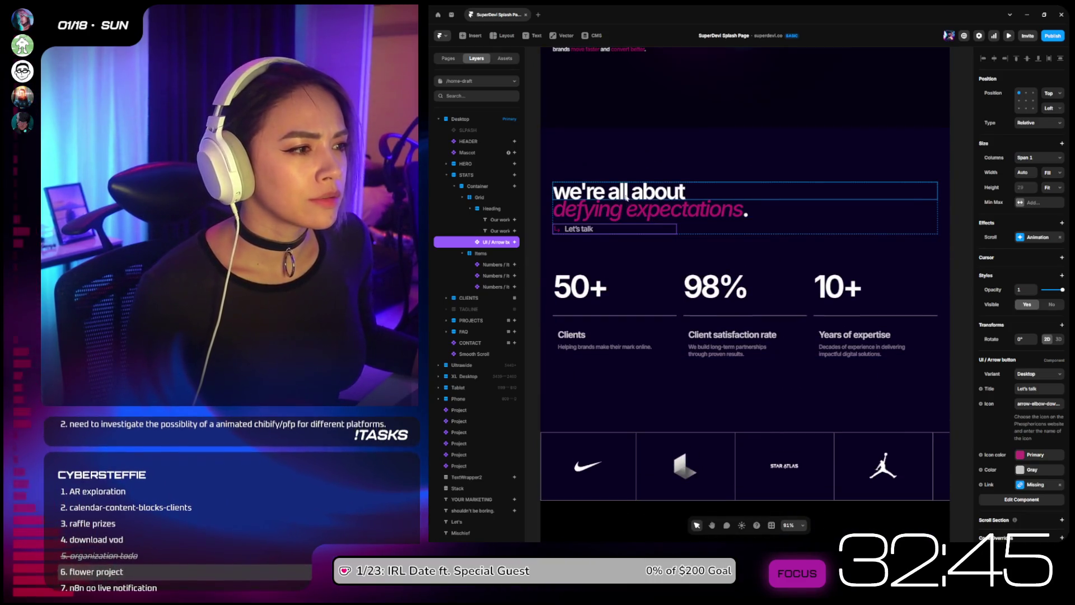
click(627, 195)
click(1039, 242)
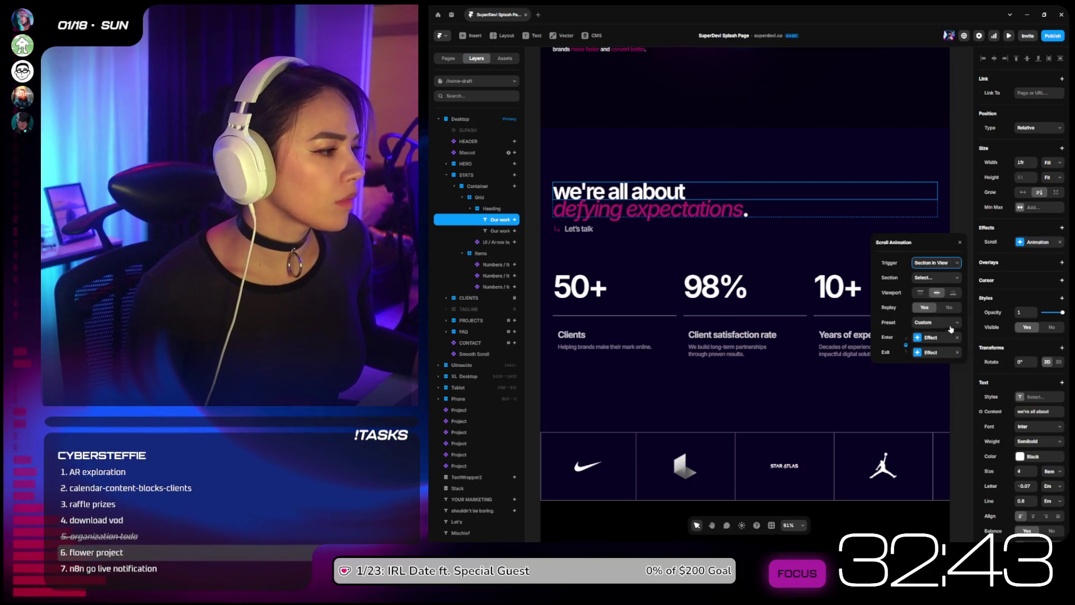
click(932, 337)
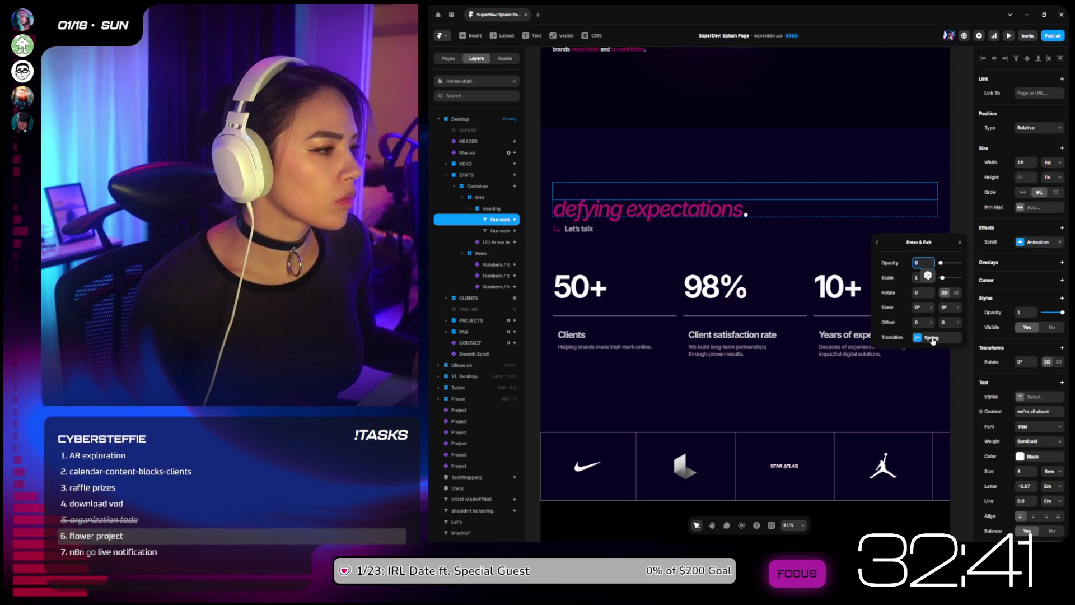
click(932, 338)
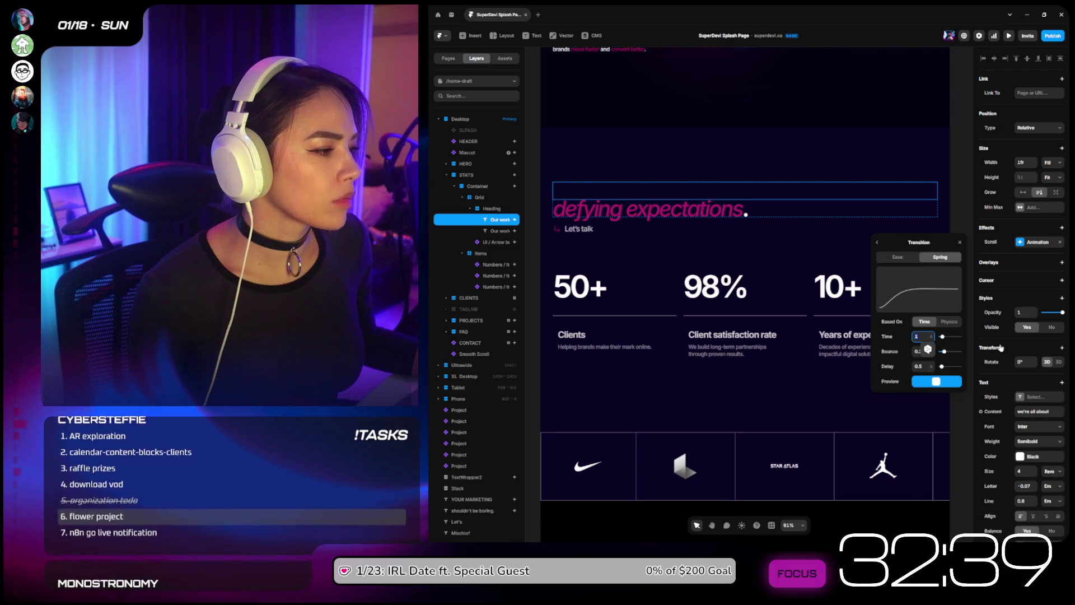
click(611, 206)
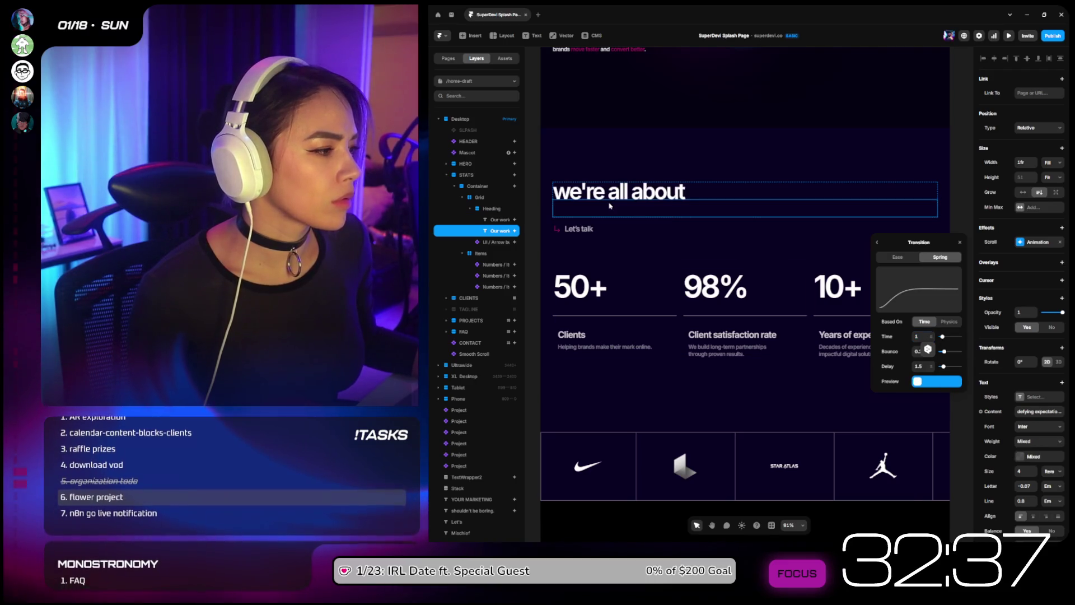
click(618, 188)
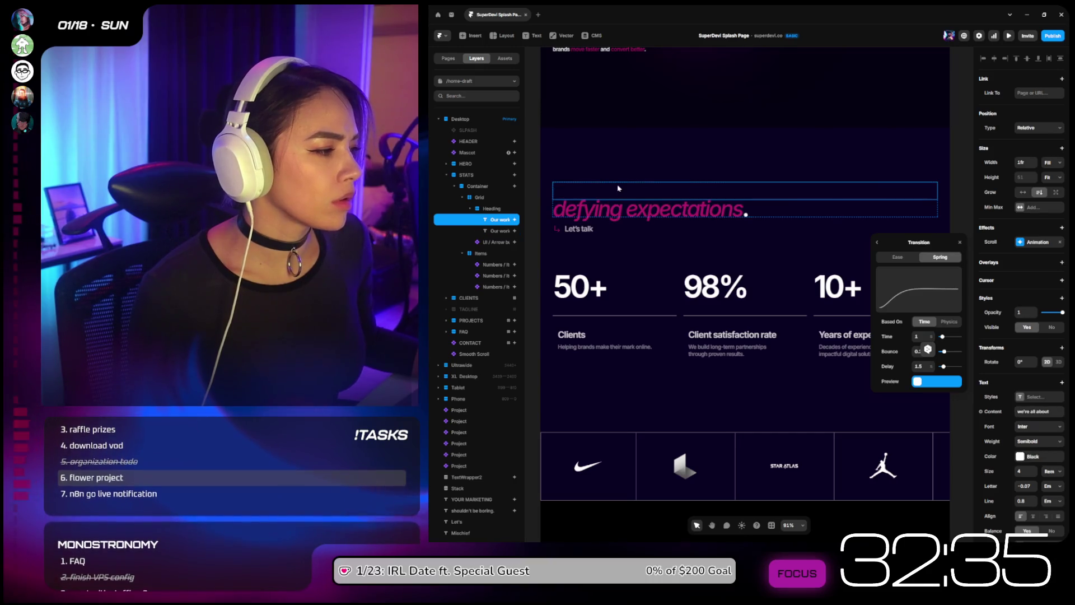
click(617, 209)
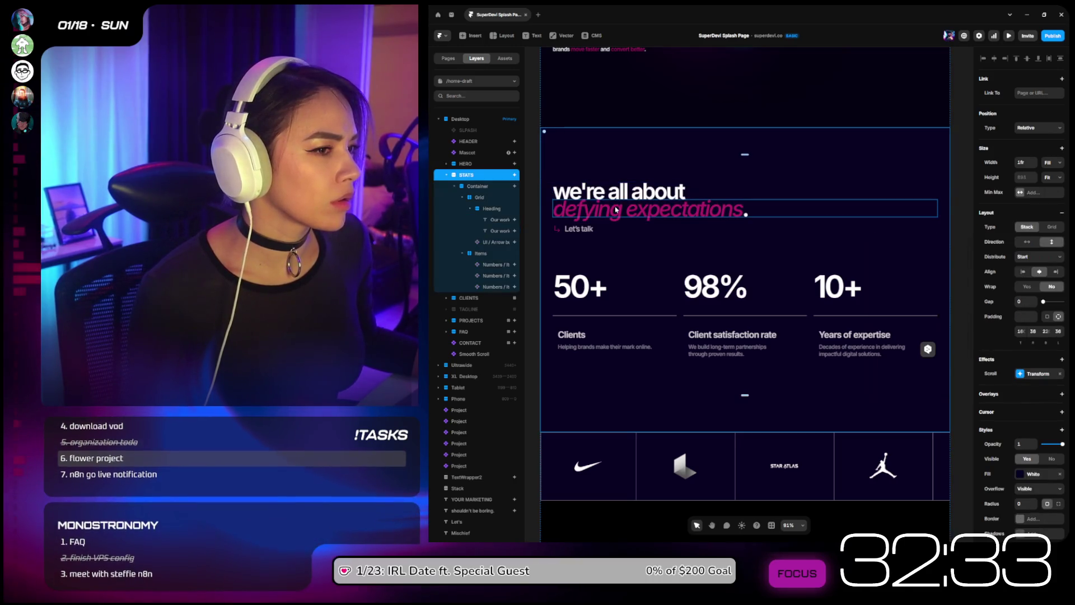
click(616, 210)
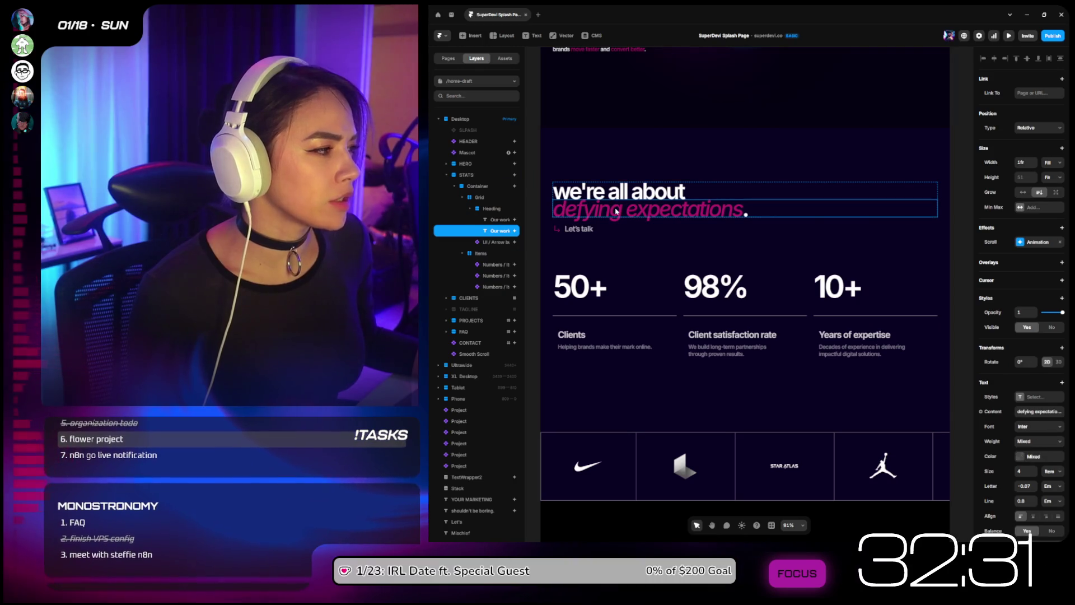
click(618, 190)
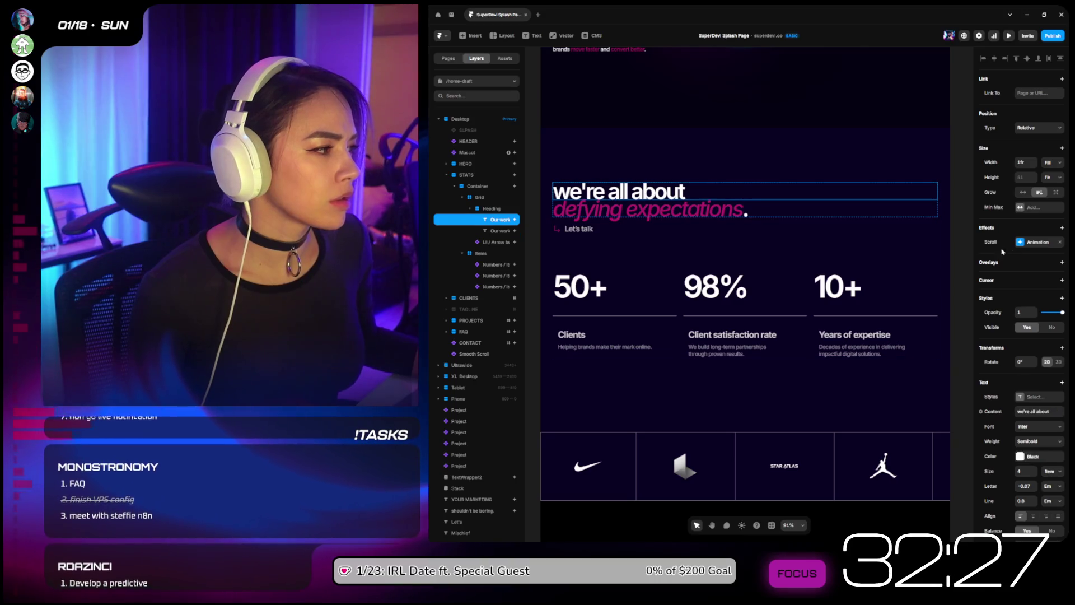
Step: Change both heading lines' trigger from Section in View to Layer in View
click(1033, 242)
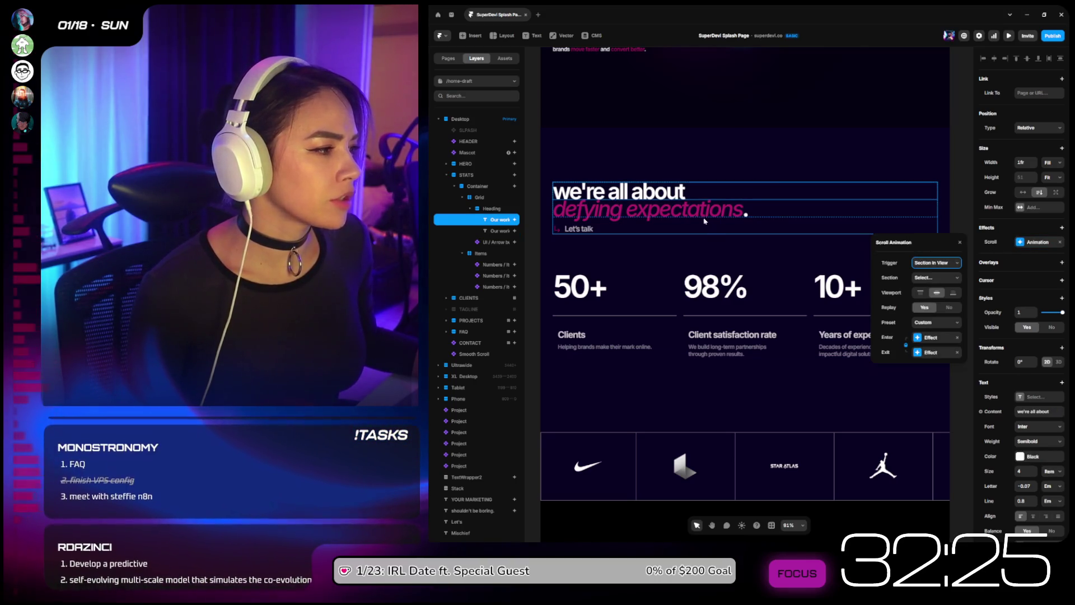
click(929, 278)
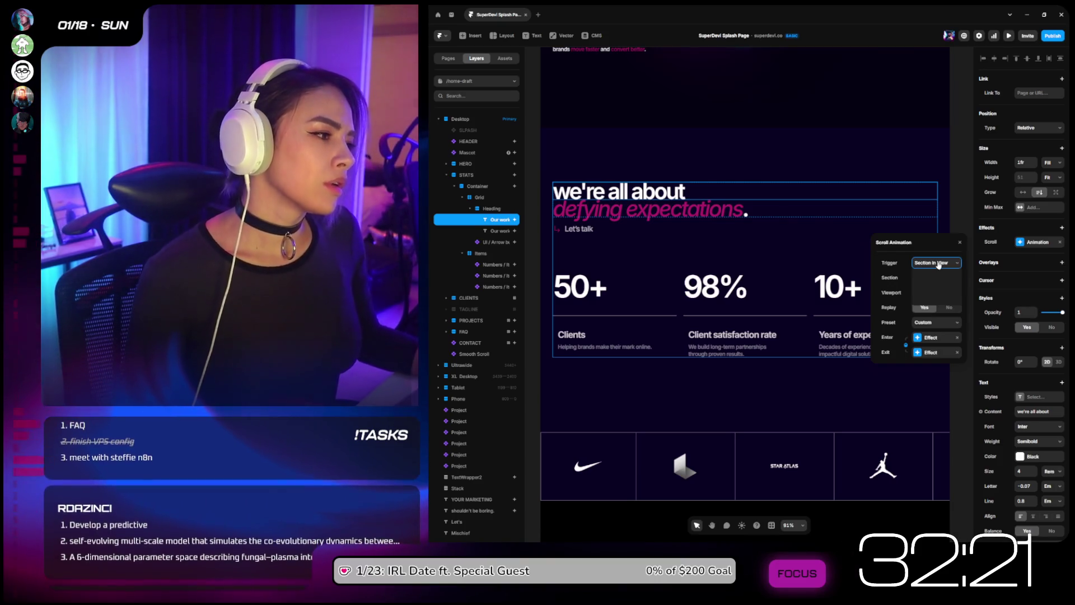
click(936, 262)
click(941, 295)
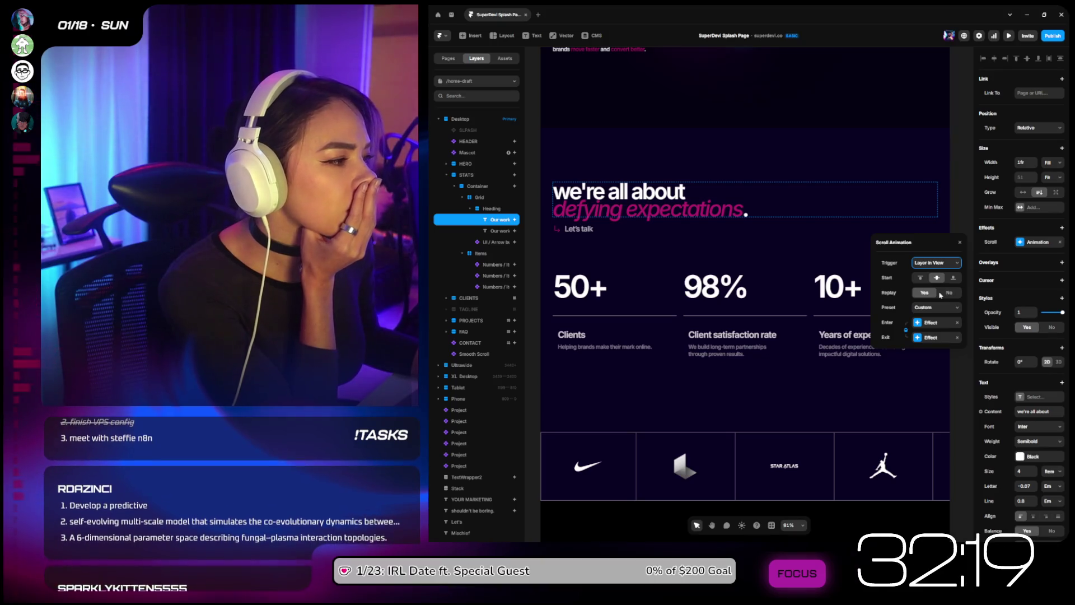
click(697, 207)
click(936, 263)
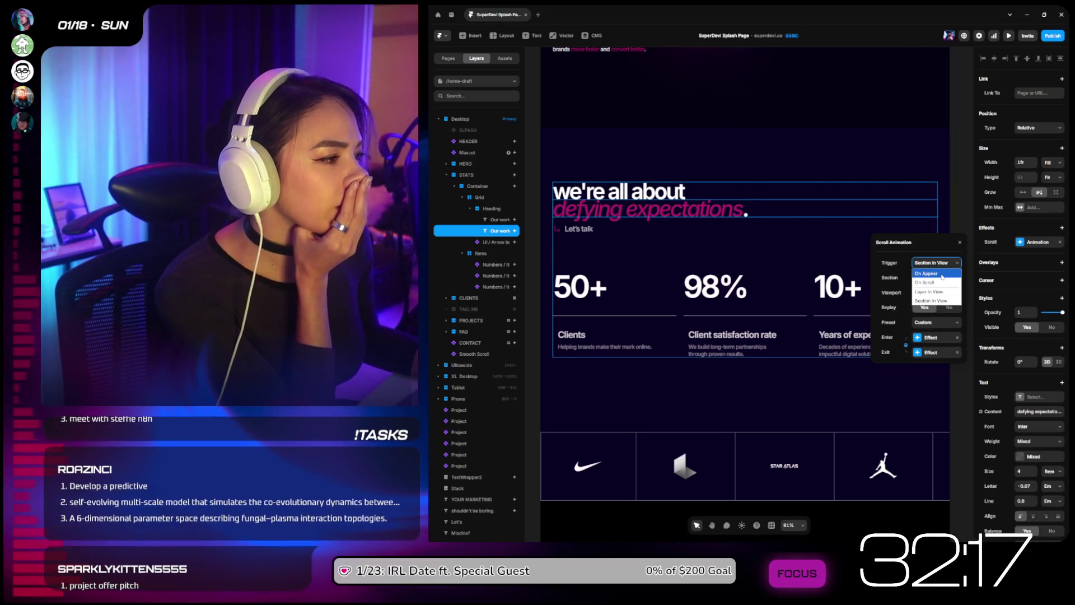
click(929, 292)
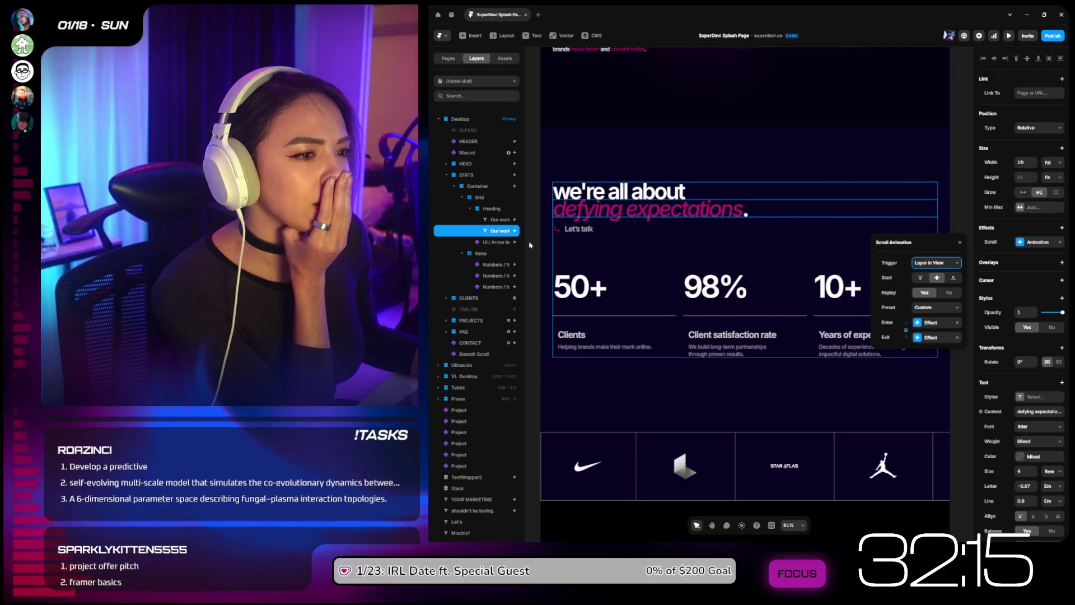
click(495, 241)
click(936, 262)
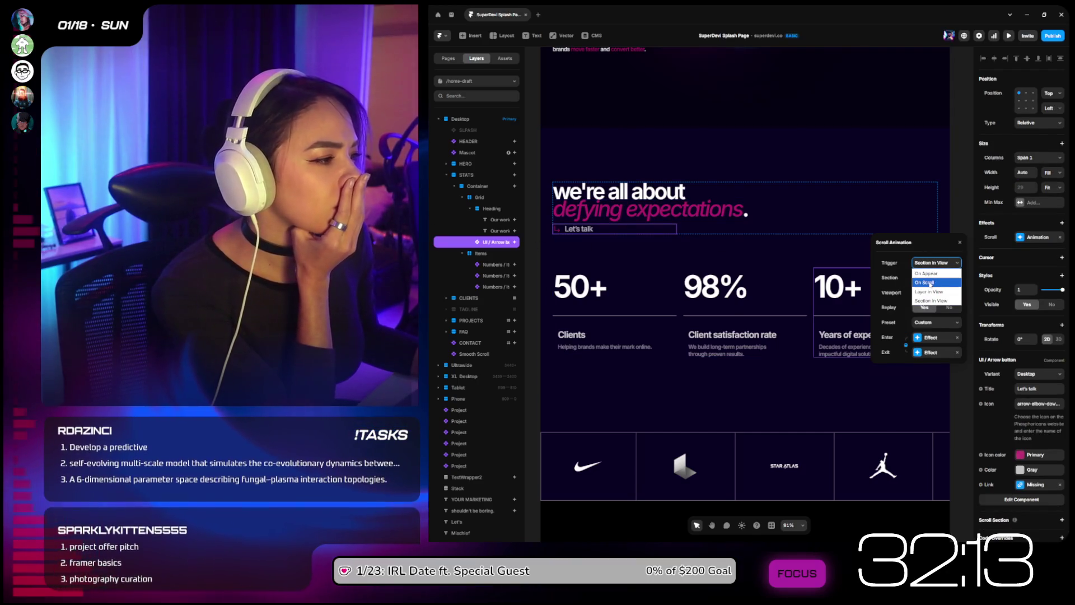
Step: Set the Let's talk button's scroll animation trigger to Layer in View
click(929, 291)
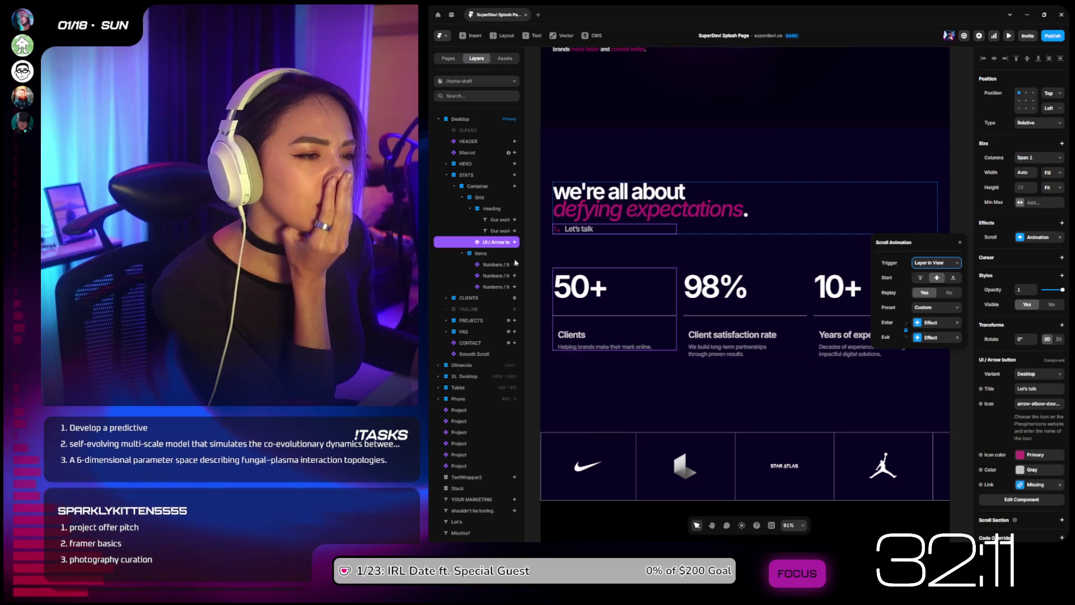
click(929, 323)
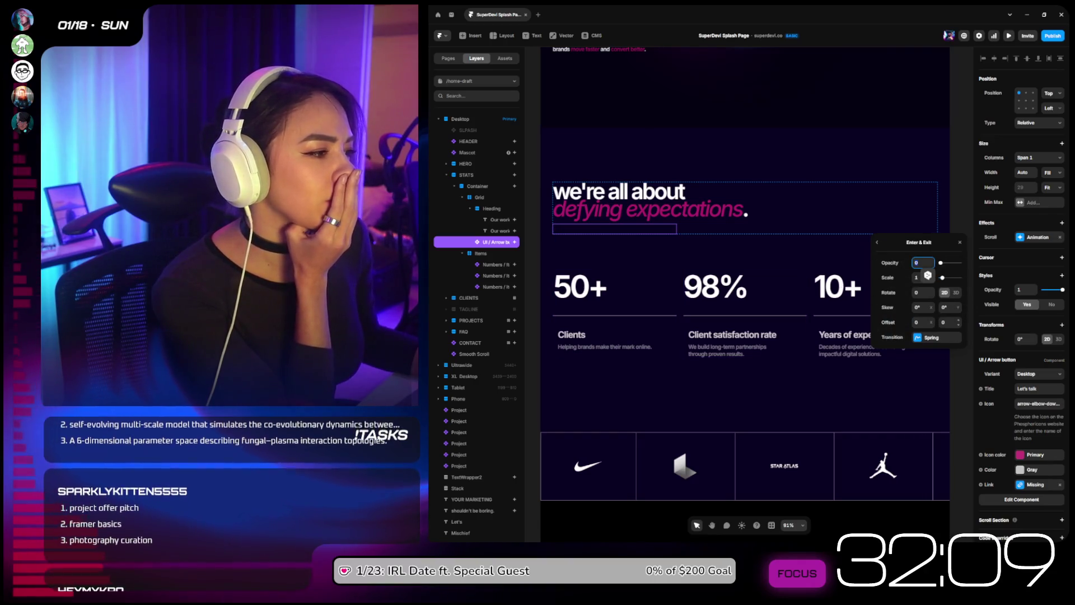
click(929, 337)
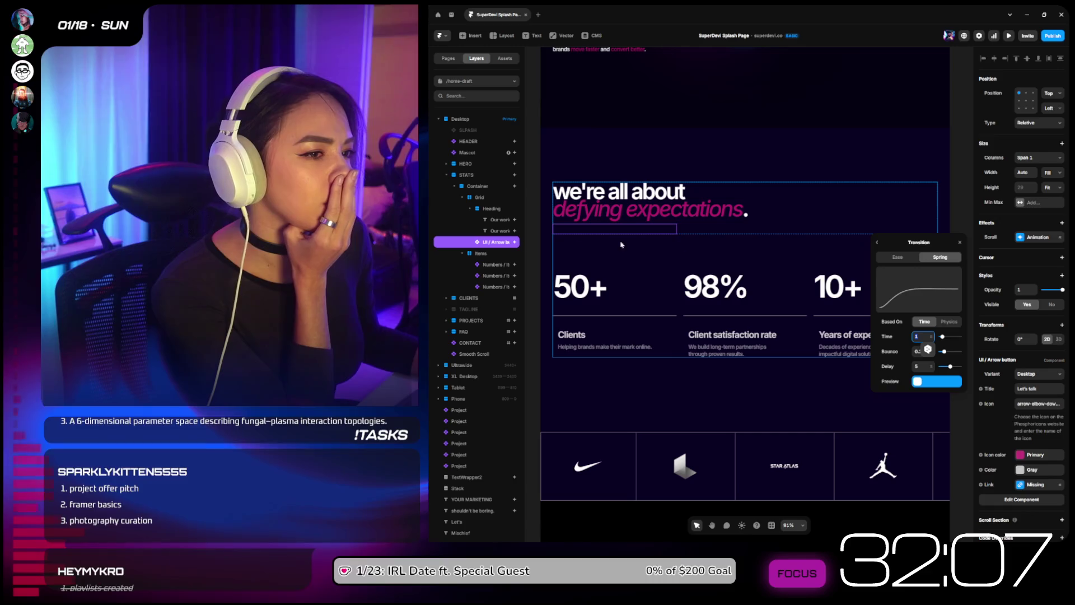
Step: Review the 50+, 98% and 10+ stat triggers, keep 10+ on Layer in View, and preview
click(496, 269)
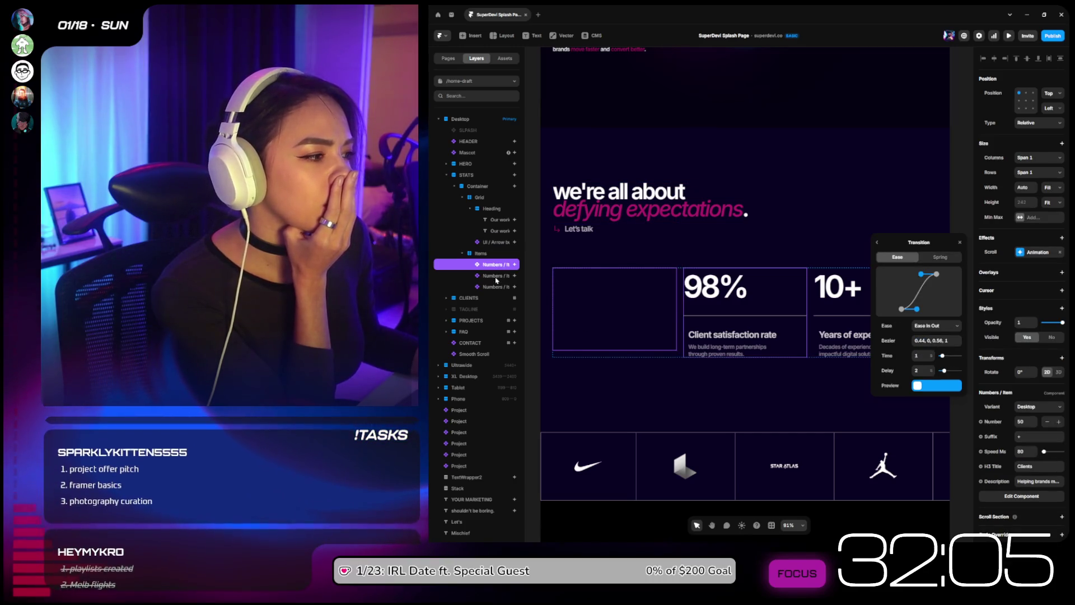
key(Escape)
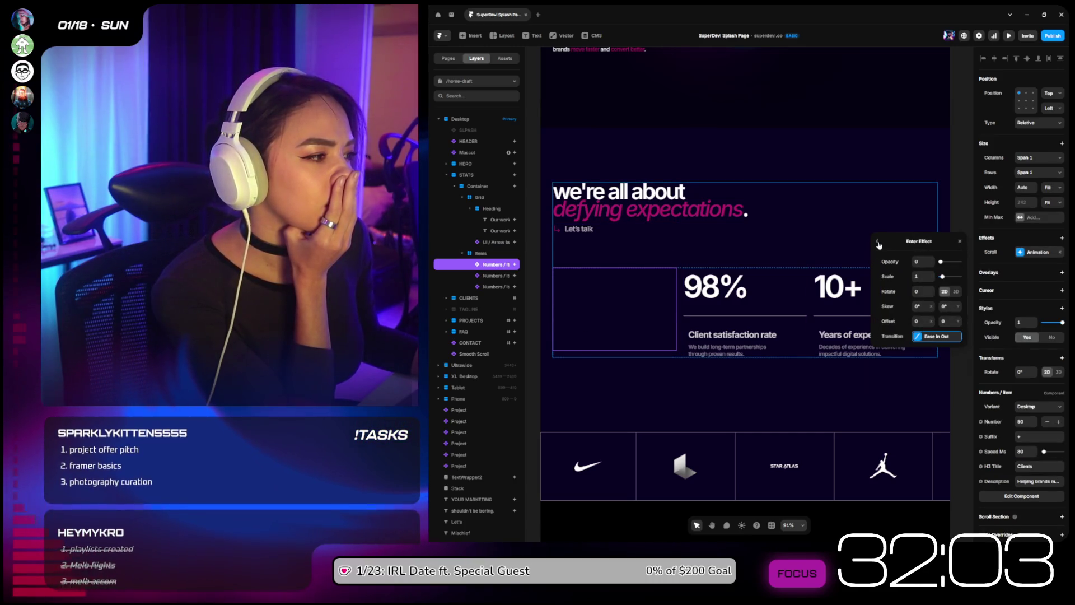
click(749, 277)
click(749, 278)
click(937, 262)
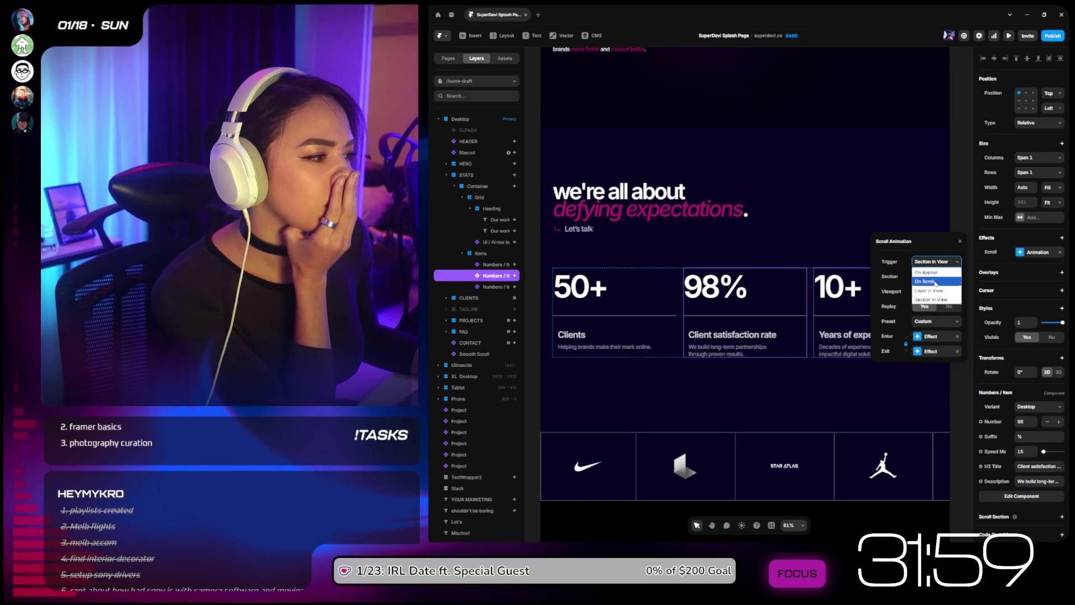
click(840, 297)
click(936, 261)
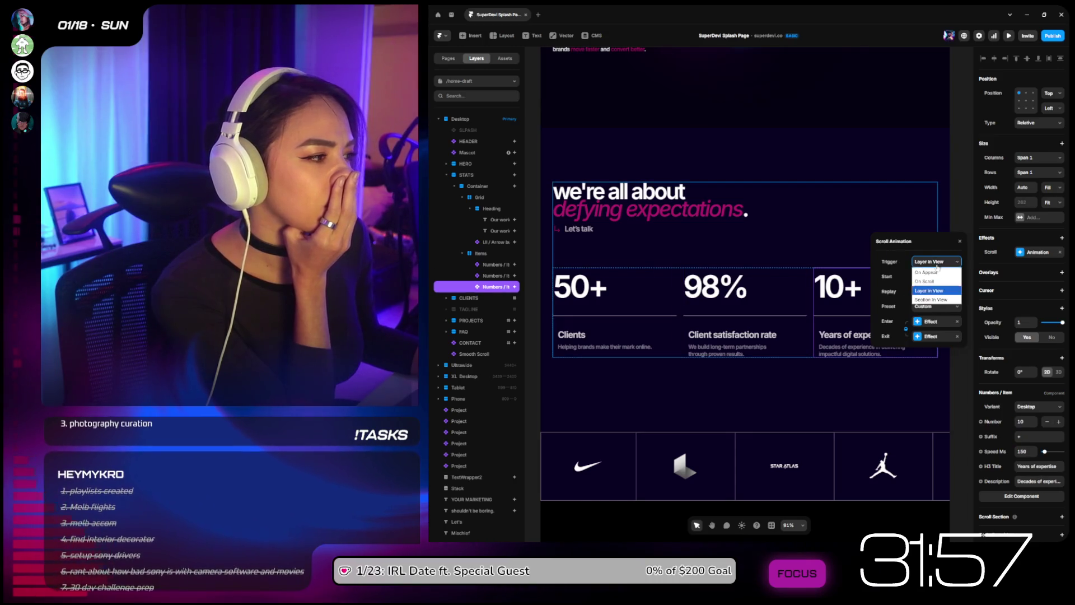
click(929, 291)
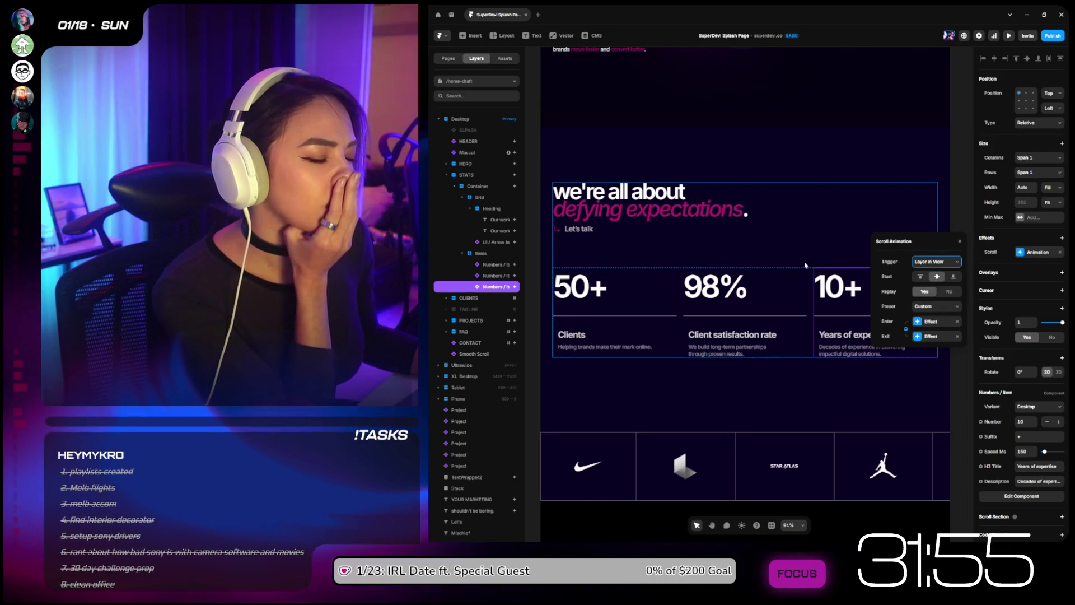
click(1010, 36)
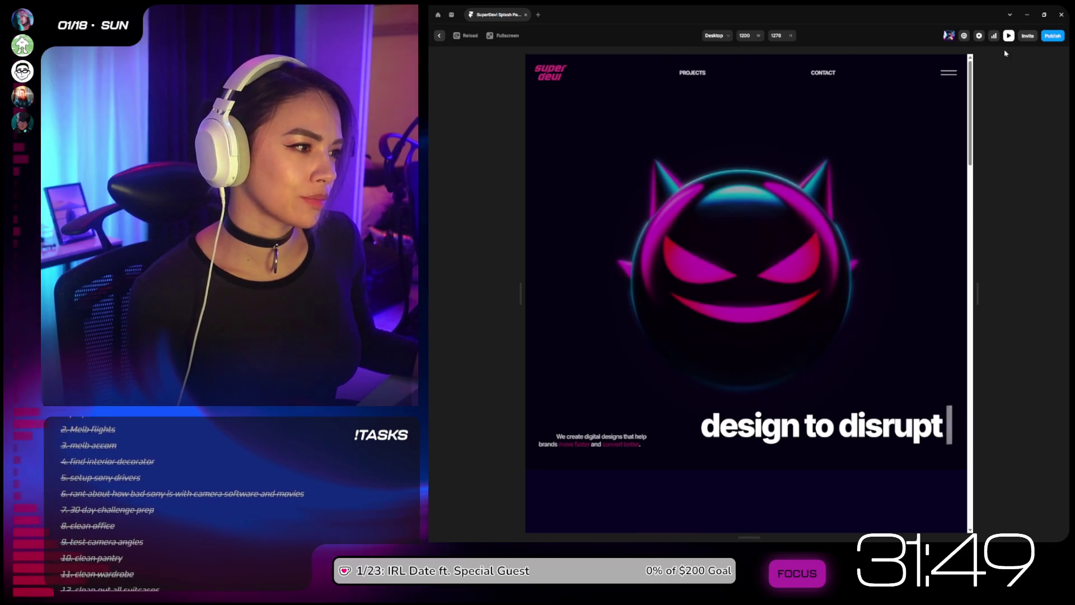
Step: Scroll the preview to watch the stats count up to 50+, 98% and 10+, then exit the preview
mouse_move(974, 81)
mouse_down()
mouse_move(973, 256)
mouse_move(973, 233)
mouse_up()
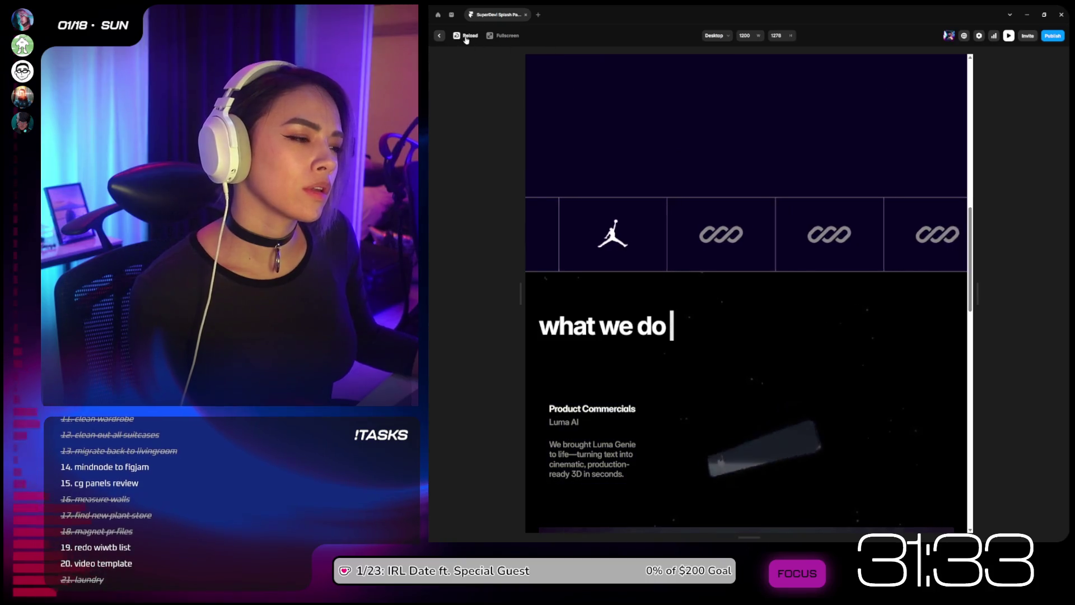
scroll(924, 246, up, 5)
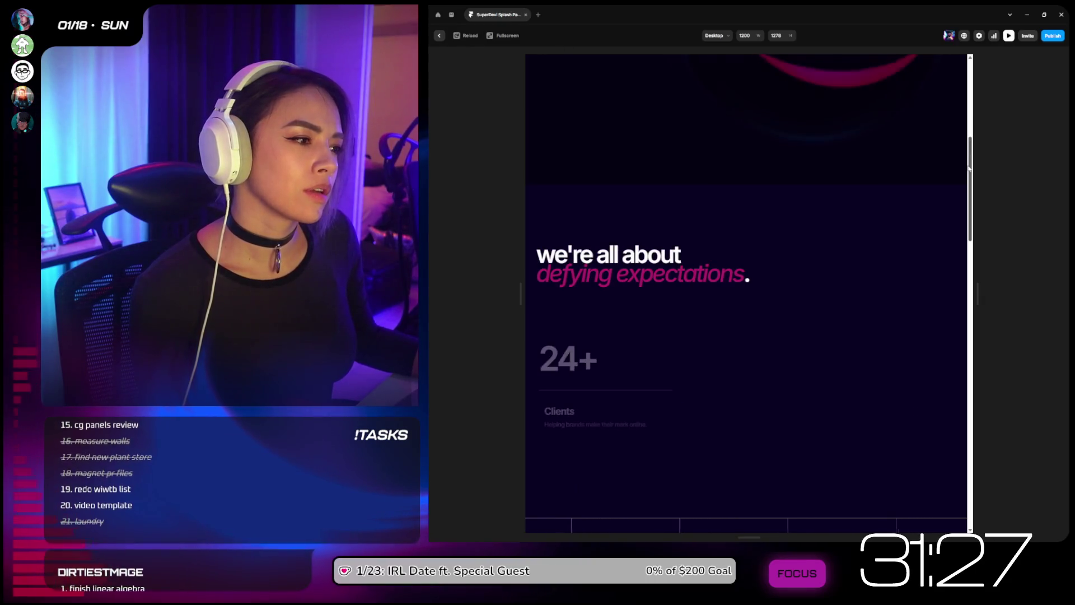
drag(971, 169, 971, 289)
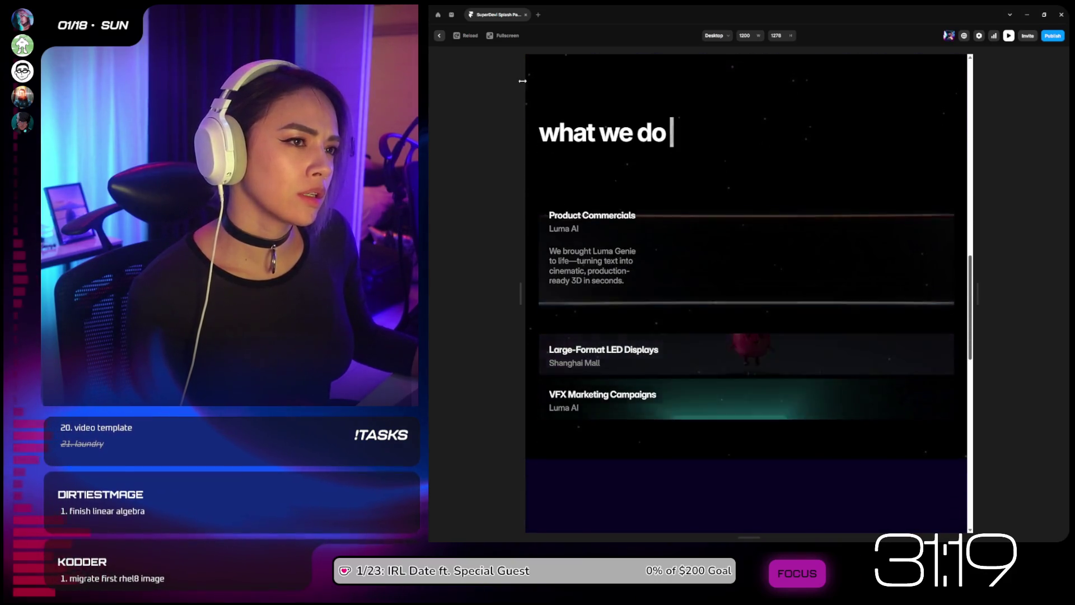
key(Escape)
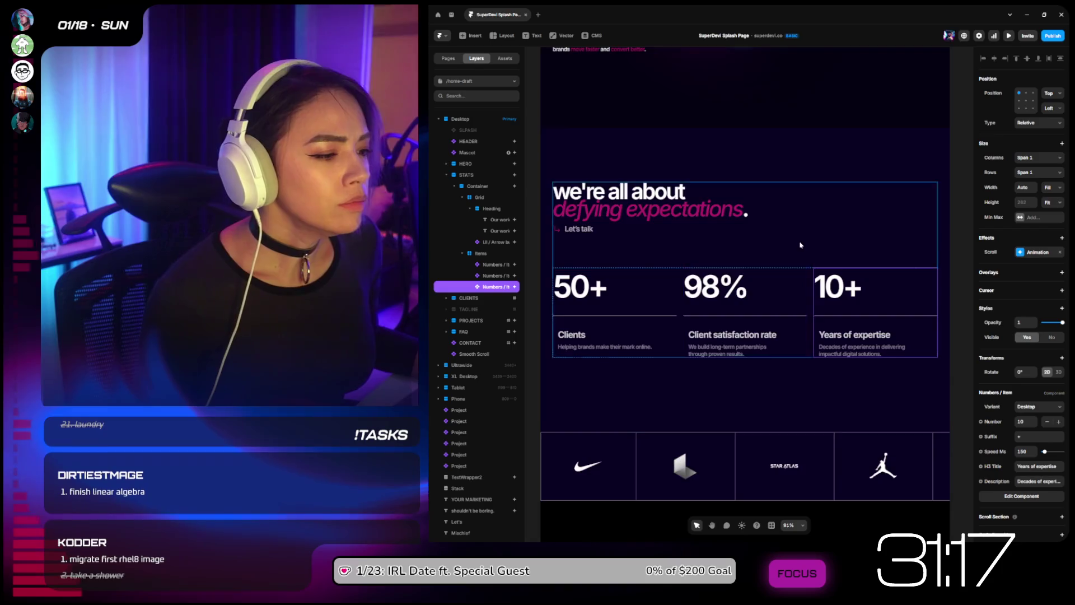
Step: Give the PROJECTS Container an Appear effect triggered on Layer in View, with a spring transition and a delay
ctrl+scroll(769, 308, down, 10)
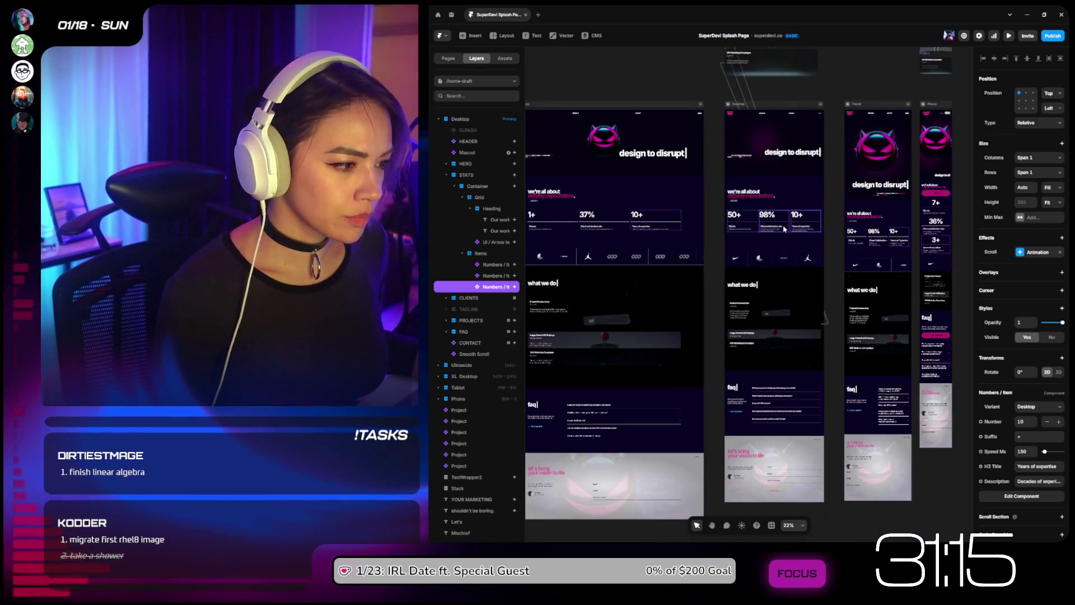
click(770, 308)
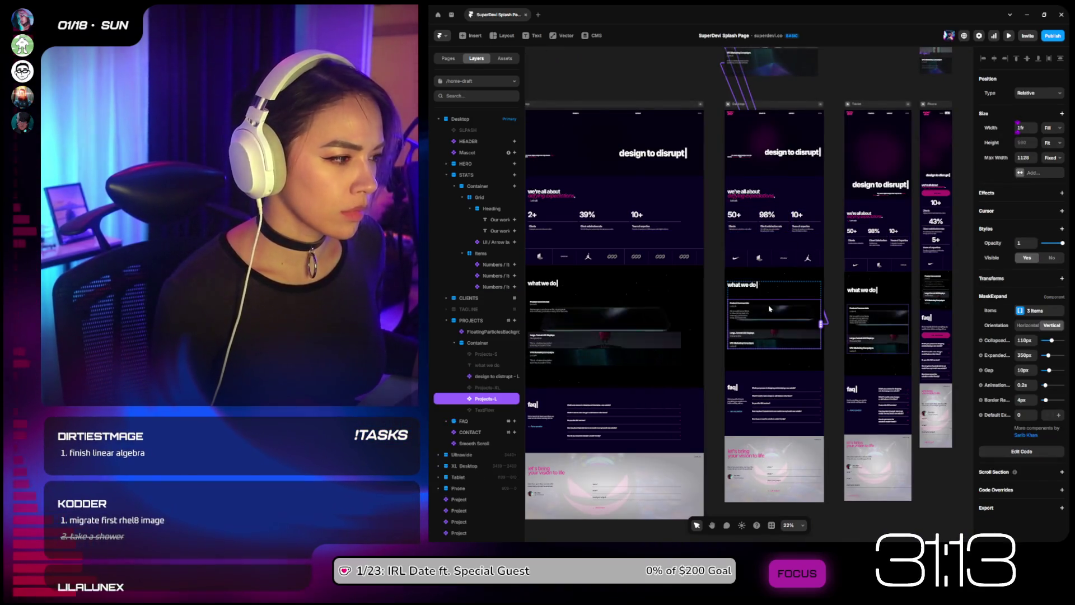
click(482, 344)
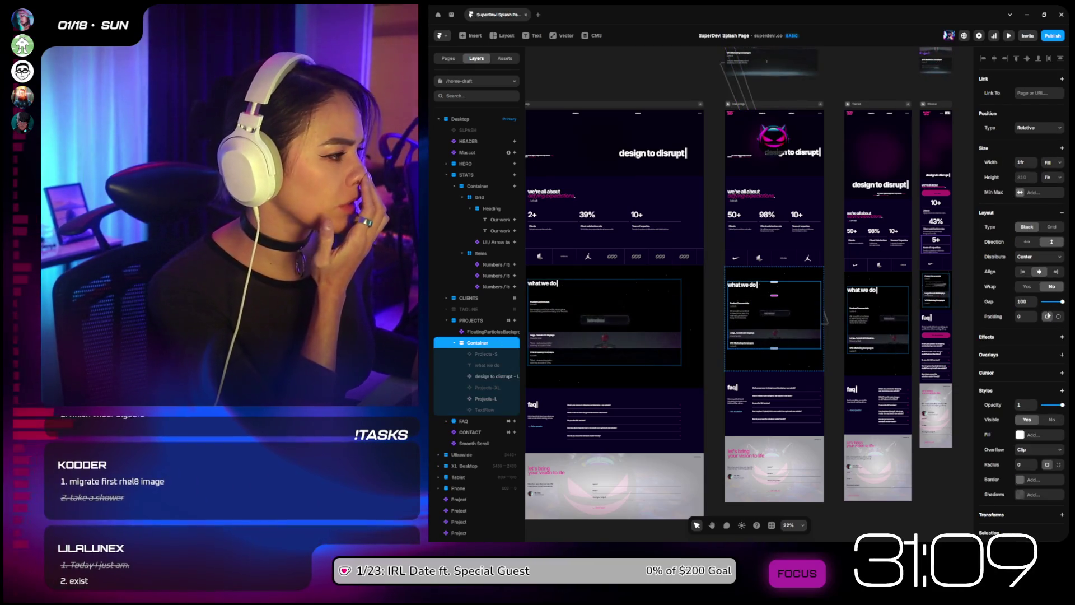
click(1062, 337)
click(1000, 361)
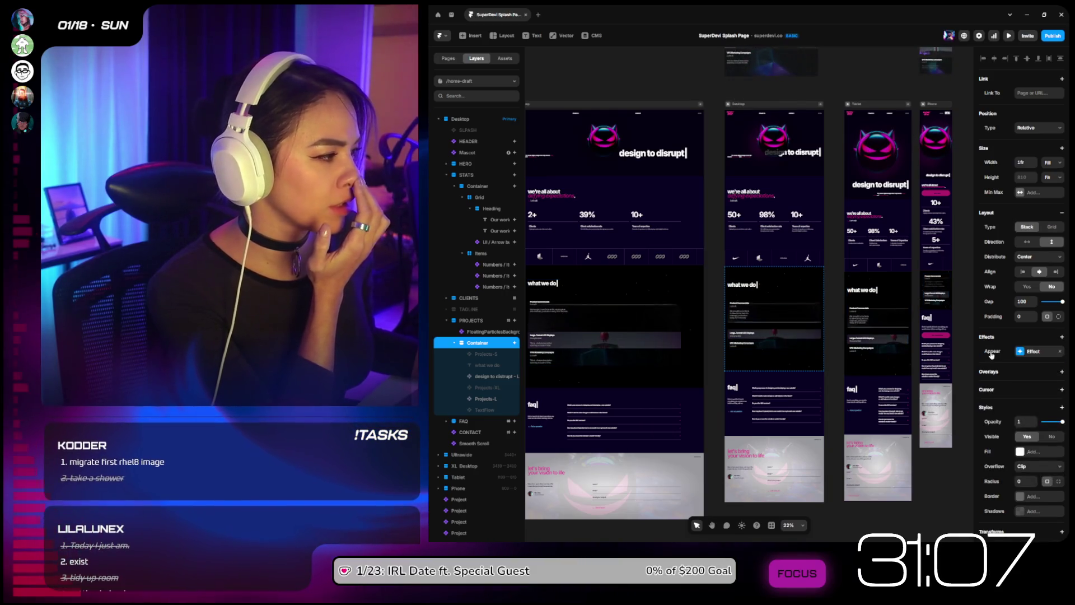
click(1029, 351)
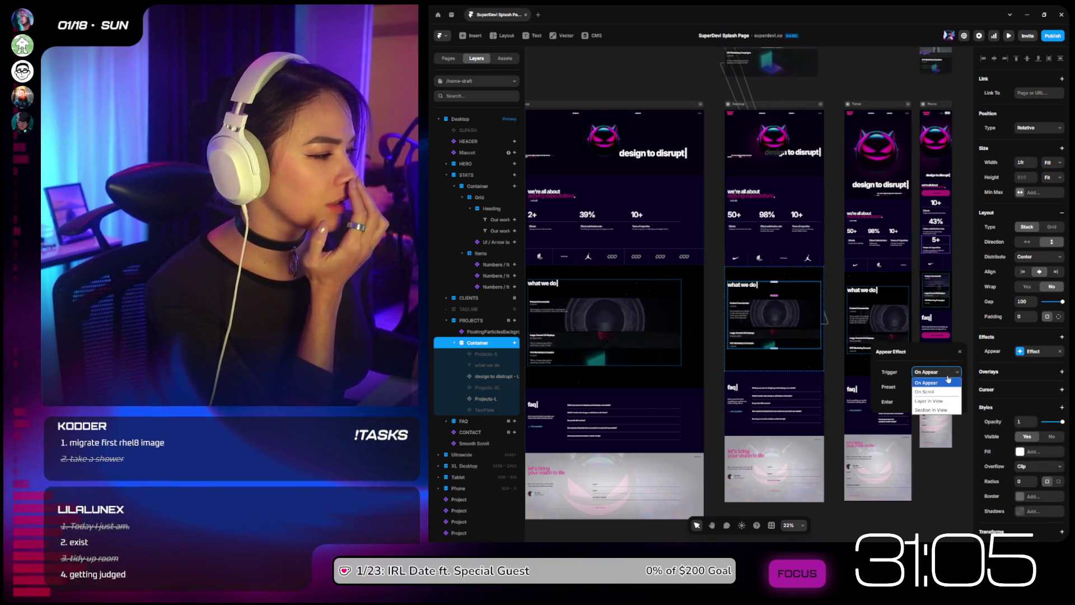
click(940, 401)
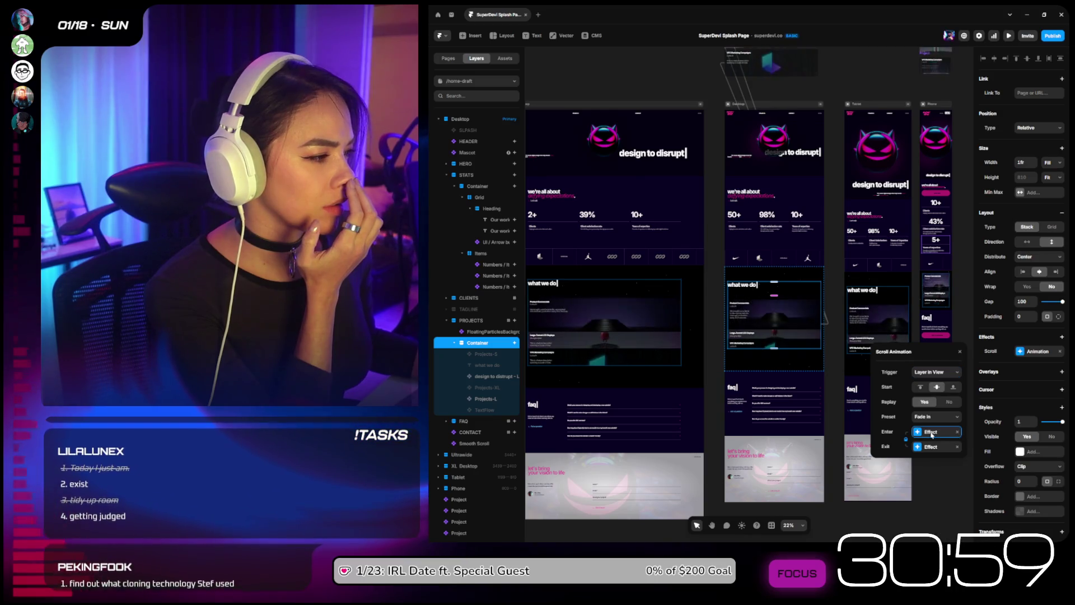
click(932, 446)
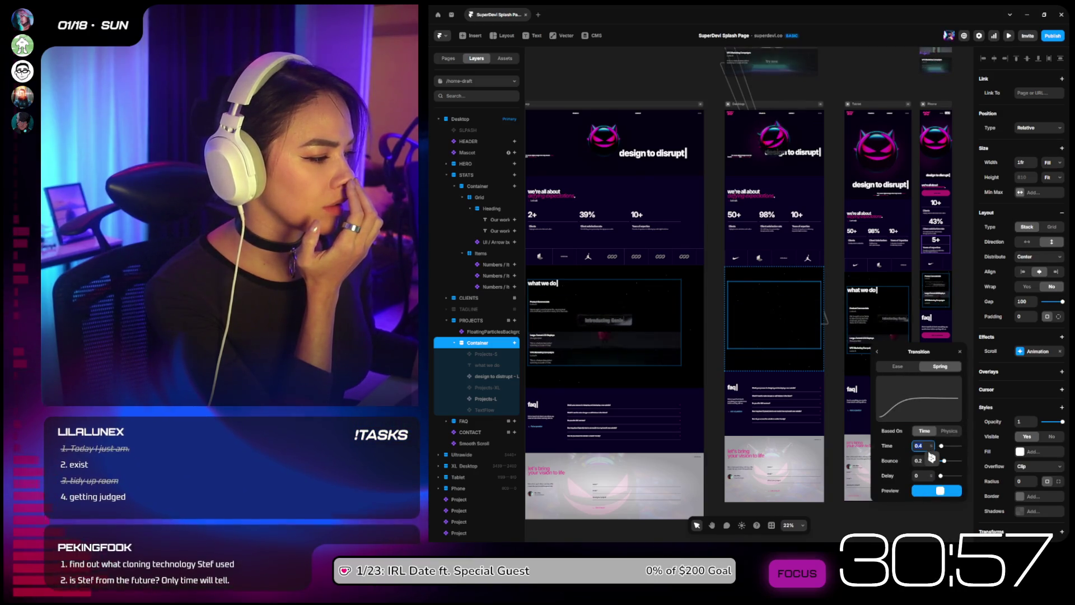
click(919, 476)
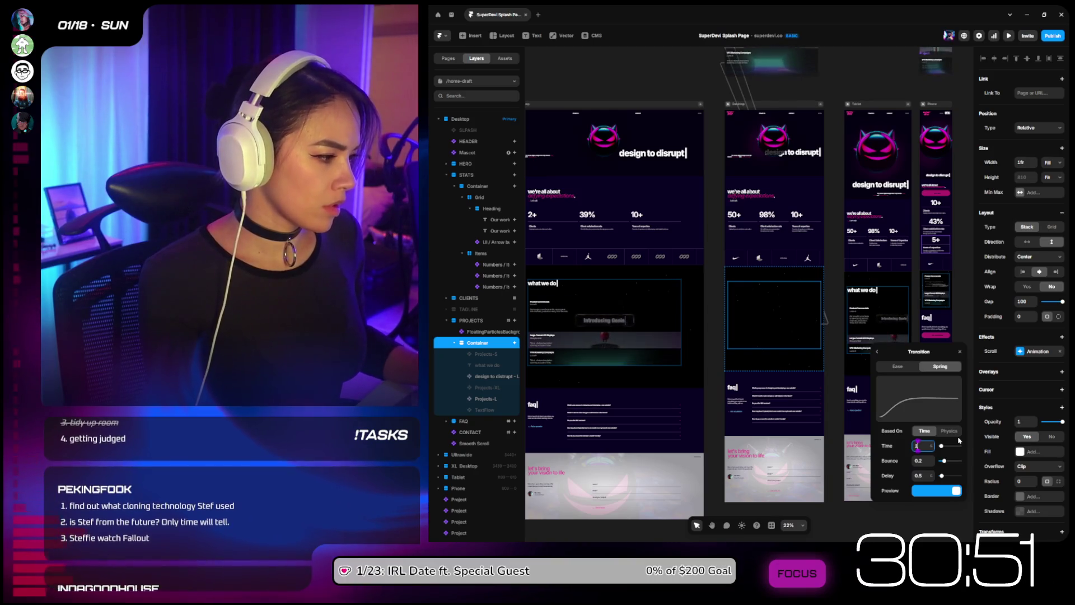
click(650, 428)
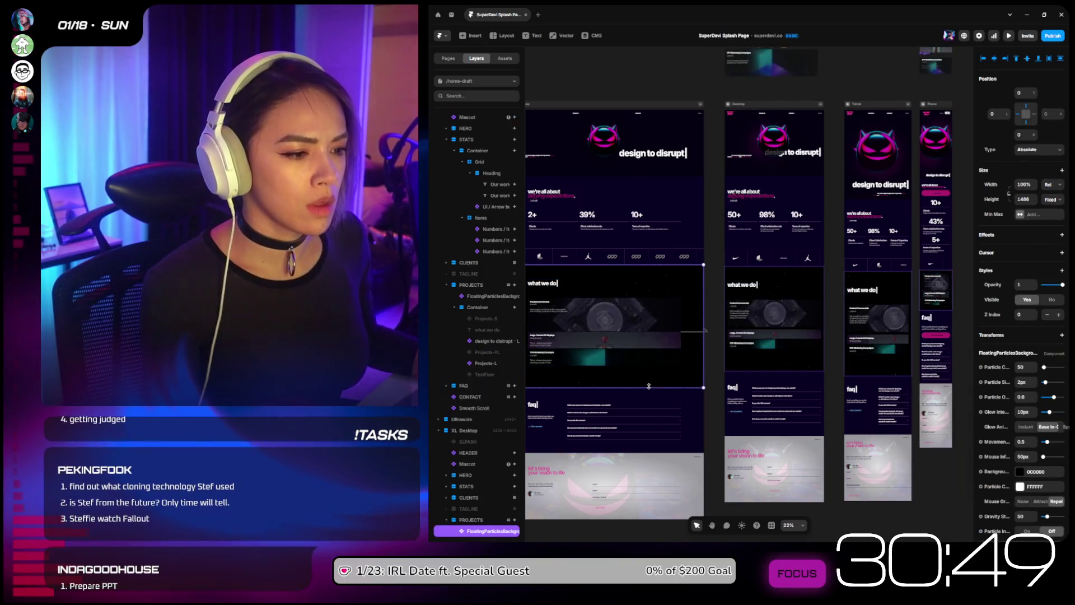
Step: Open the FAQ questions component and select its first question
scroll(651, 396, down, 1)
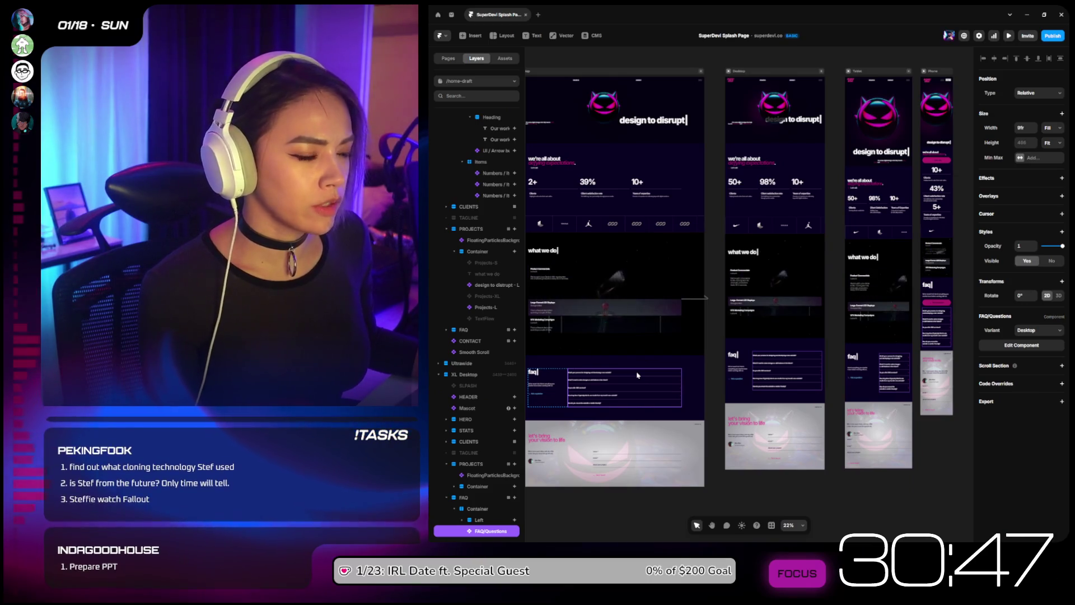
double_click(651, 395)
click(485, 116)
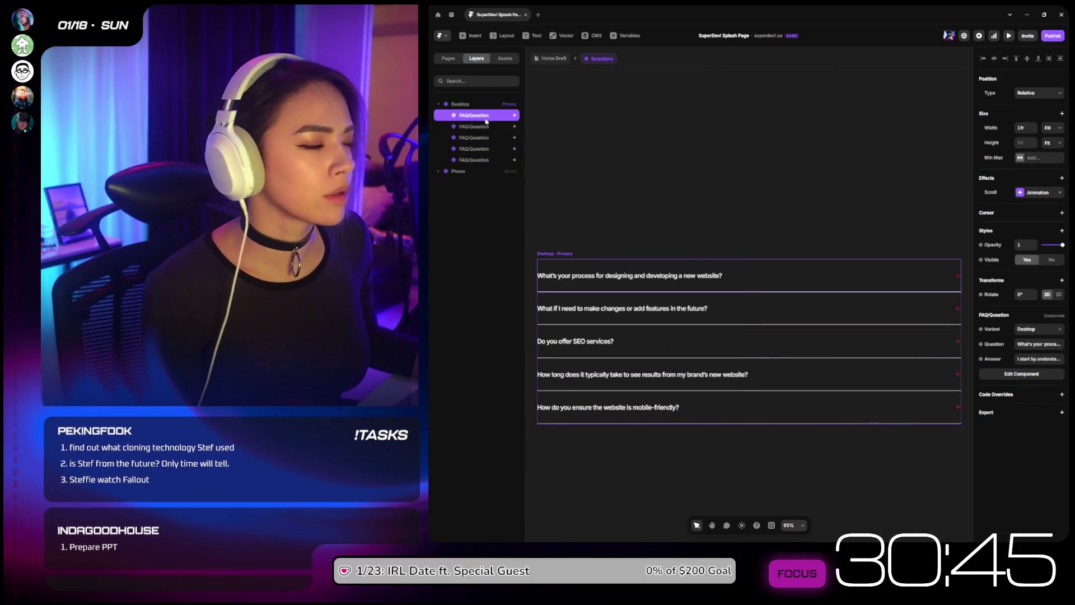
Step: Open the first FAQ question's scroll-animation enter transition, then step through the question layers to the second
click(1028, 193)
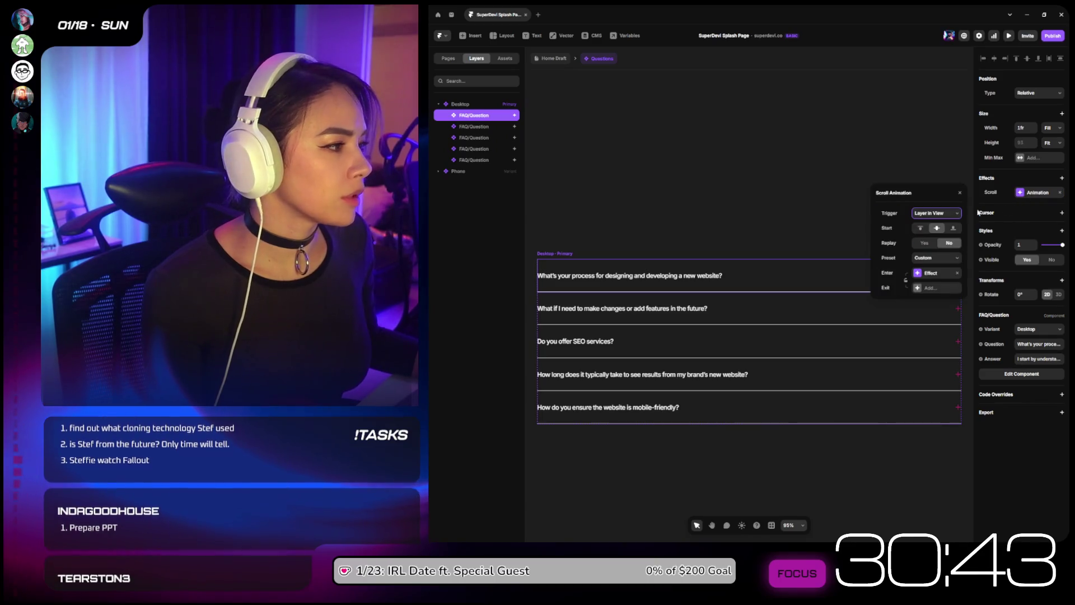
click(942, 272)
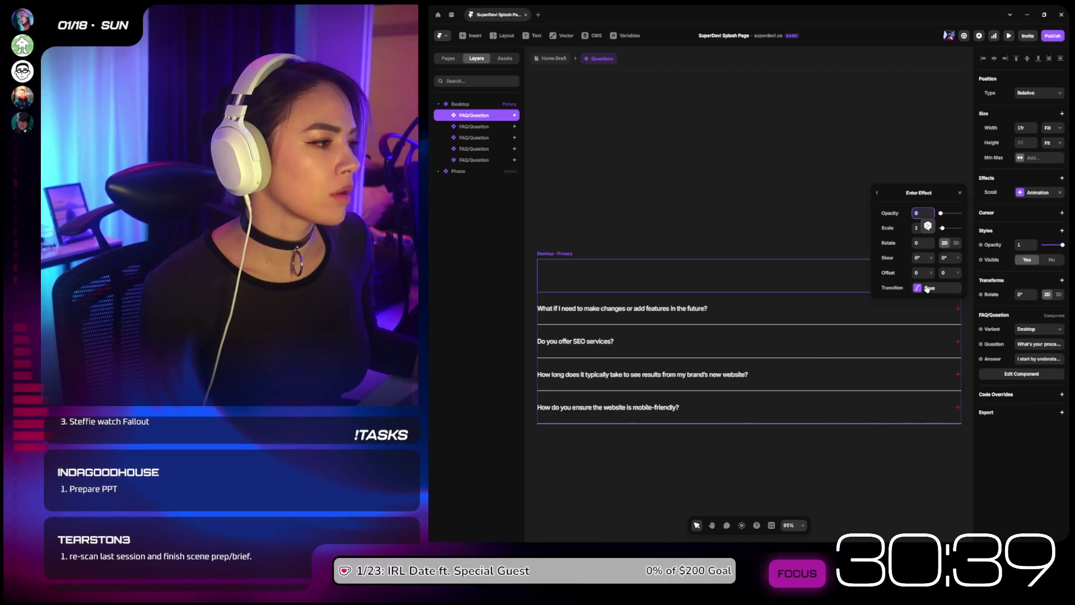
click(936, 287)
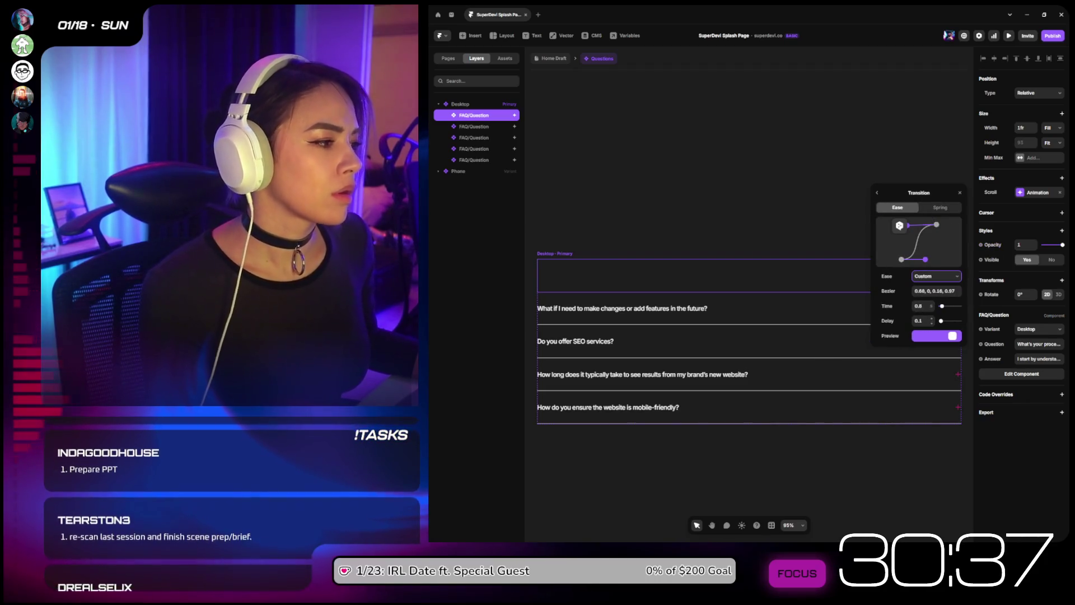
click(494, 127)
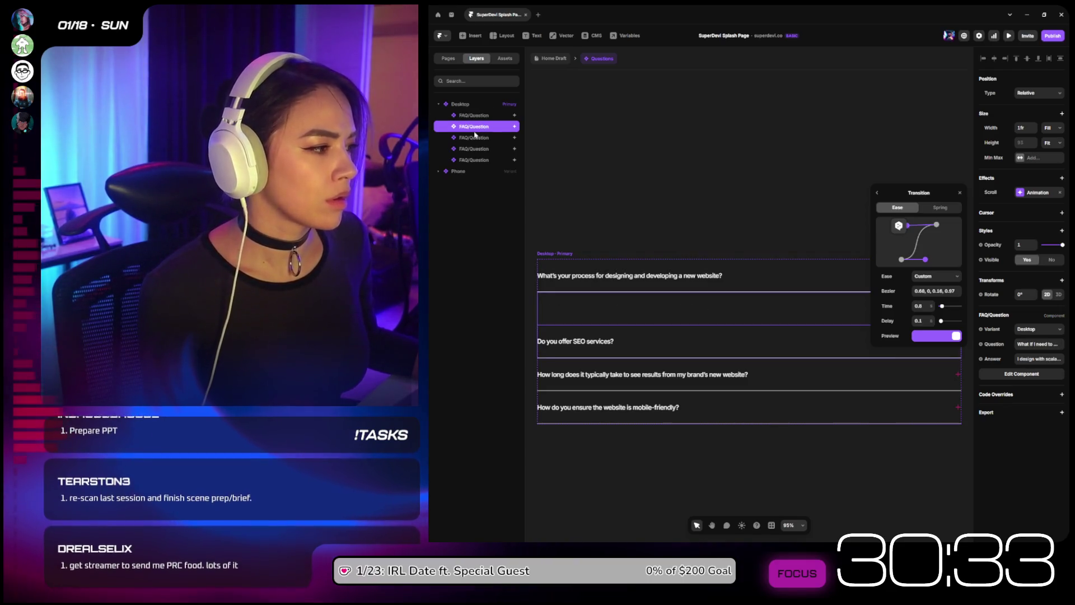
click(478, 116)
click(475, 138)
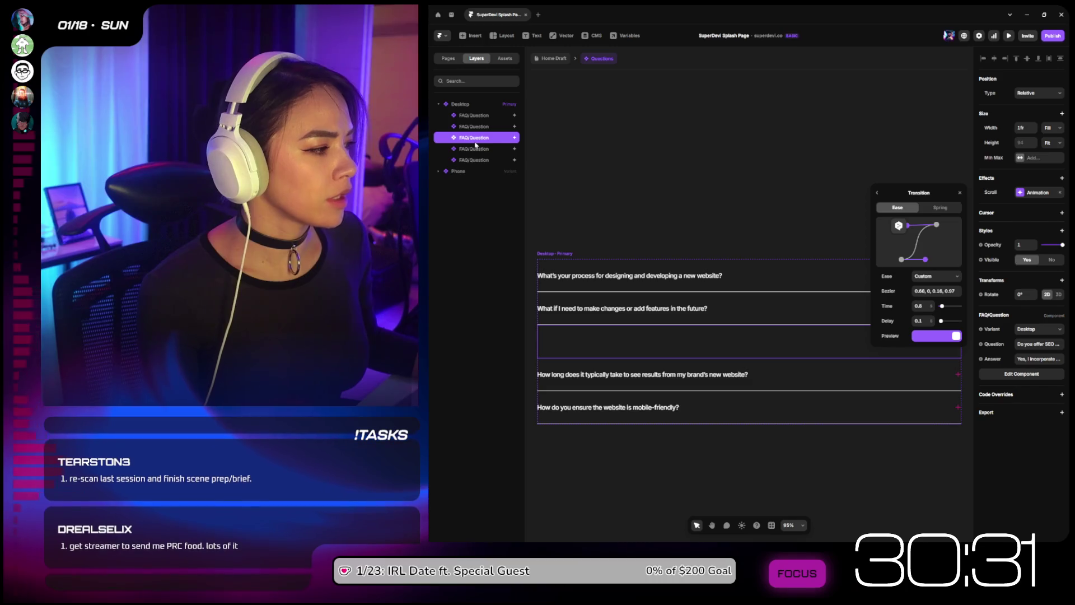
click(475, 149)
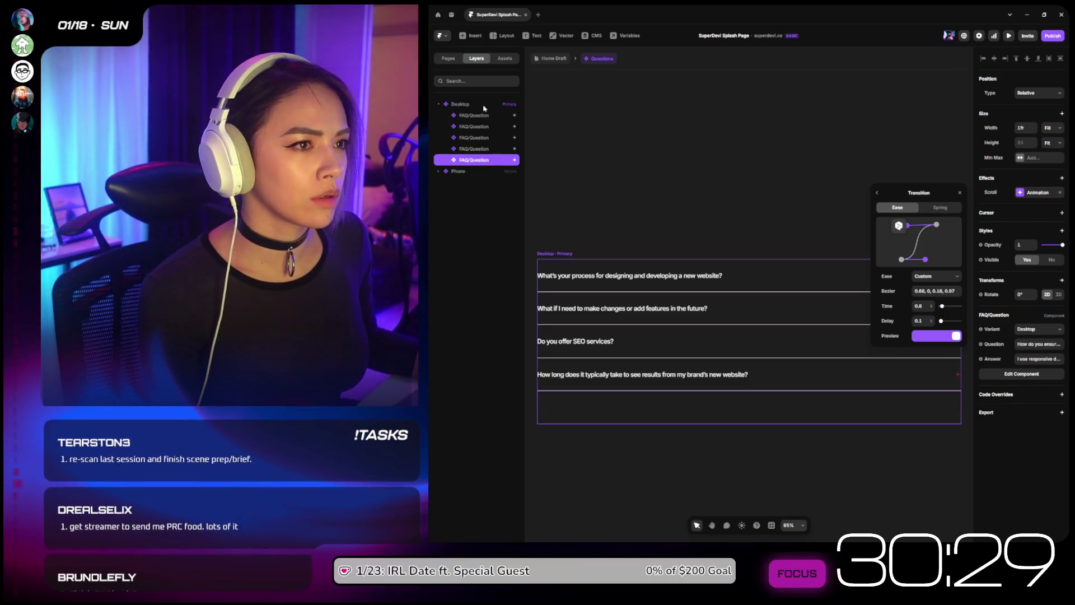
click(482, 115)
click(479, 127)
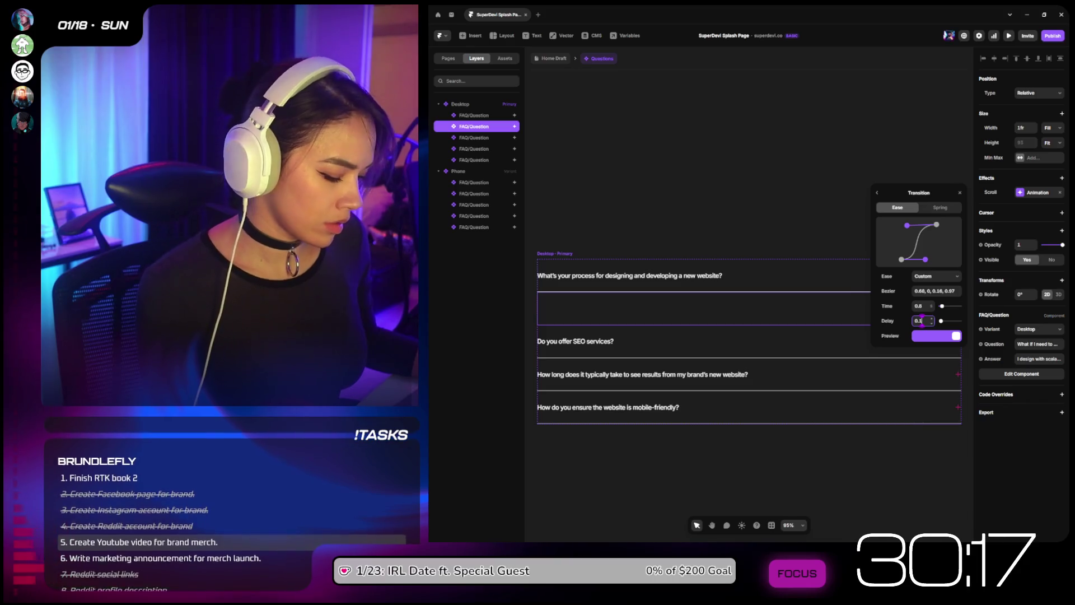
text(5)
Step: Stagger the remaining questions' entrance delays, raising them stepwise up to 0.5 for the fifth question
key(Tab)
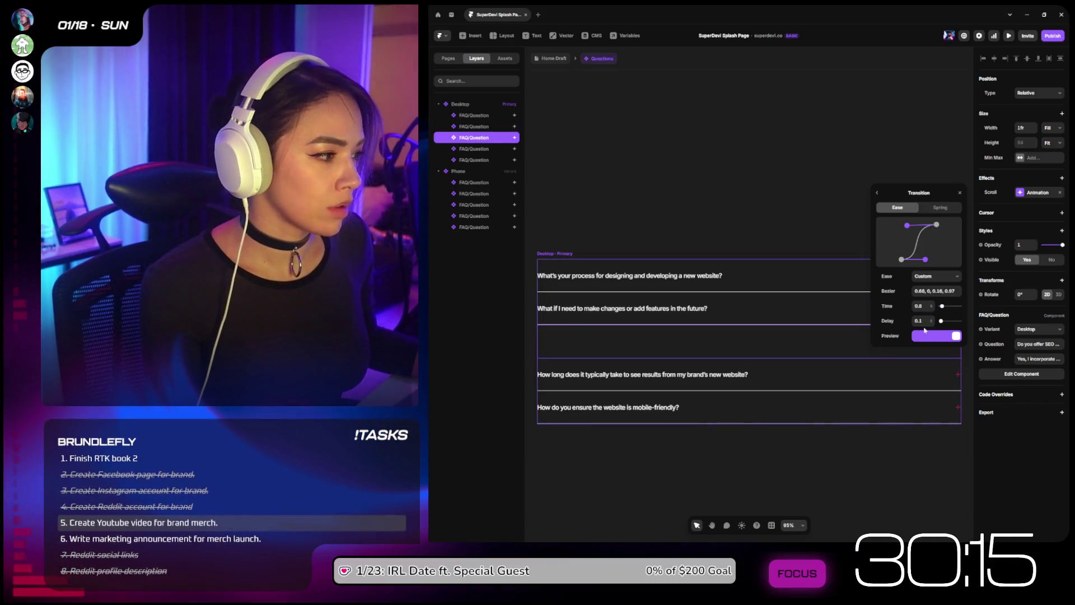
click(930, 322)
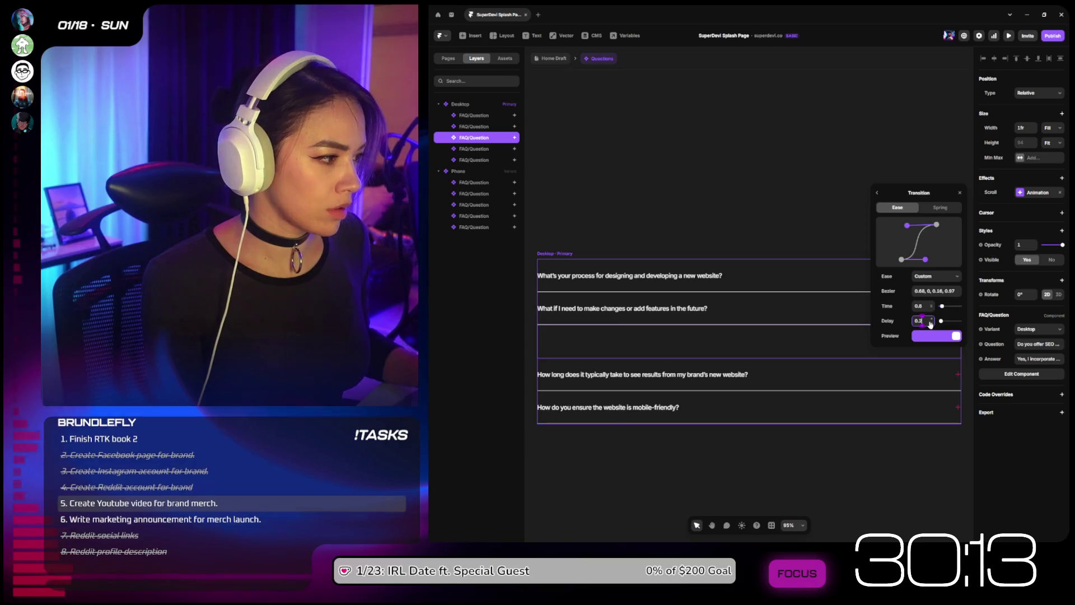
key(Tab)
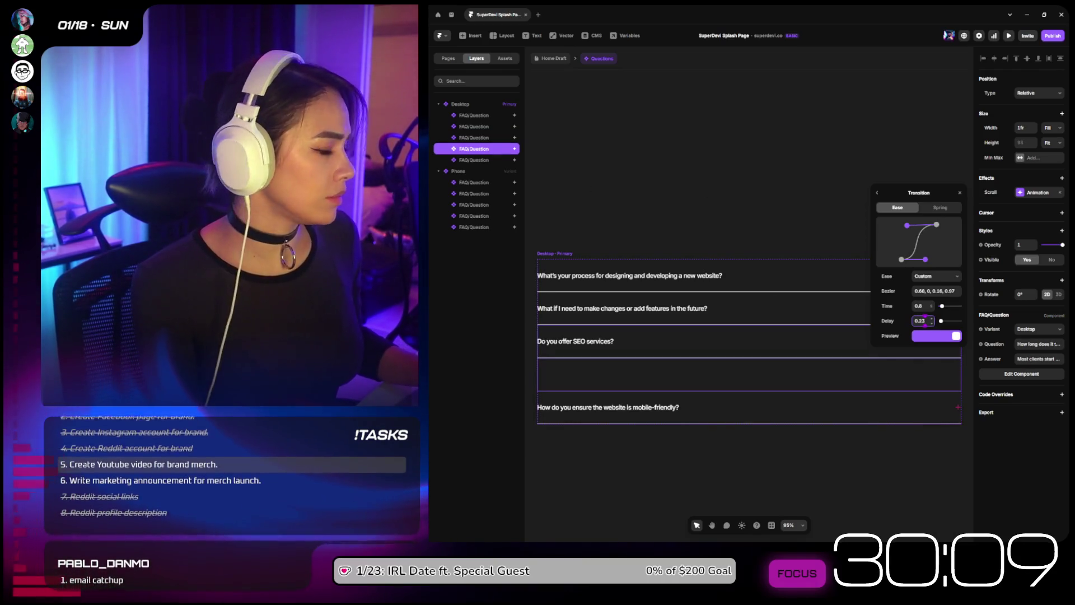
text(5)
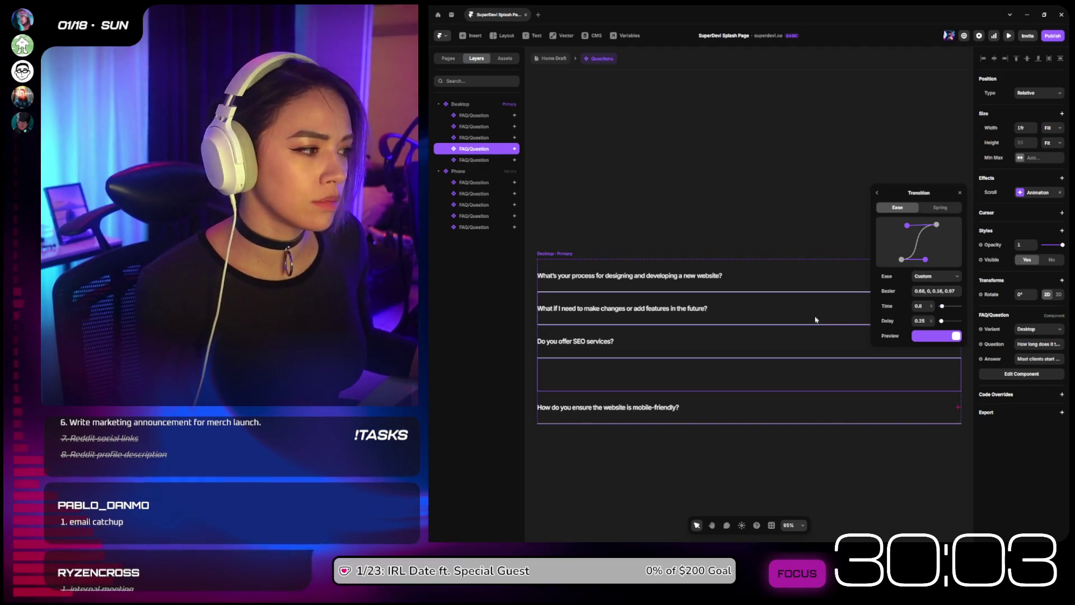
click(483, 161)
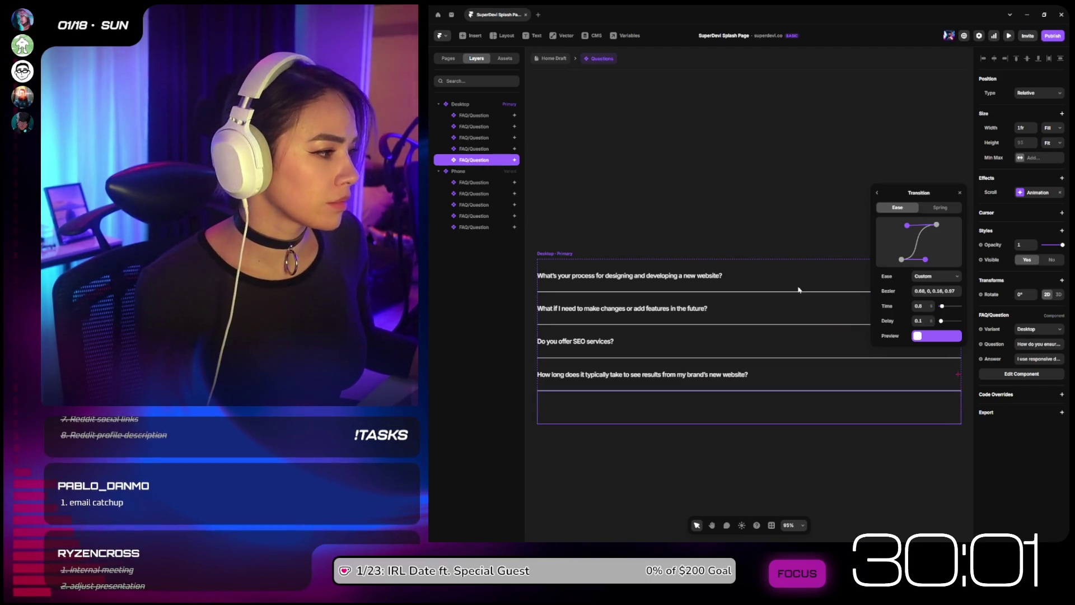
click(921, 320)
text(0.3)
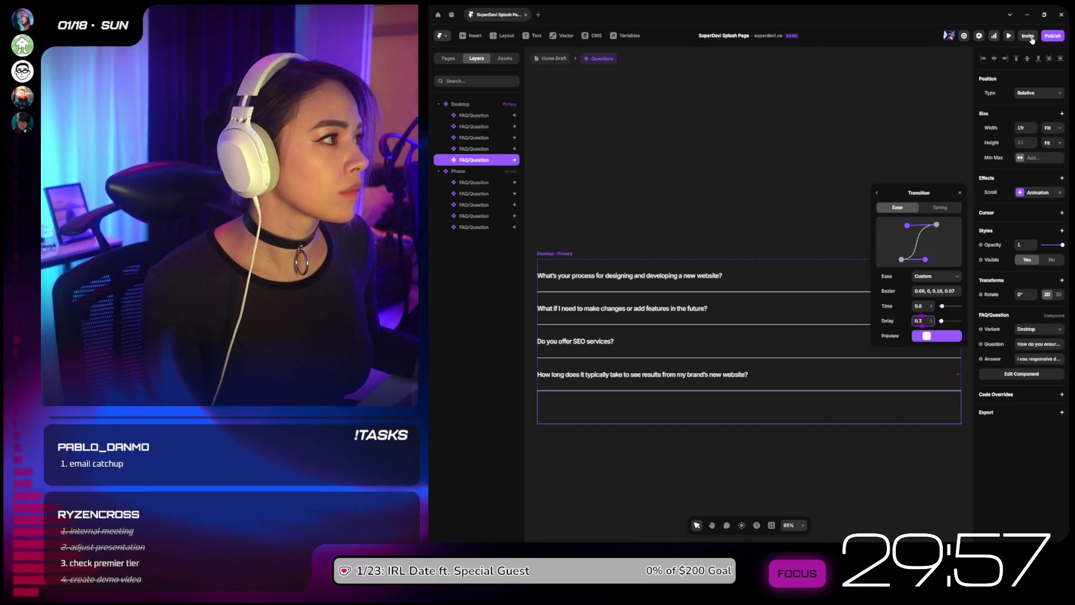
Step: Preview the FAQ component, then return to the home page and open its Desktop 1200 preview
click(1010, 36)
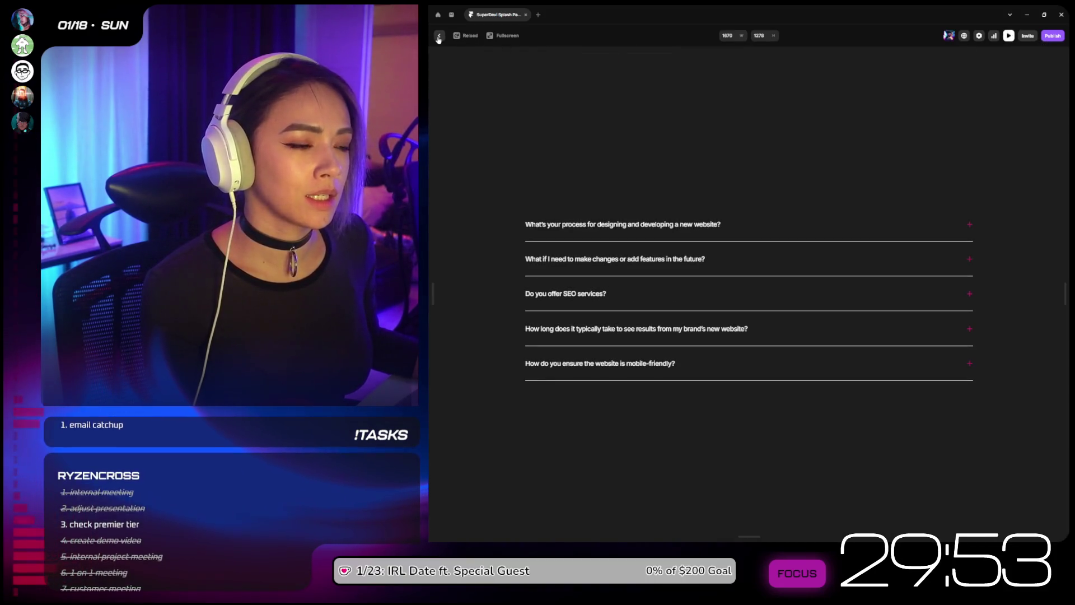
click(439, 37)
click(537, 58)
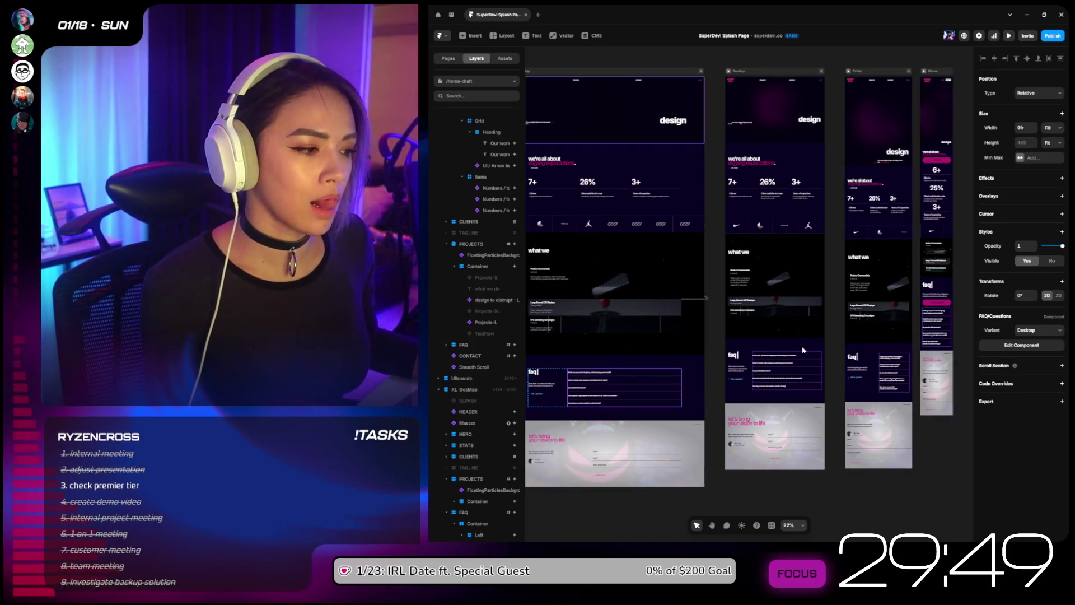
click(728, 72)
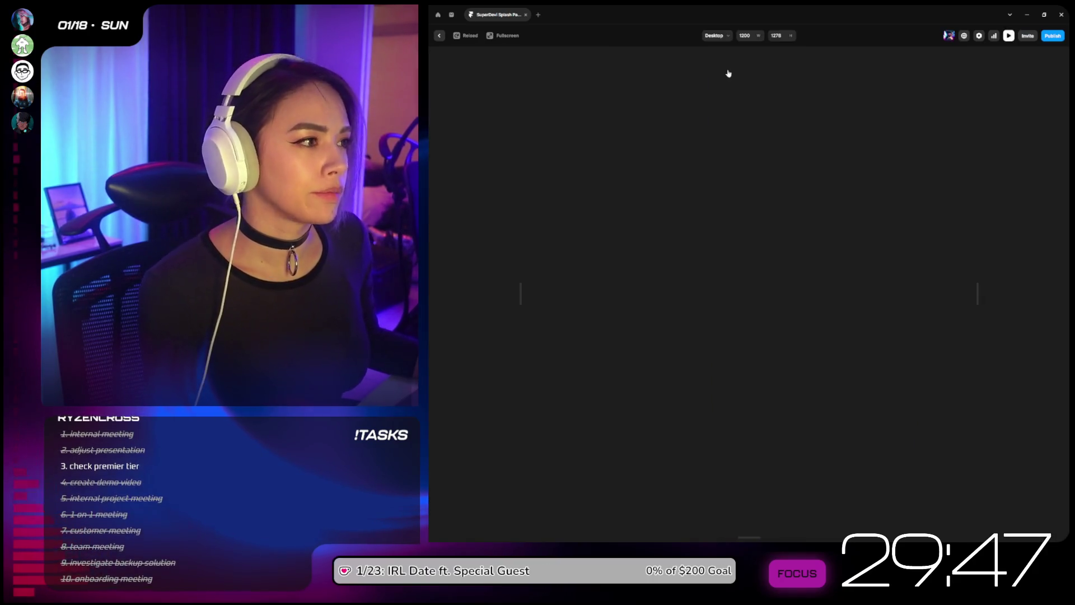
Step: Replay the FAQ fade-in several times, checking the five questions appear one after another, then close the preview
drag(973, 124, 972, 287)
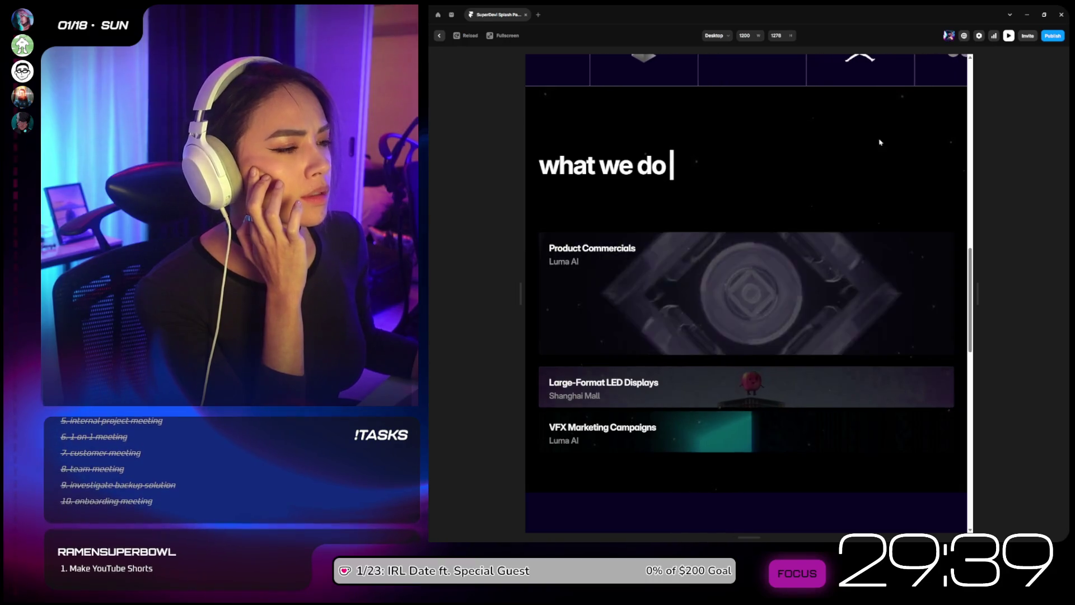
click(457, 36)
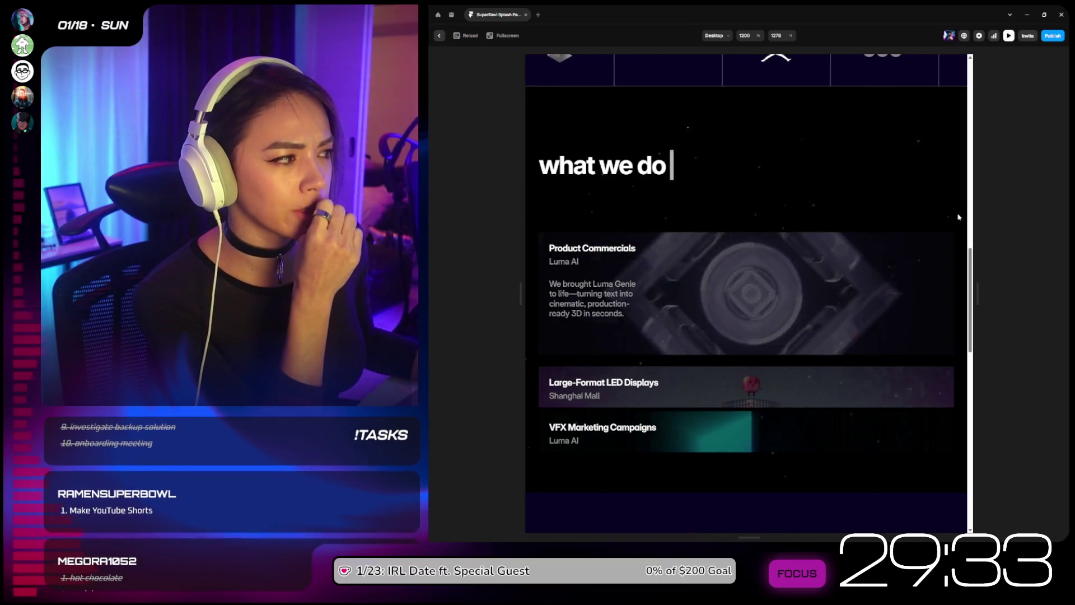
drag(972, 257, 970, 315)
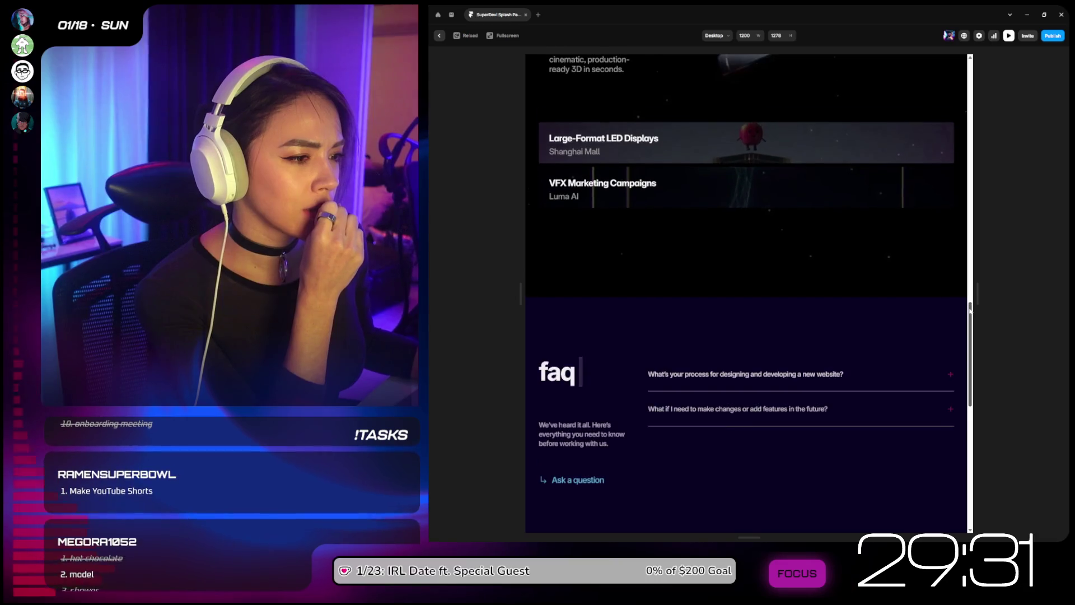
scroll(759, 244, down, 2)
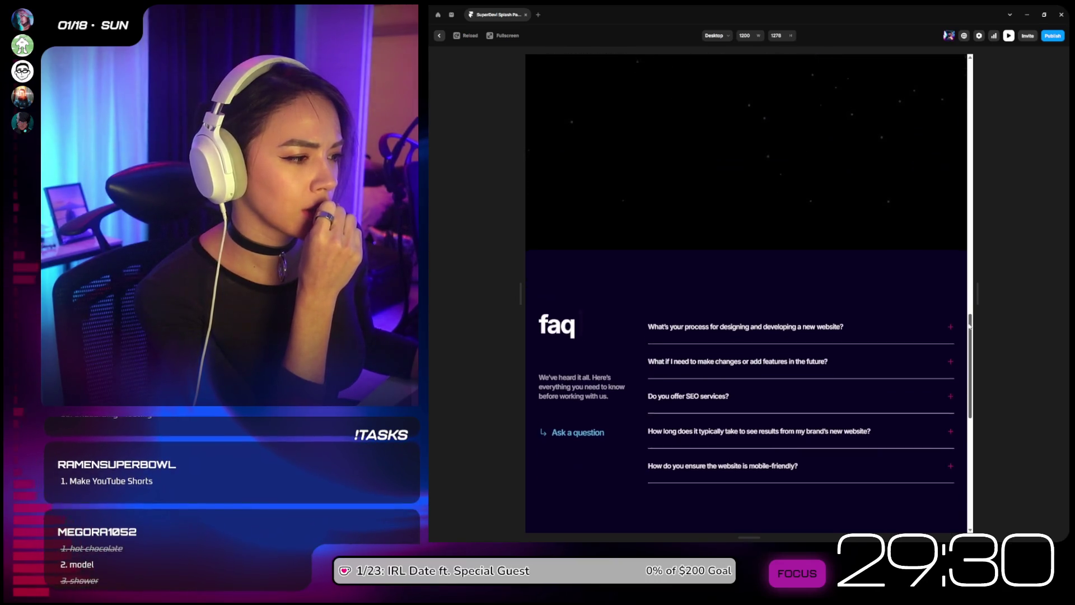
click(455, 37)
click(456, 36)
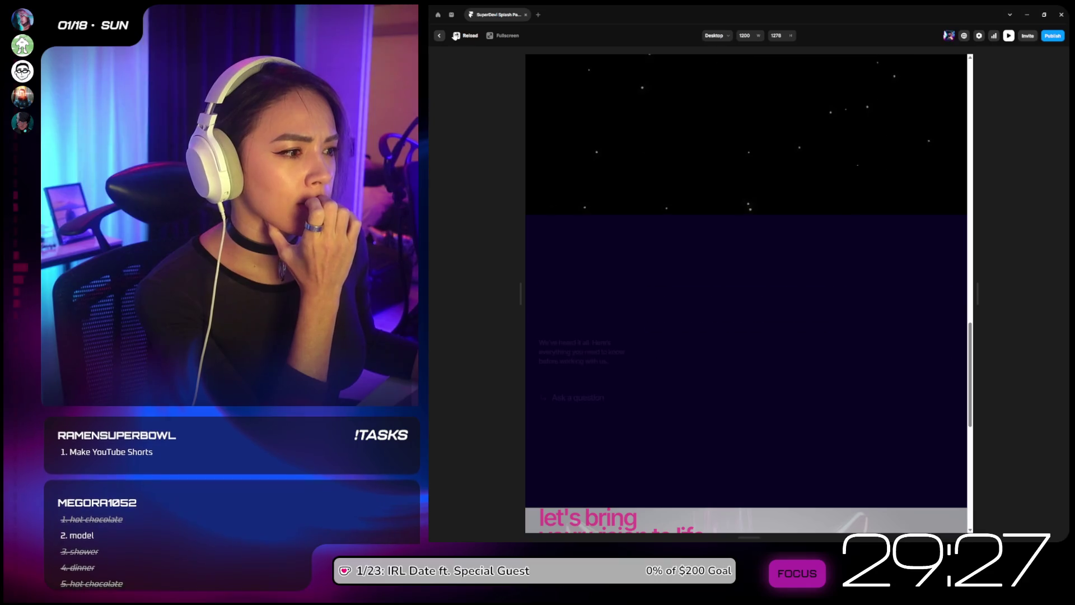
click(456, 37)
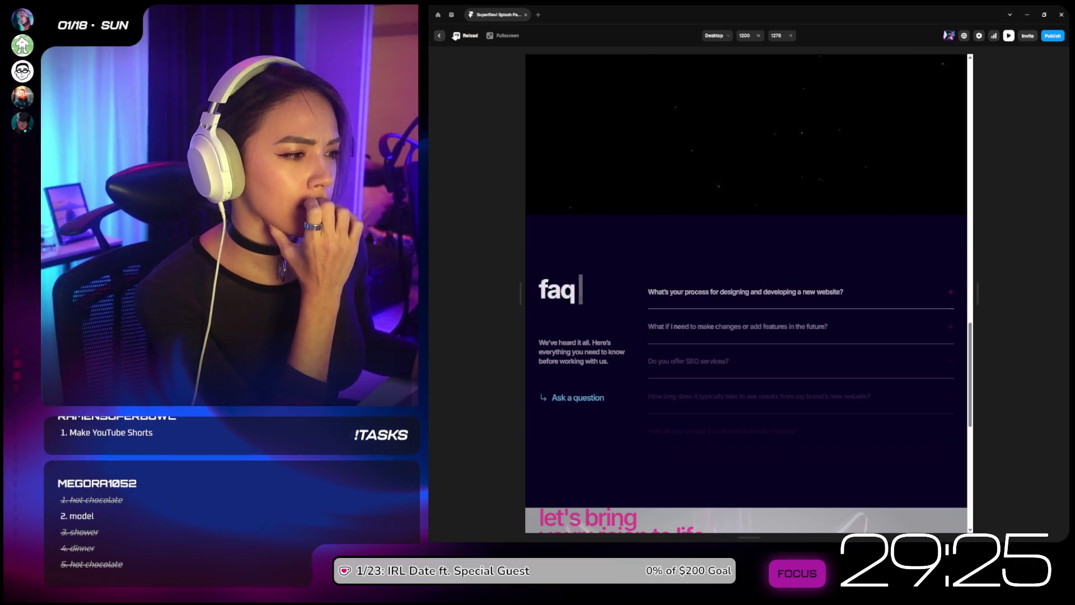
click(455, 37)
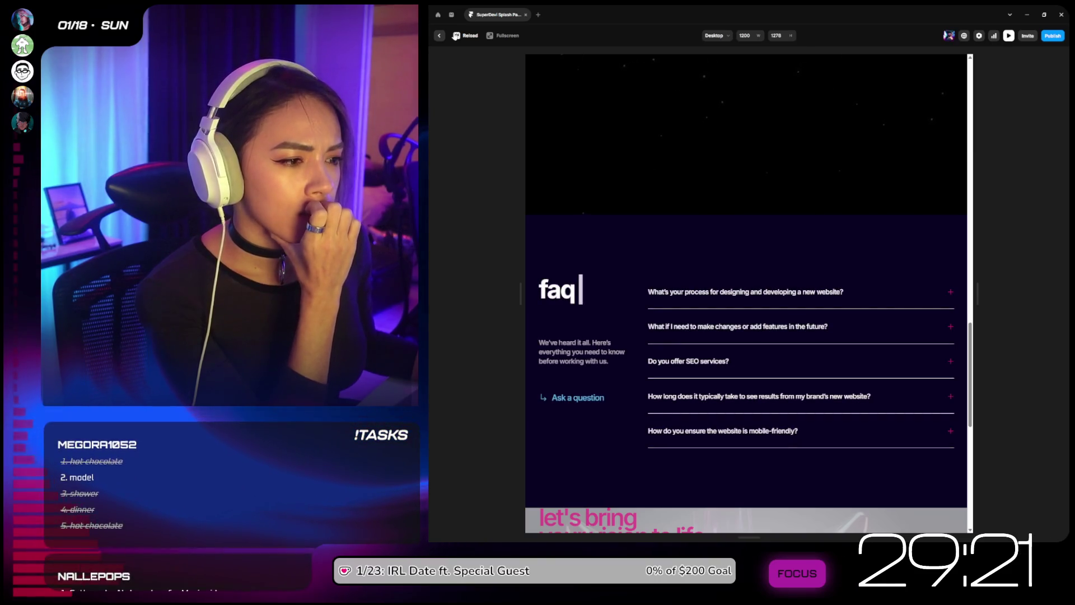
click(438, 37)
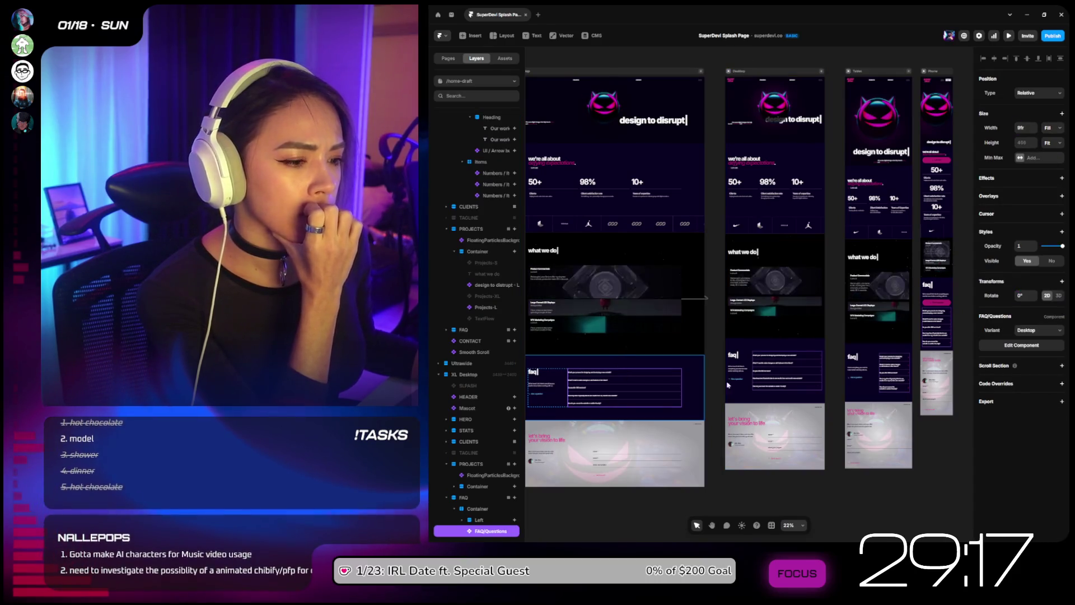
Step: Add an On Appear Fade In to FAQ/Questions with a spring transition of time 1.5 and delay 2
click(1062, 178)
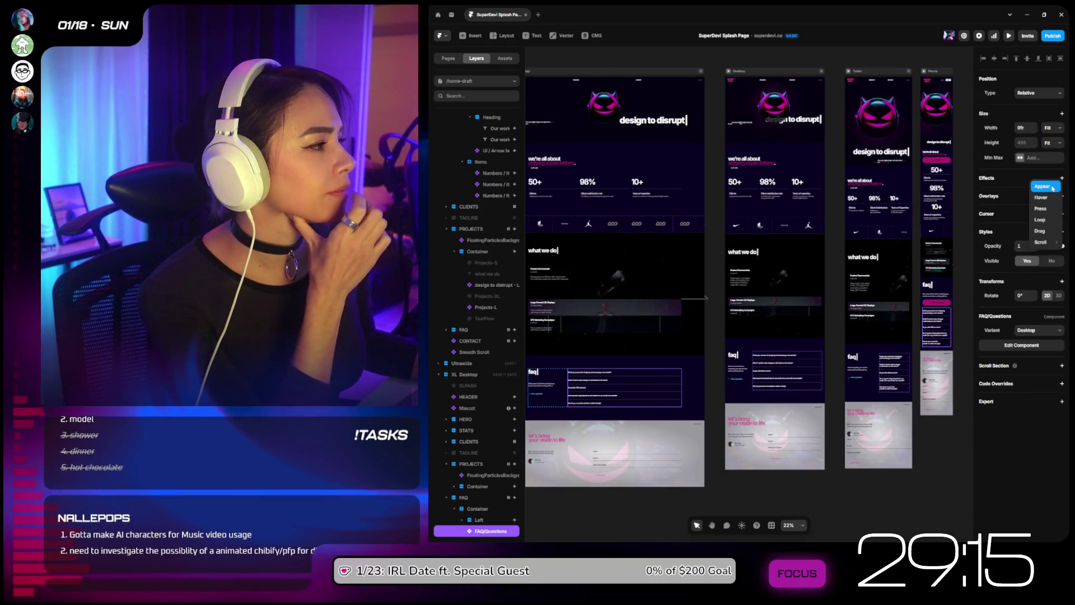
click(1041, 186)
click(1035, 193)
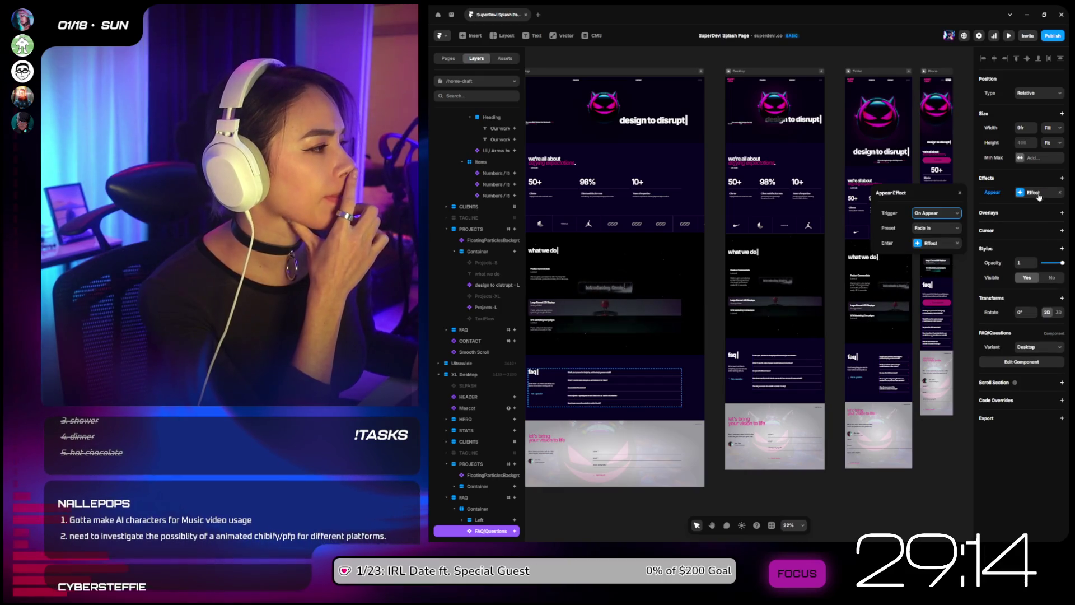
click(931, 243)
click(926, 290)
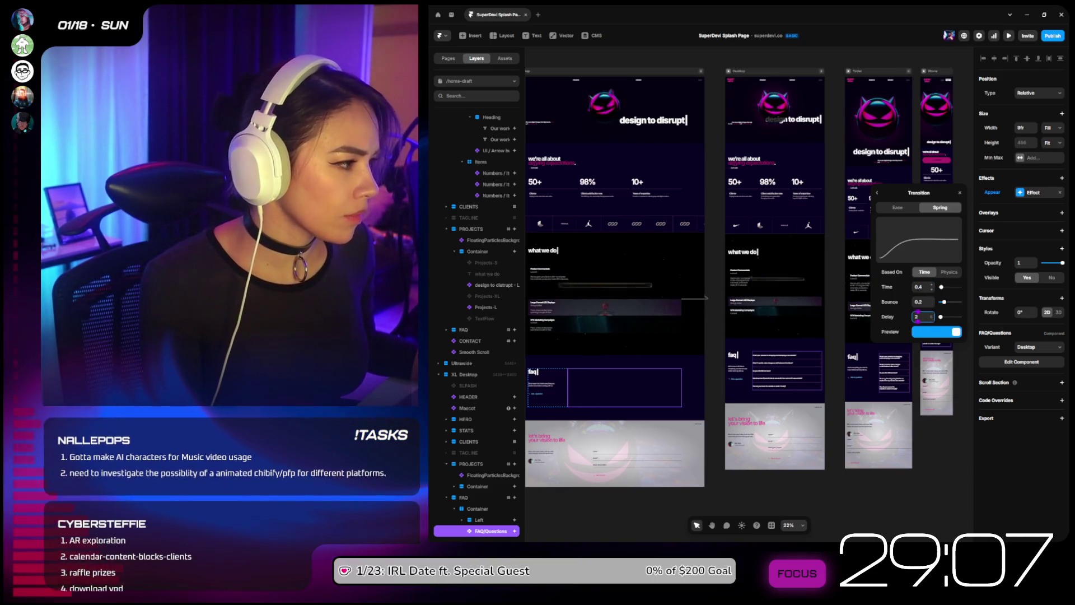
click(921, 287)
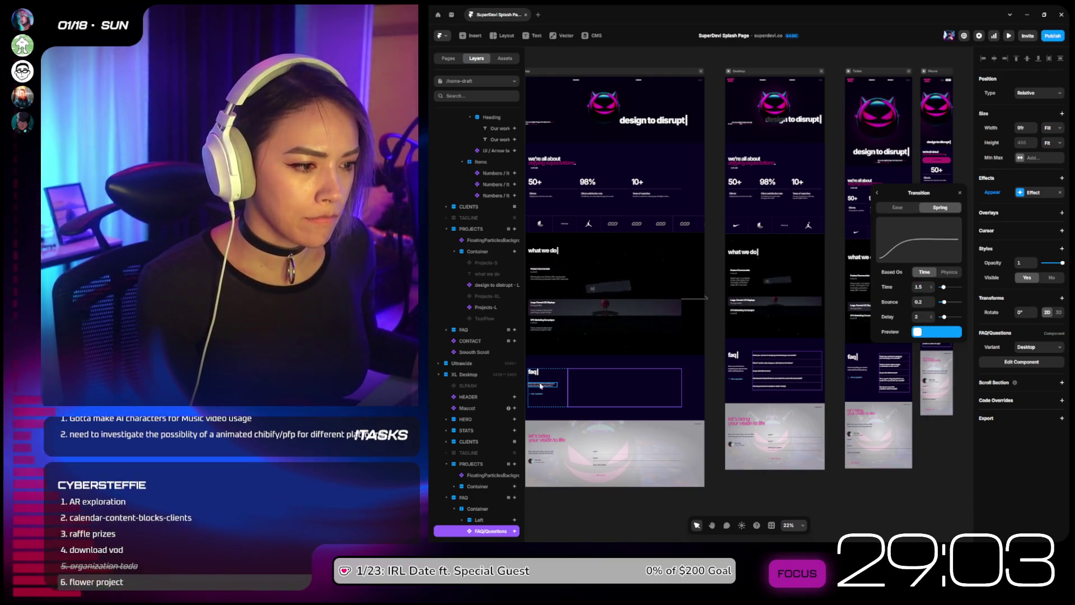
click(936, 319)
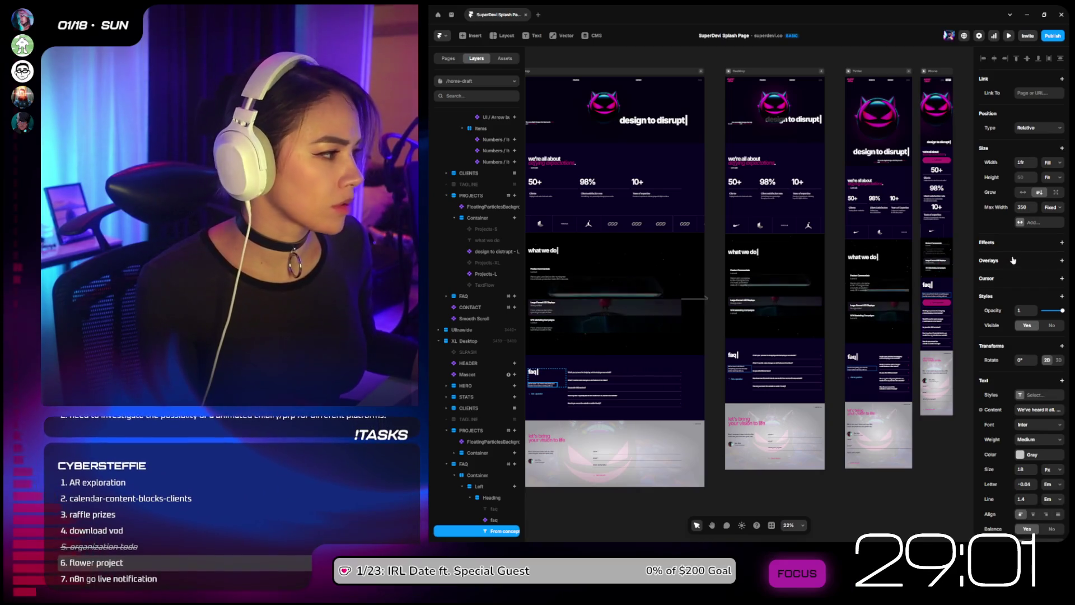
Step: Give the FAQ intro paragraph an On Appear Fade In whose spring transition starts after a 1 s delay
click(1062, 243)
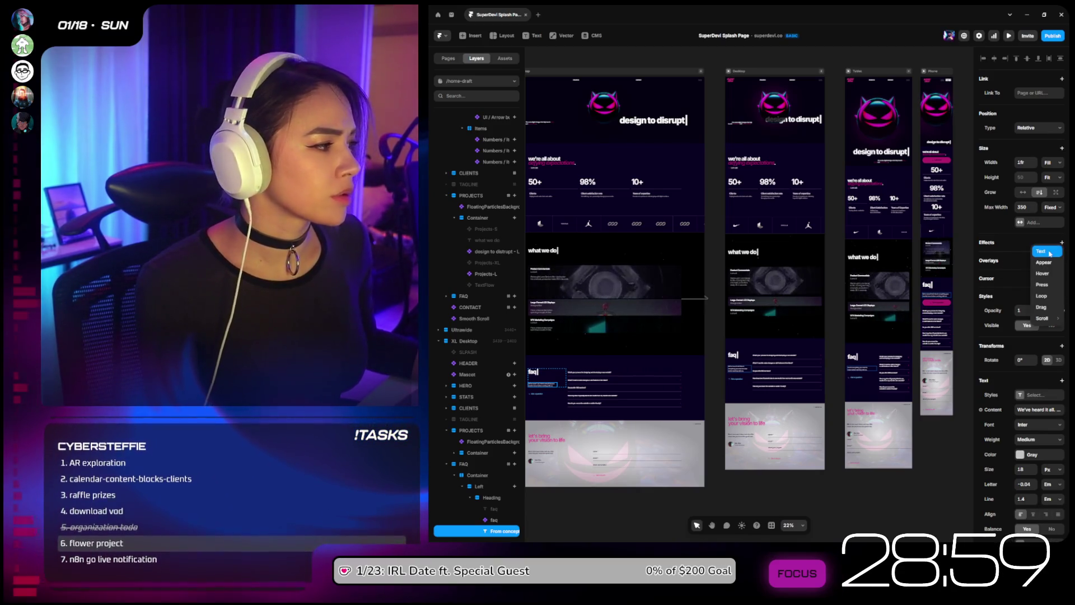
click(1047, 262)
click(1028, 258)
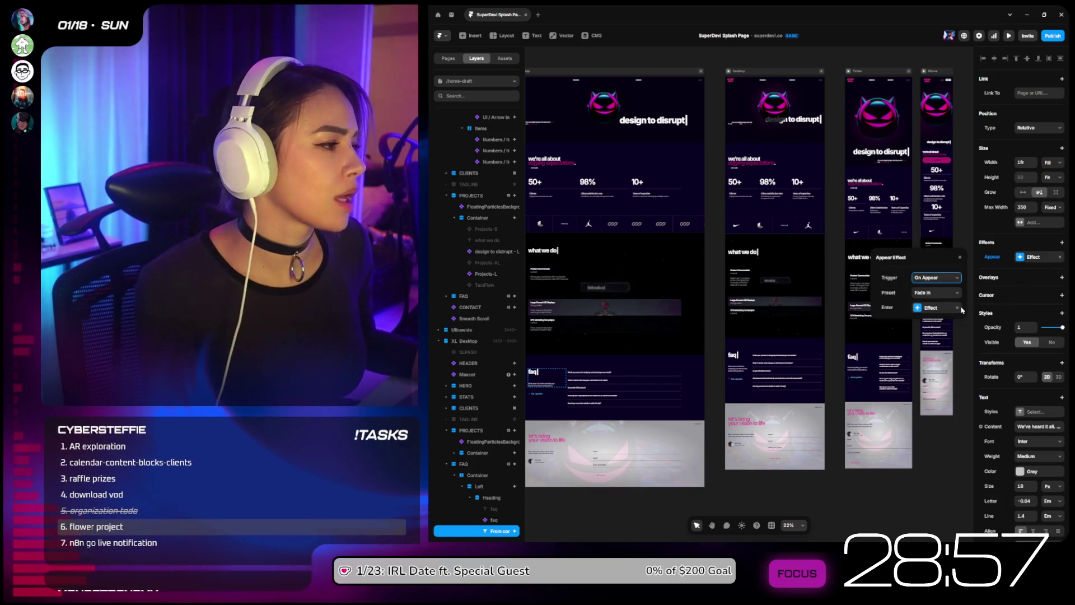
click(945, 312)
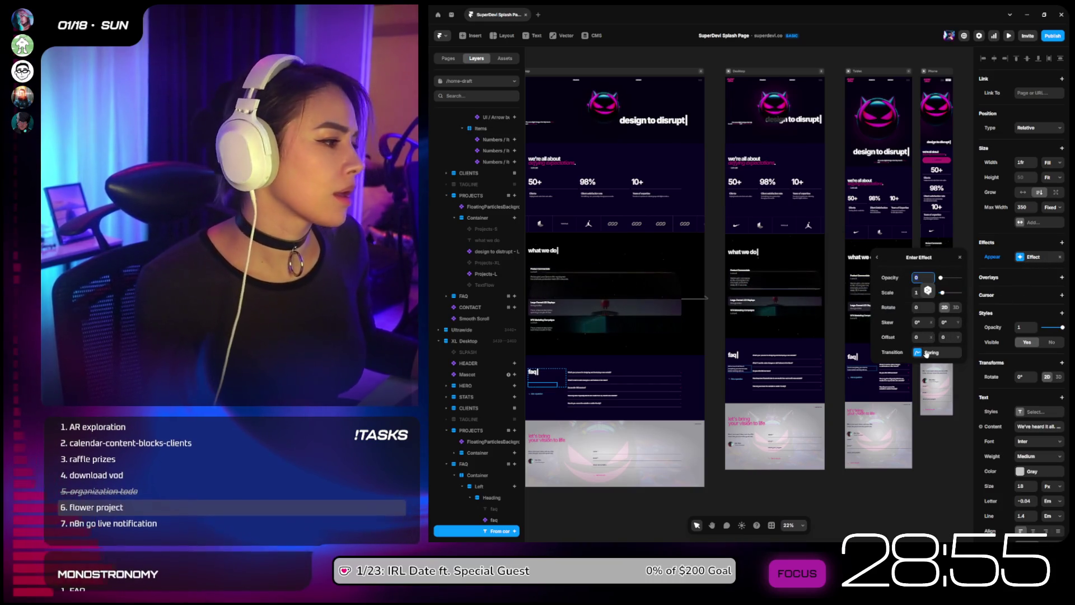
click(930, 352)
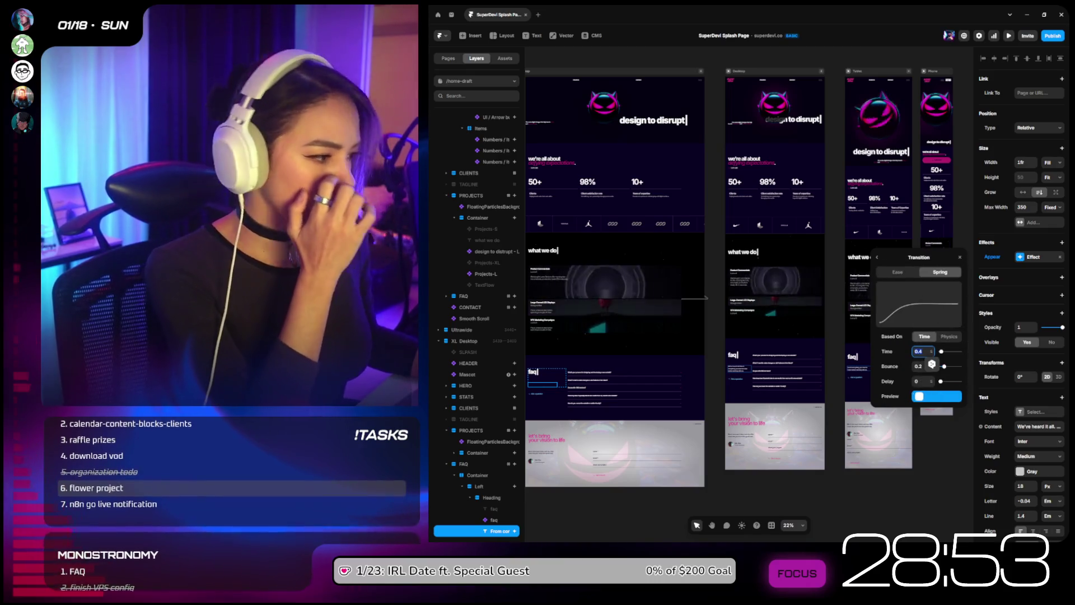
text(1)
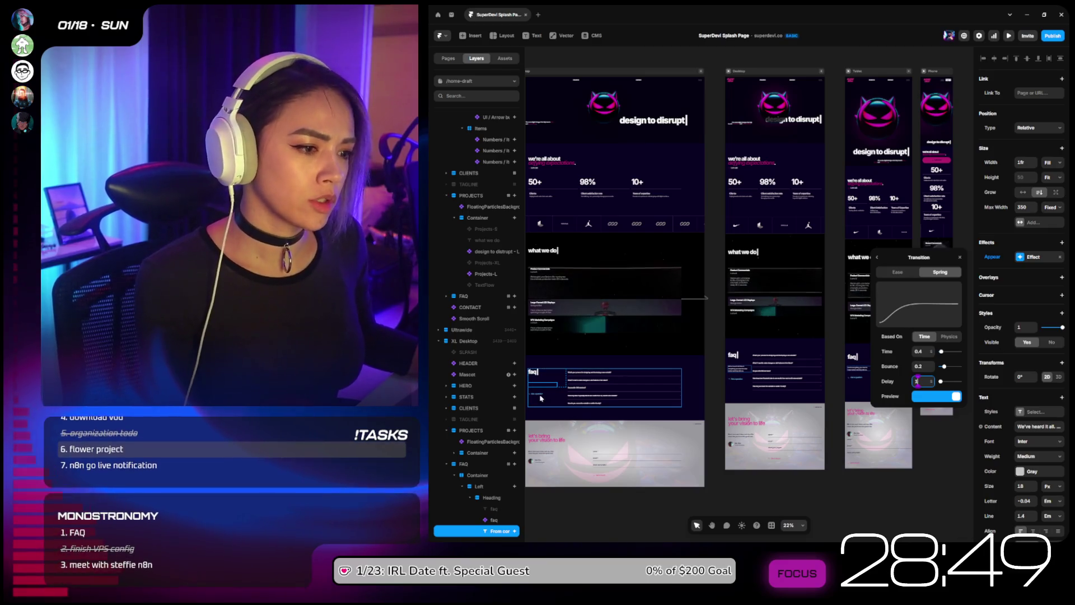
click(540, 396)
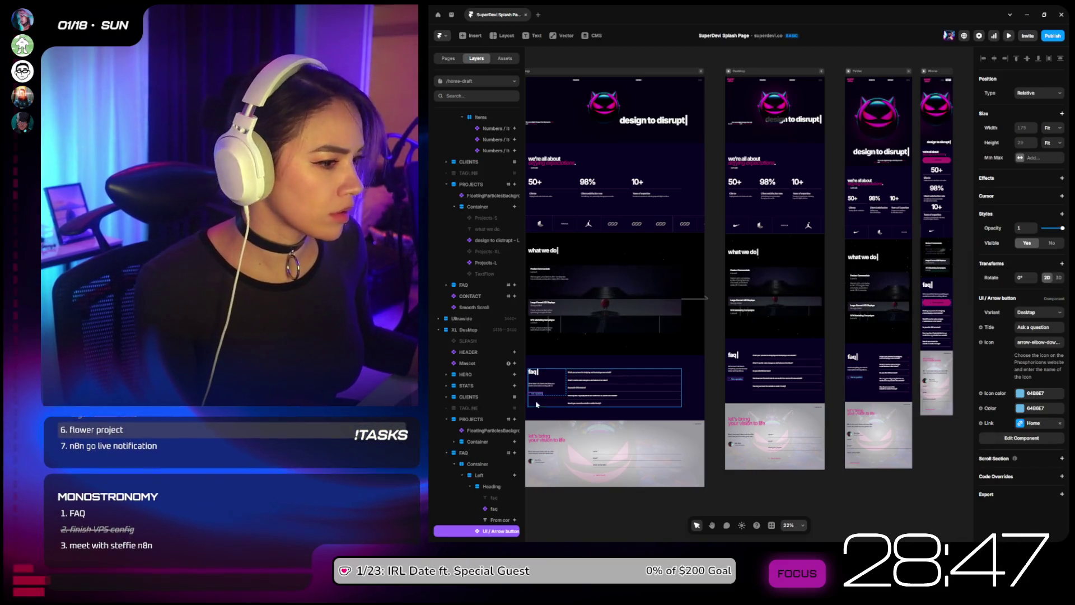
Step: Delete the opening sentence "We've heard it all." from the FAQ intro paragraph
scroll(543, 416, up, 3)
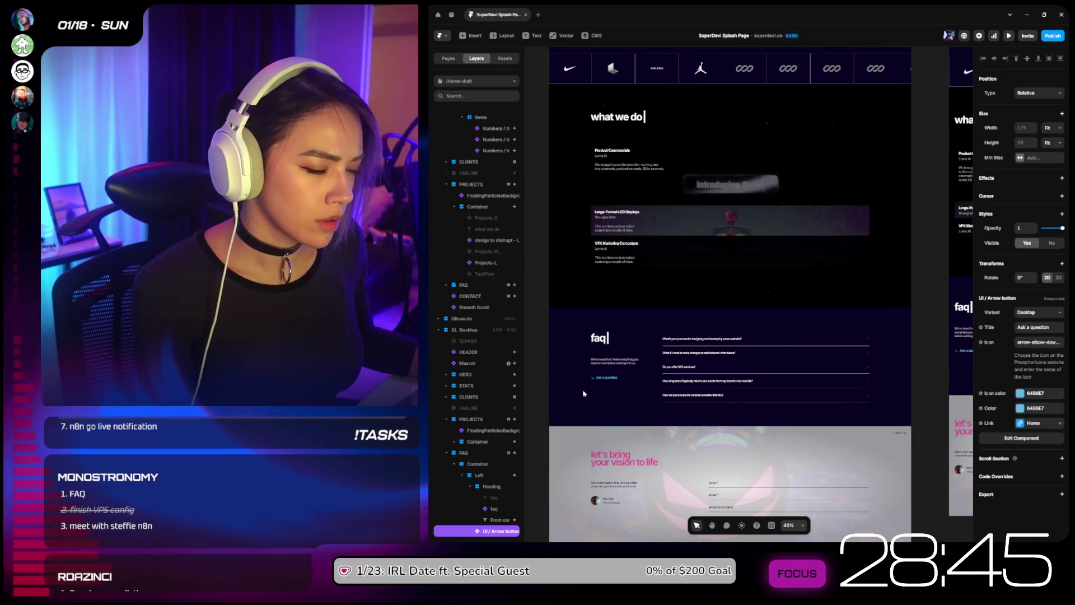
click(615, 363)
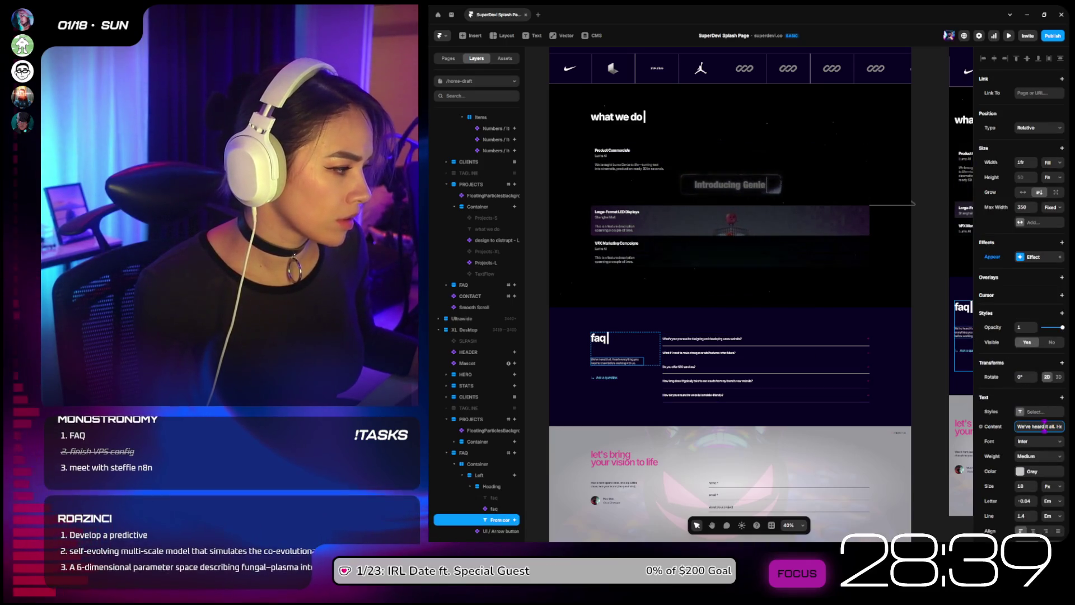
key(BackSpace)
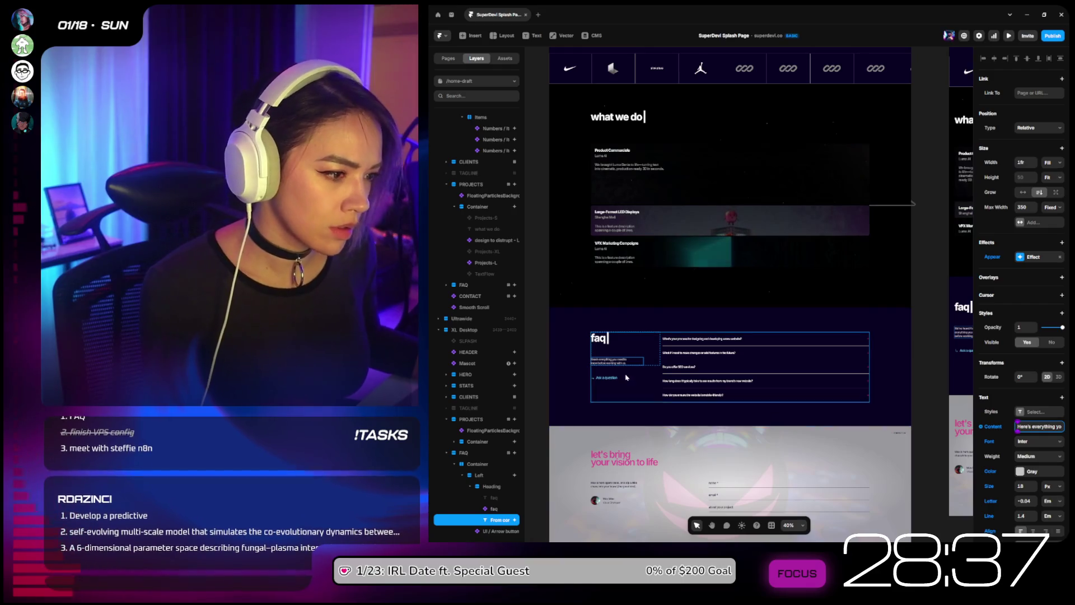
Step: Change the arrow button's title to 'Ask any question'
click(607, 378)
click(1033, 327)
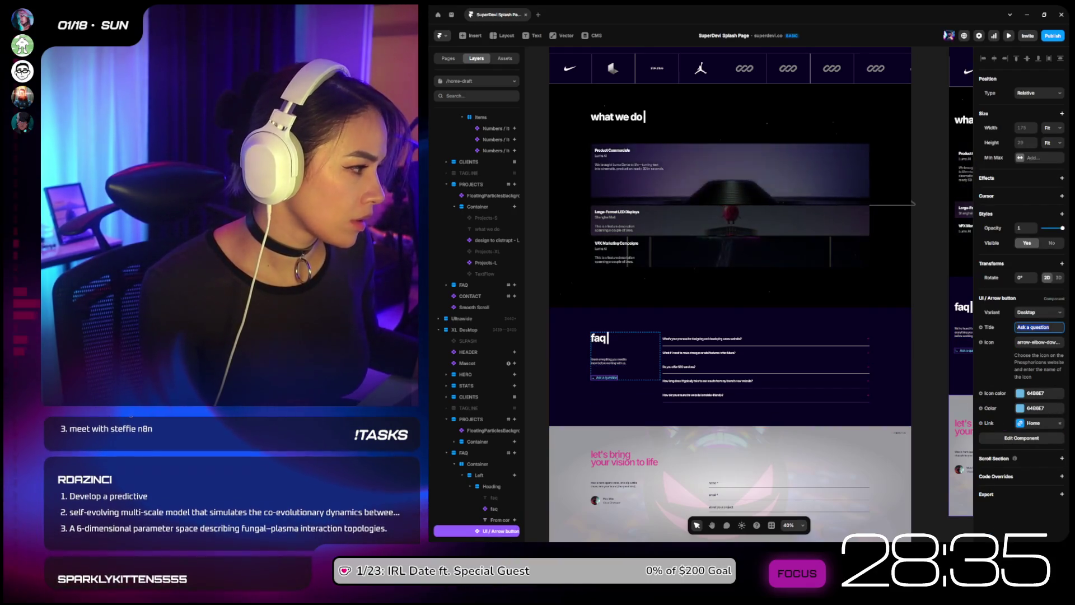
text(ny)
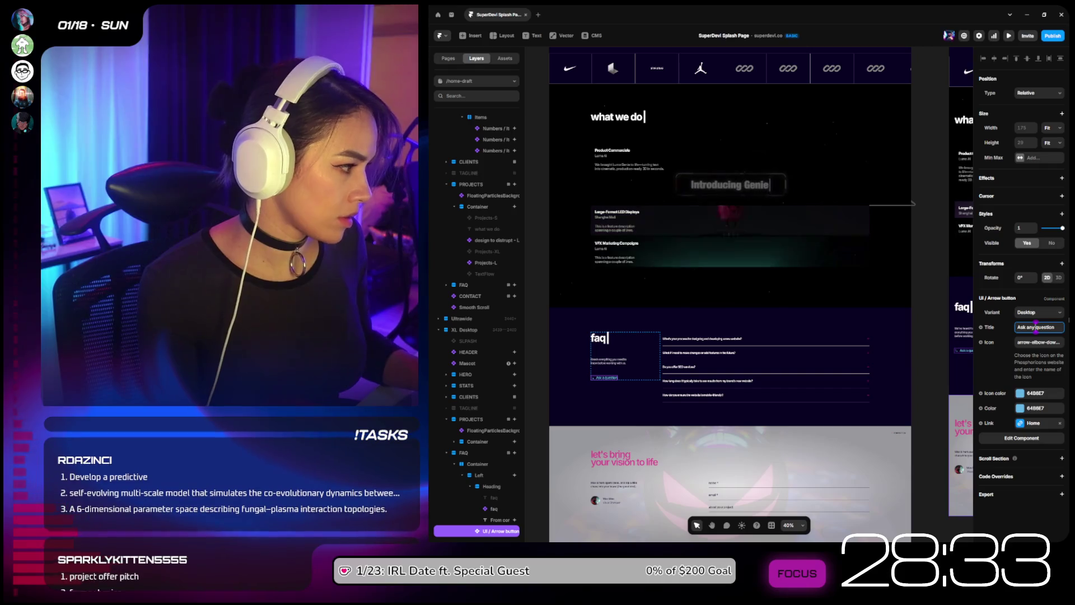
key(Return)
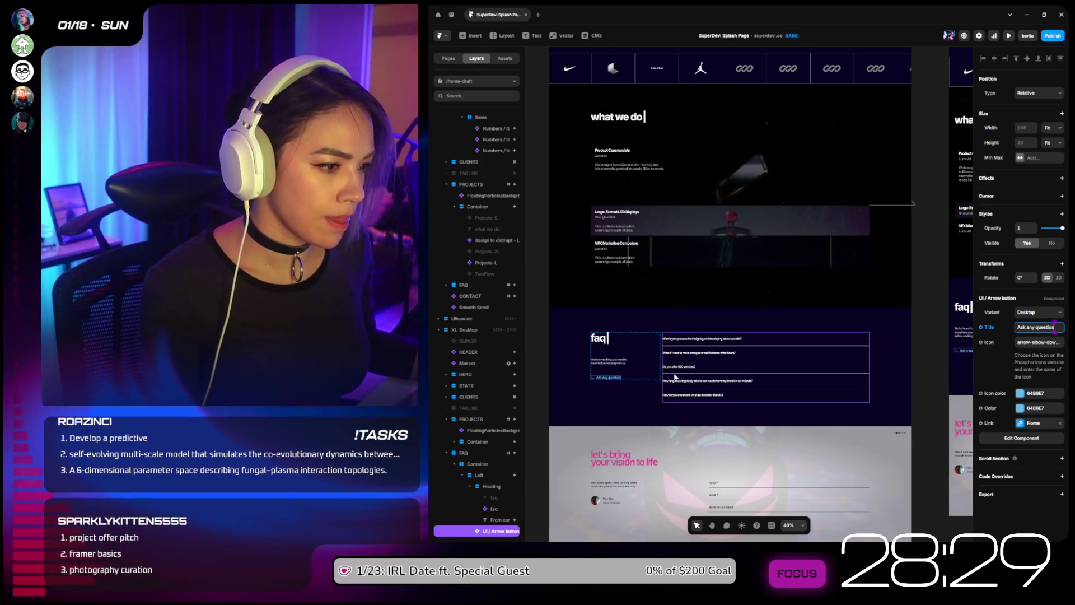
scroll(686, 370, down, 3)
scroll(669, 373, down, 2)
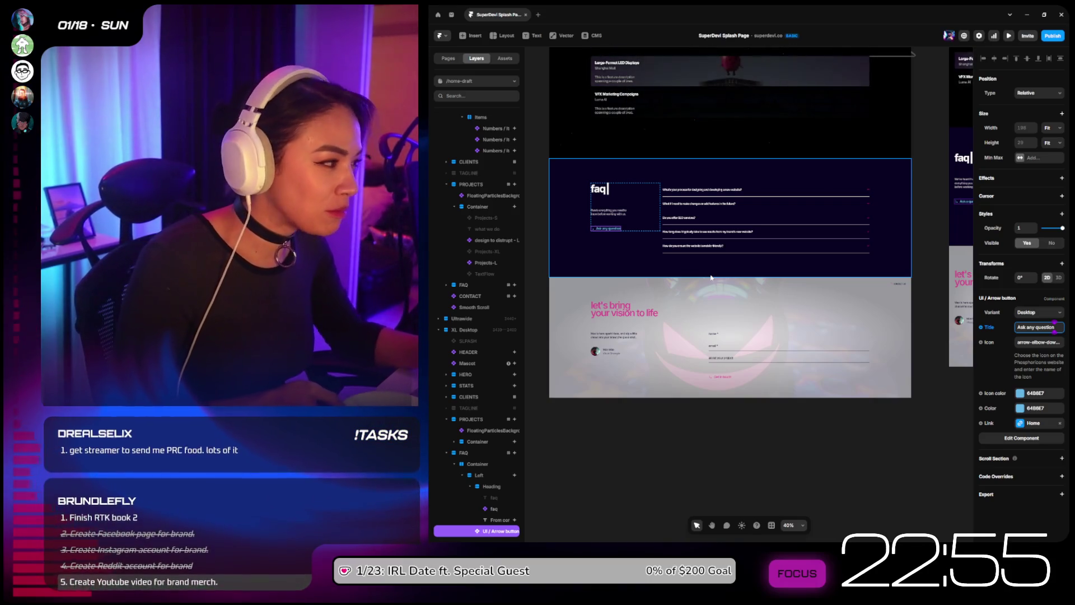
scroll(736, 219, up, 2)
scroll(736, 219, up, 2)
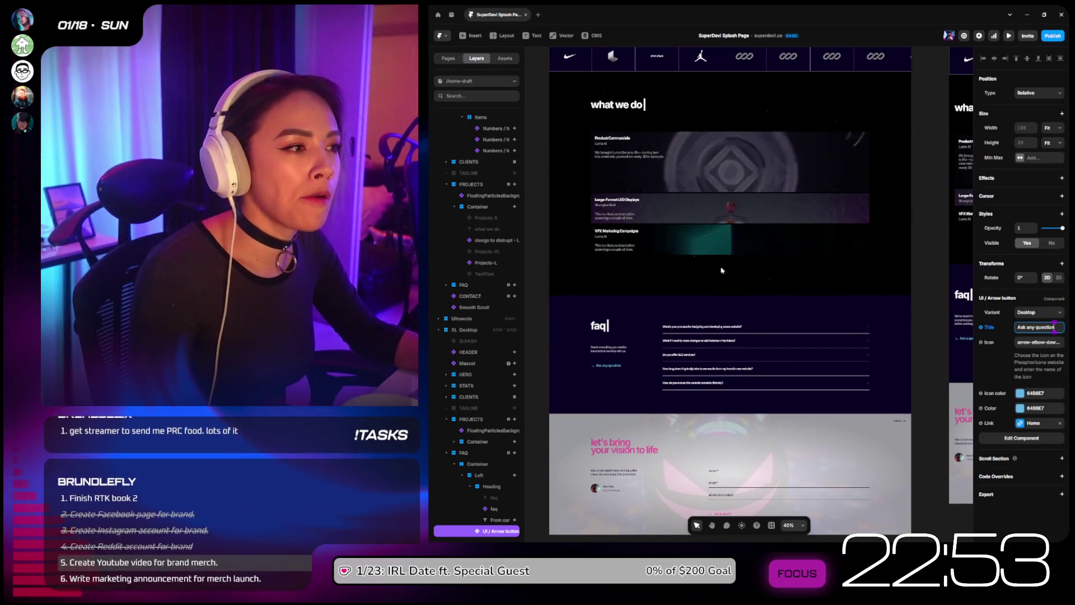
click(1009, 36)
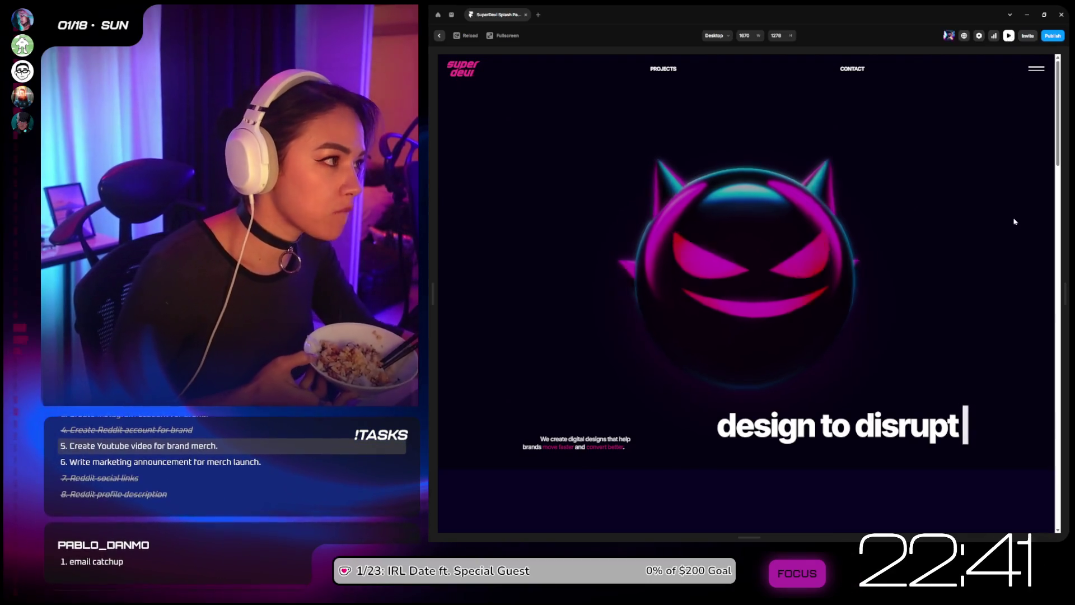
Step: Scroll the preview past the Product Commercials project card and expand the first FAQ question's answer
drag(1056, 120, 1057, 323)
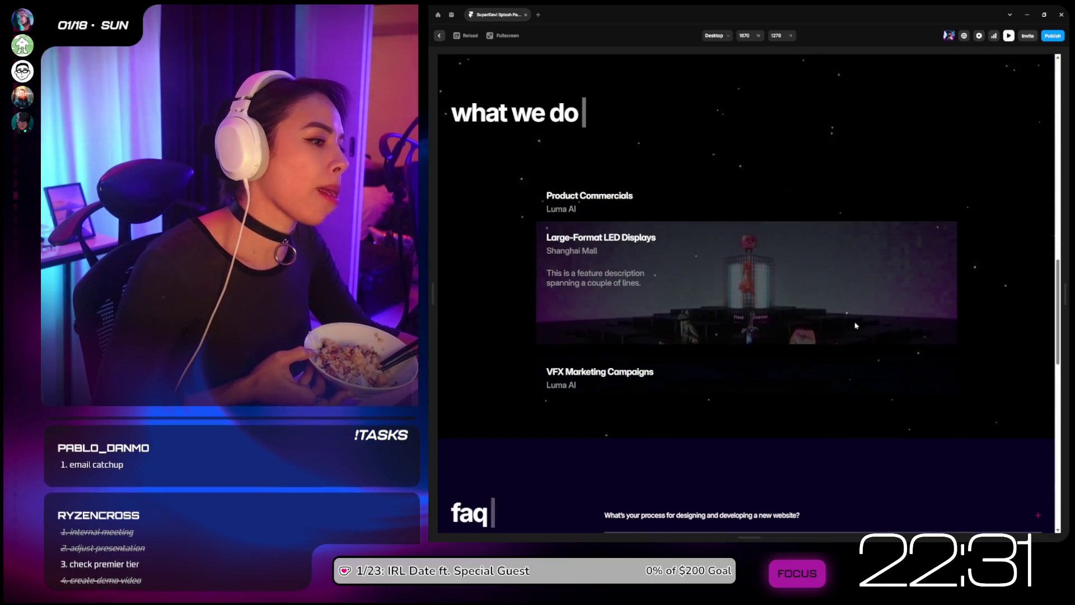
mouse_move(812, 367)
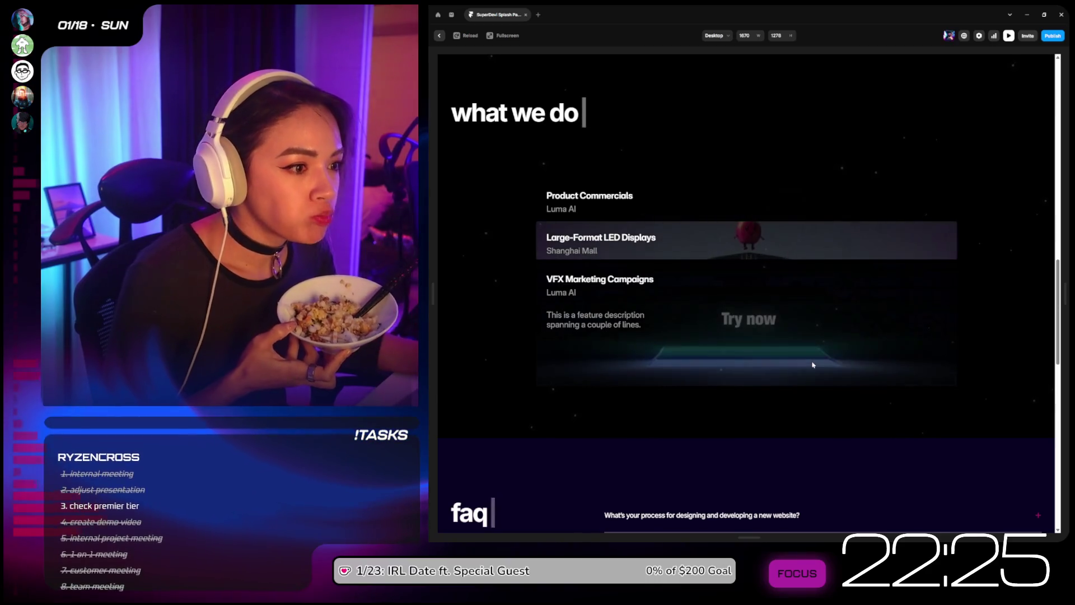
click(777, 235)
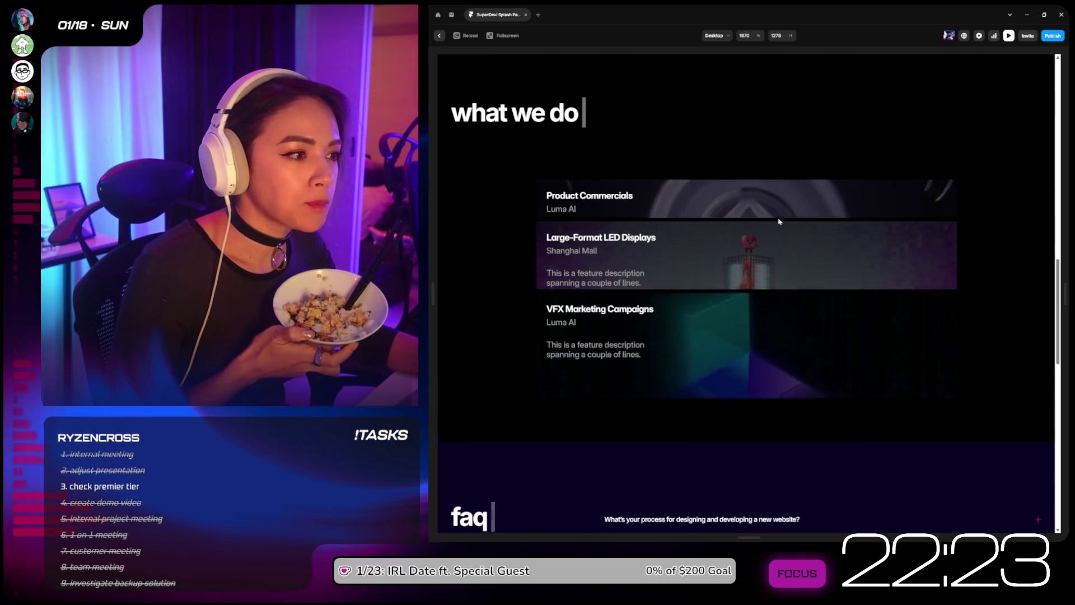
click(779, 199)
scroll(834, 233, down, 5)
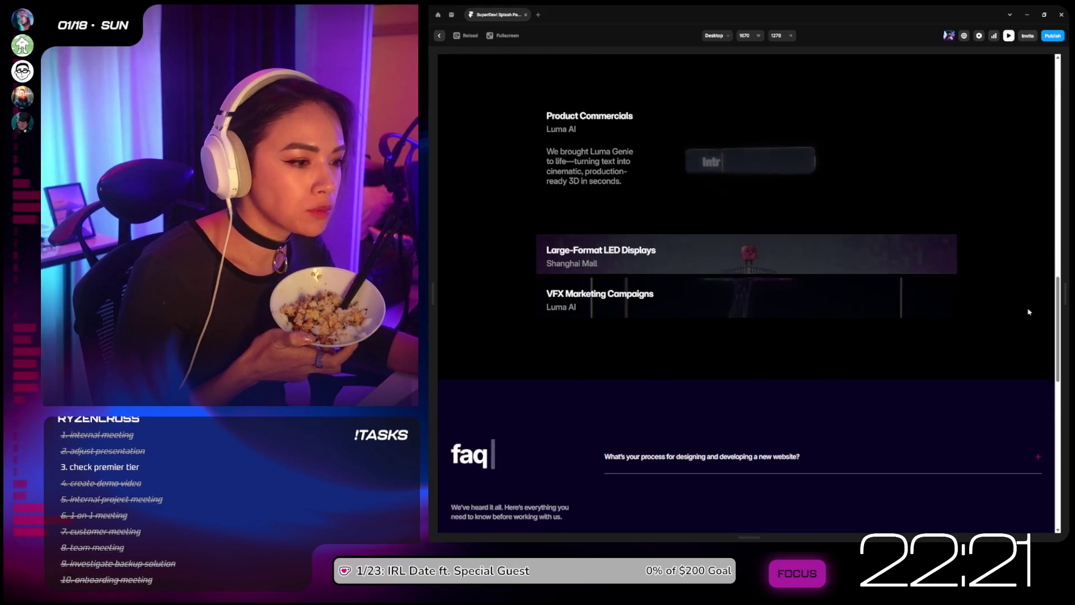
click(939, 278)
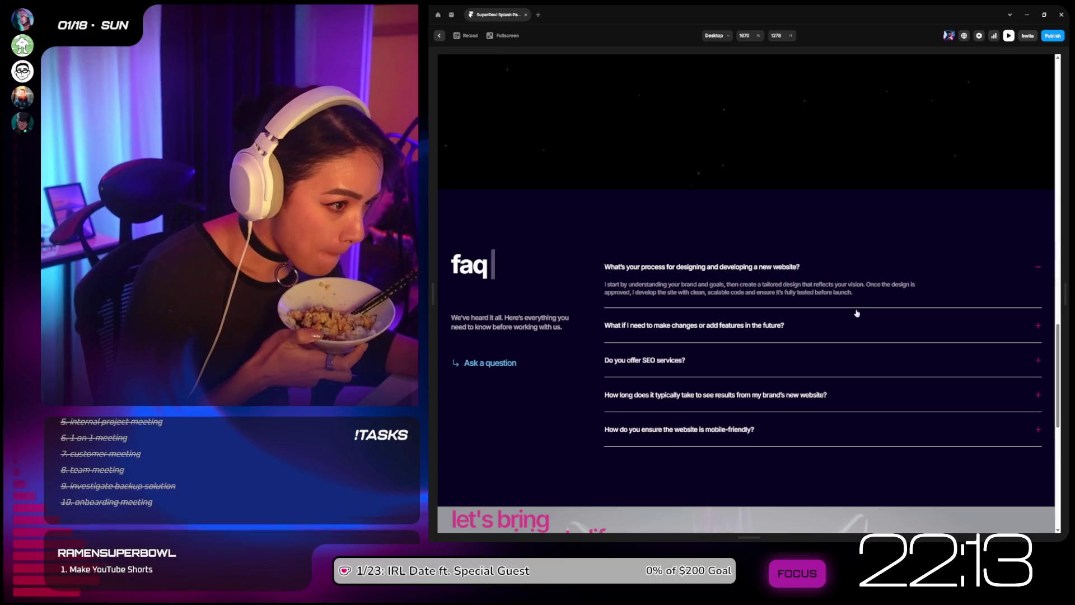
Step: Expand each FAQ answer (second, SEO services, results timing, mobile-friendly) and collapse them all again
click(812, 323)
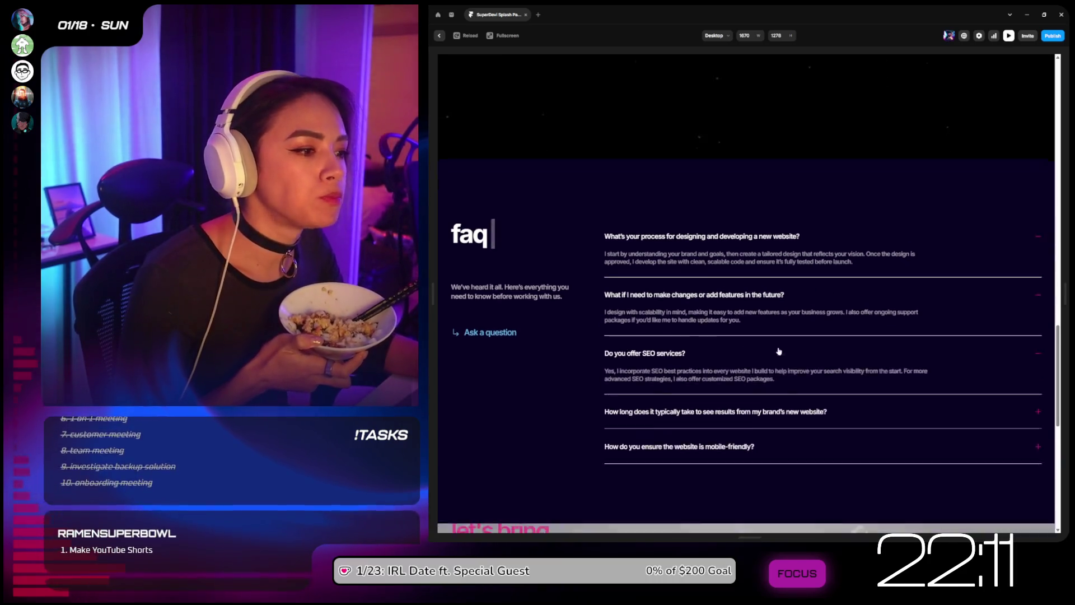
scroll(739, 386, down, 2)
click(722, 356)
click(712, 412)
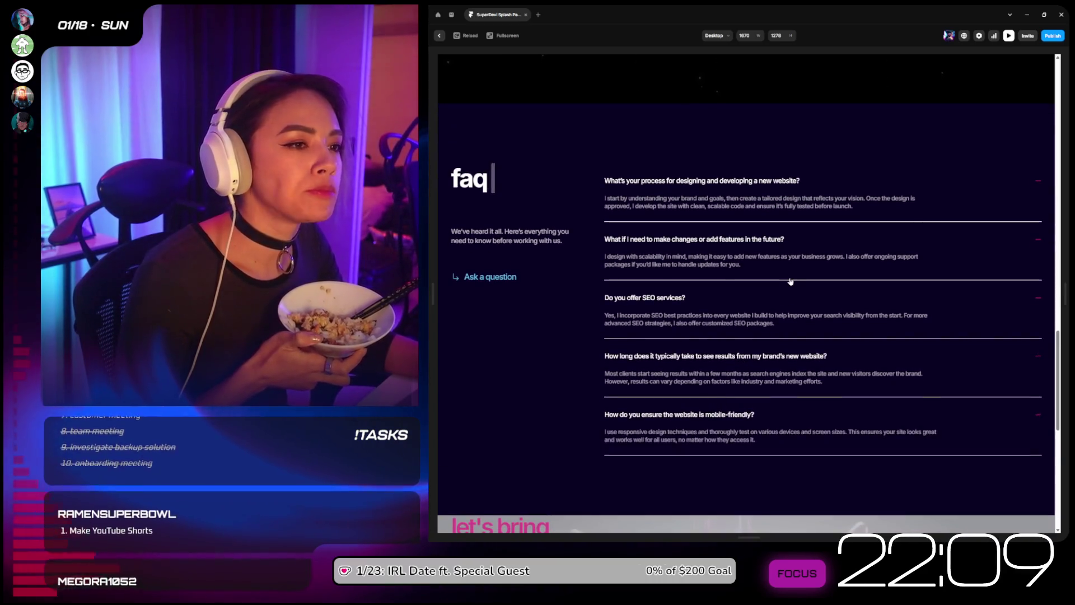
scroll(772, 314, down, 2)
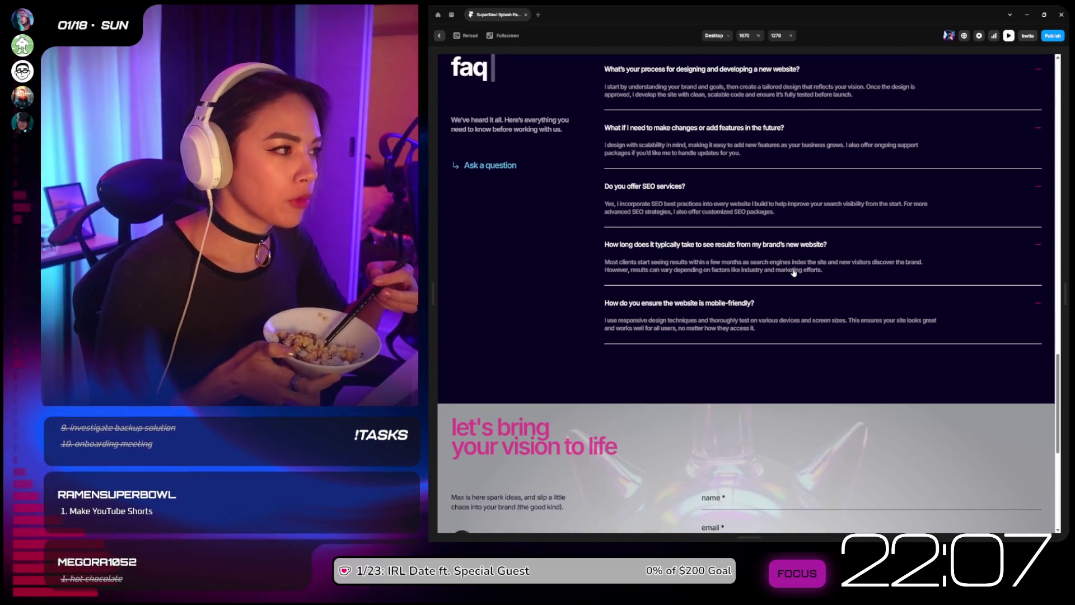
click(813, 306)
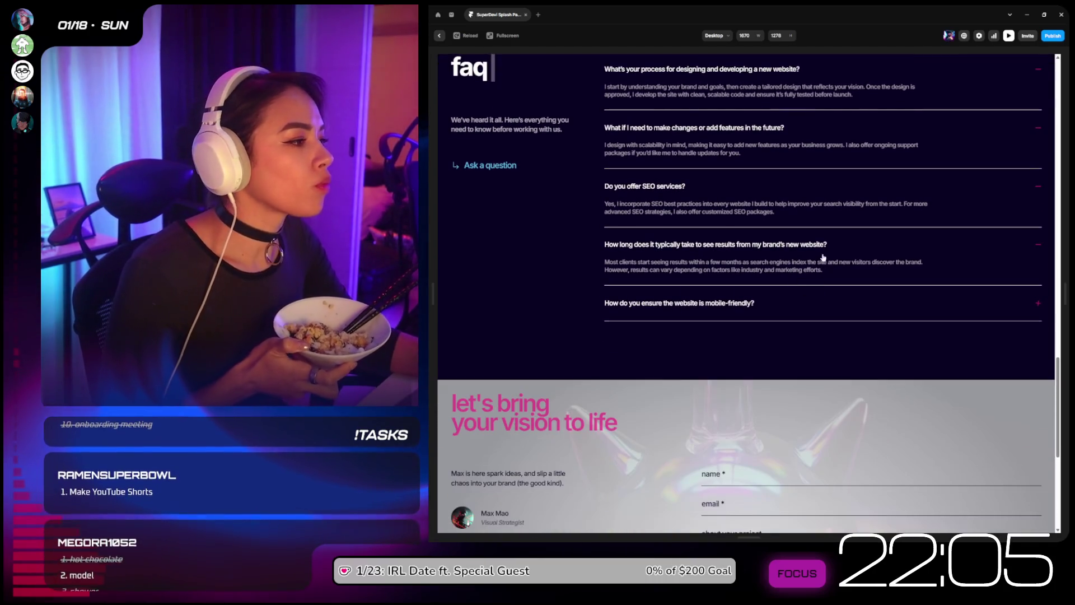
click(818, 245)
click(821, 187)
click(826, 146)
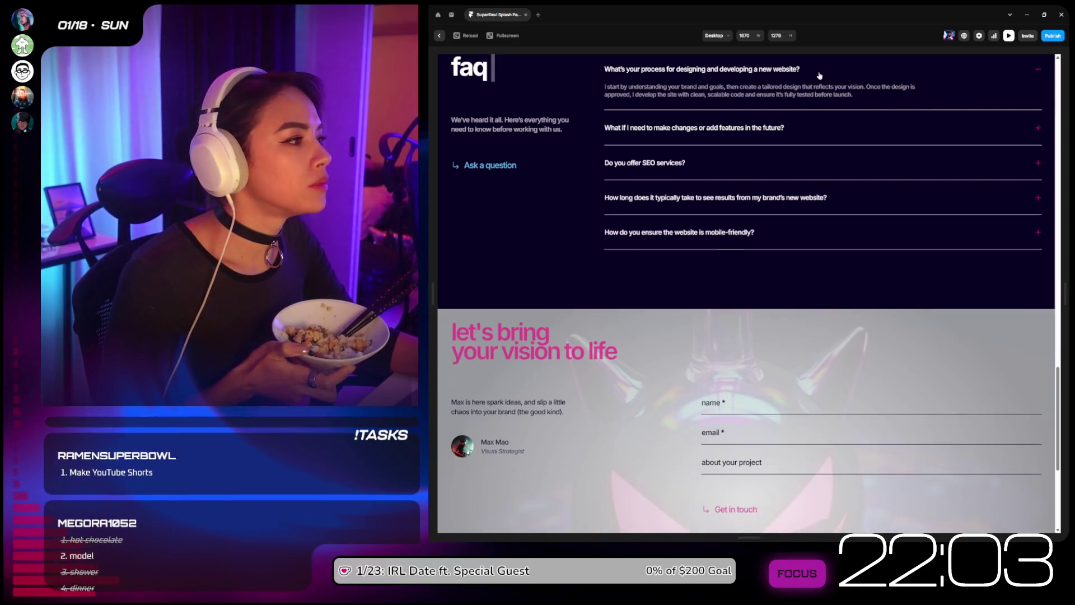
click(851, 84)
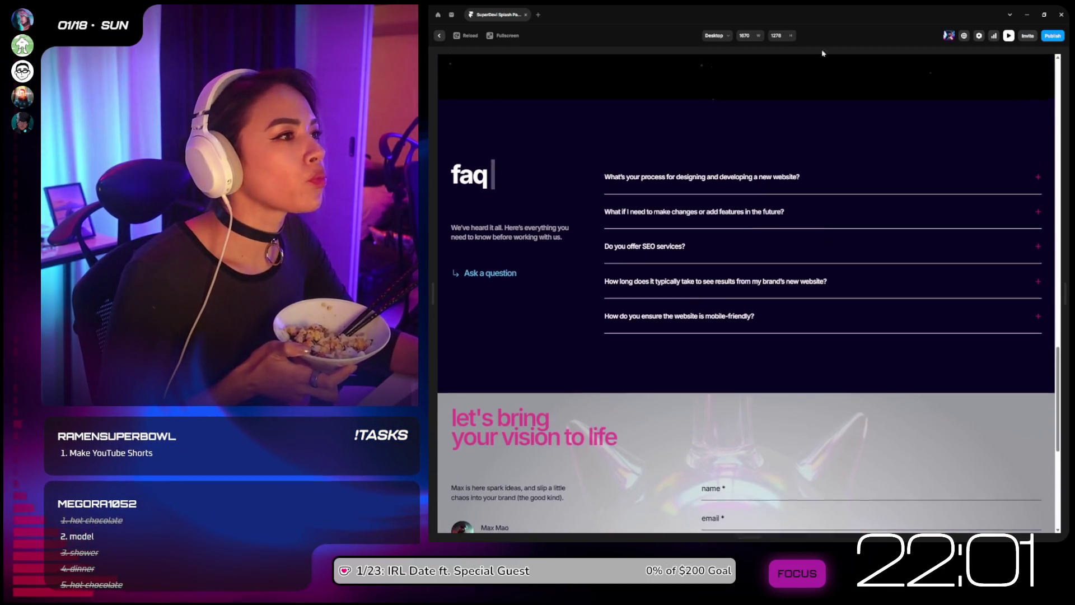
Step: Reload the preview four times to replay the FAQ animation, then exit to the editor
click(457, 35)
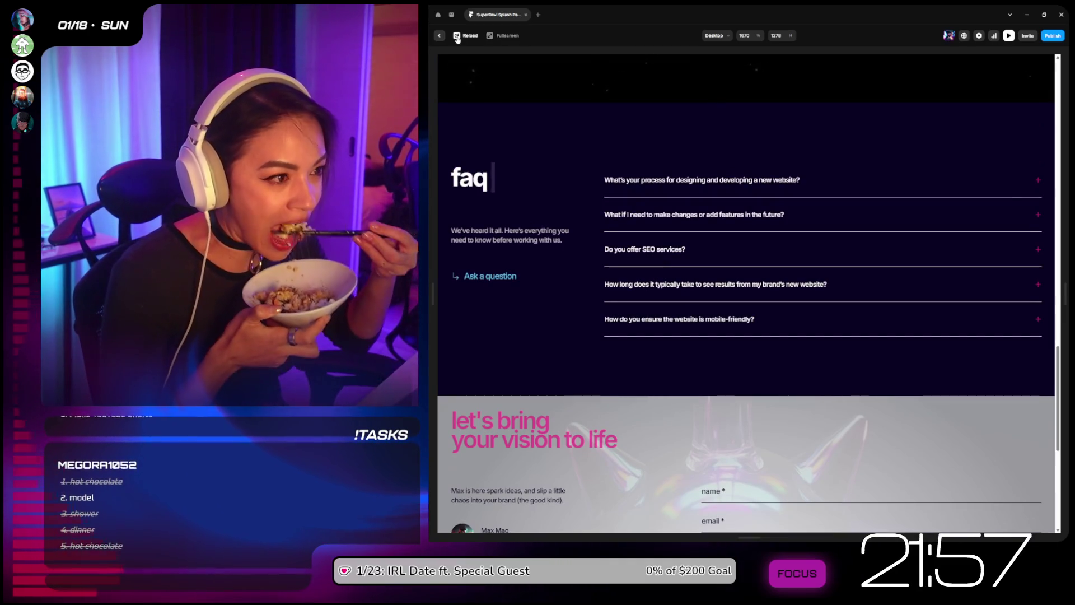
click(457, 36)
click(457, 36)
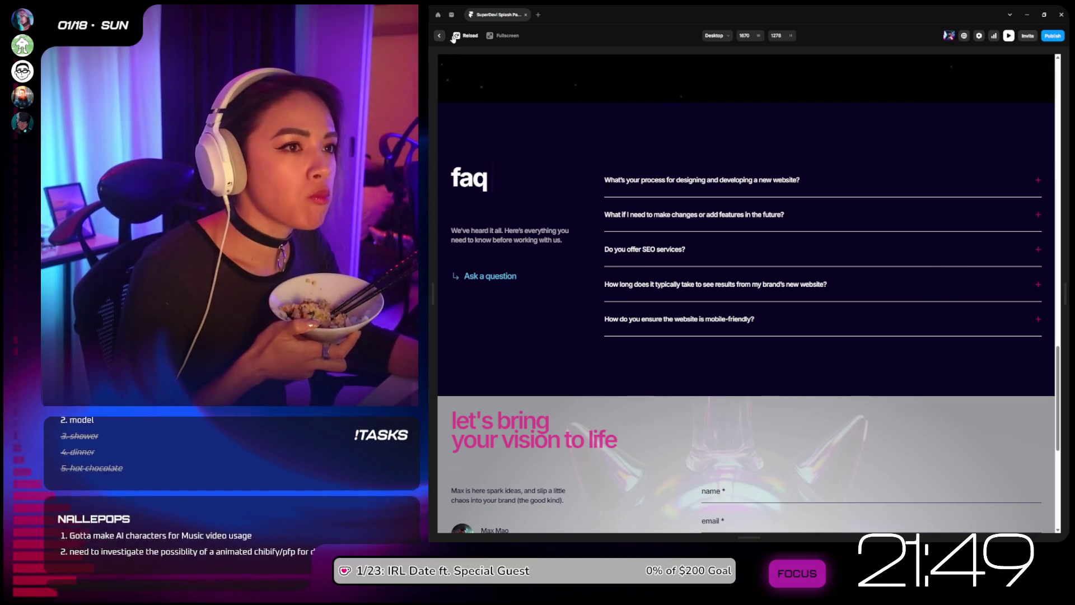
click(464, 37)
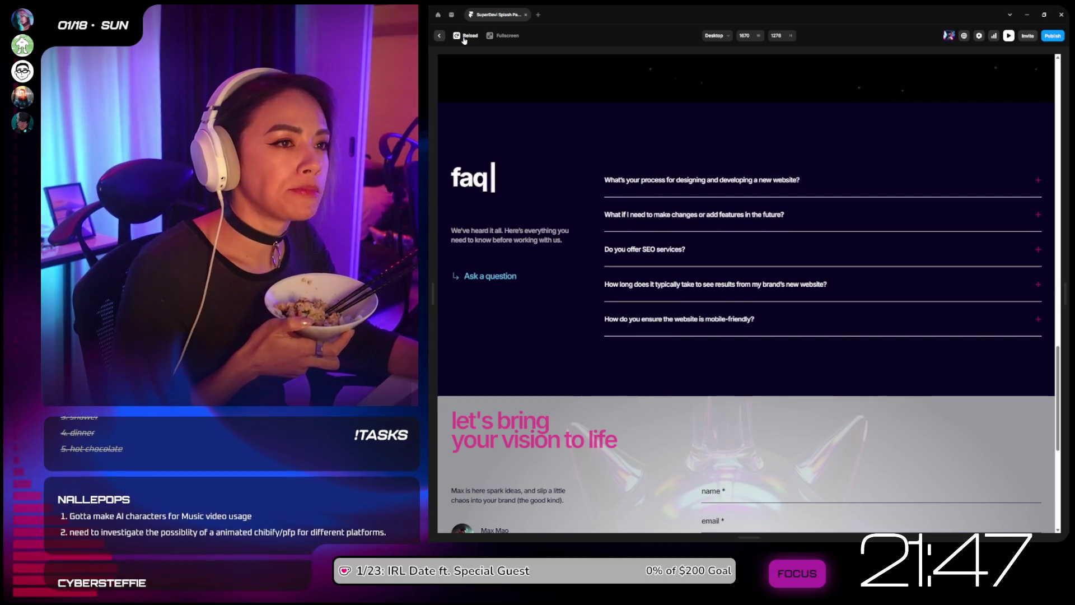
click(438, 36)
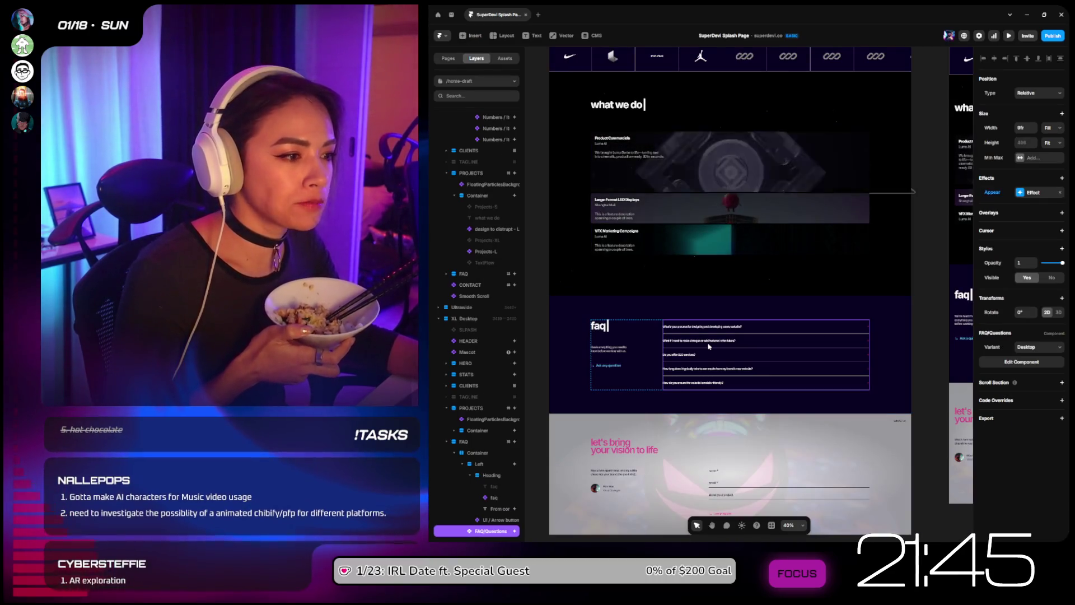
Step: Adjust the FAQ question list's appear transition time and delay
scroll(724, 342, up, 5)
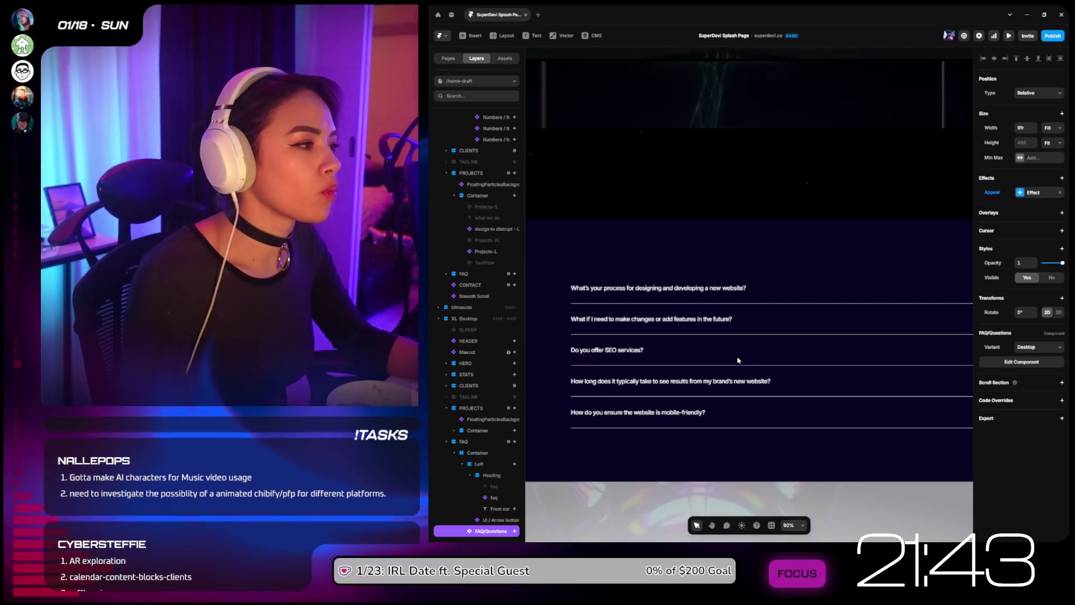
click(1030, 192)
click(931, 243)
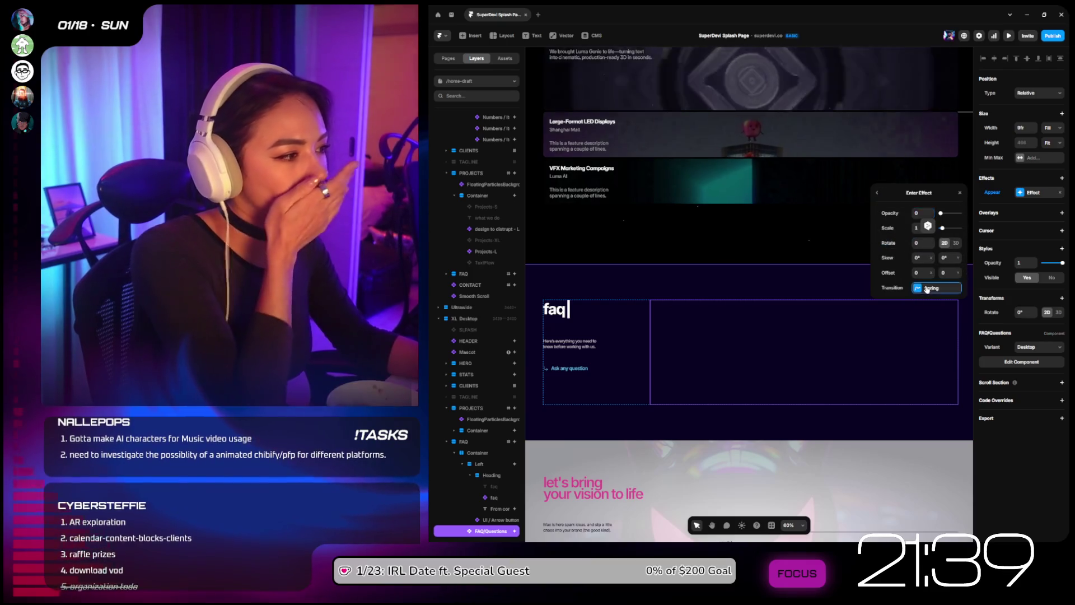
click(932, 299)
click(927, 316)
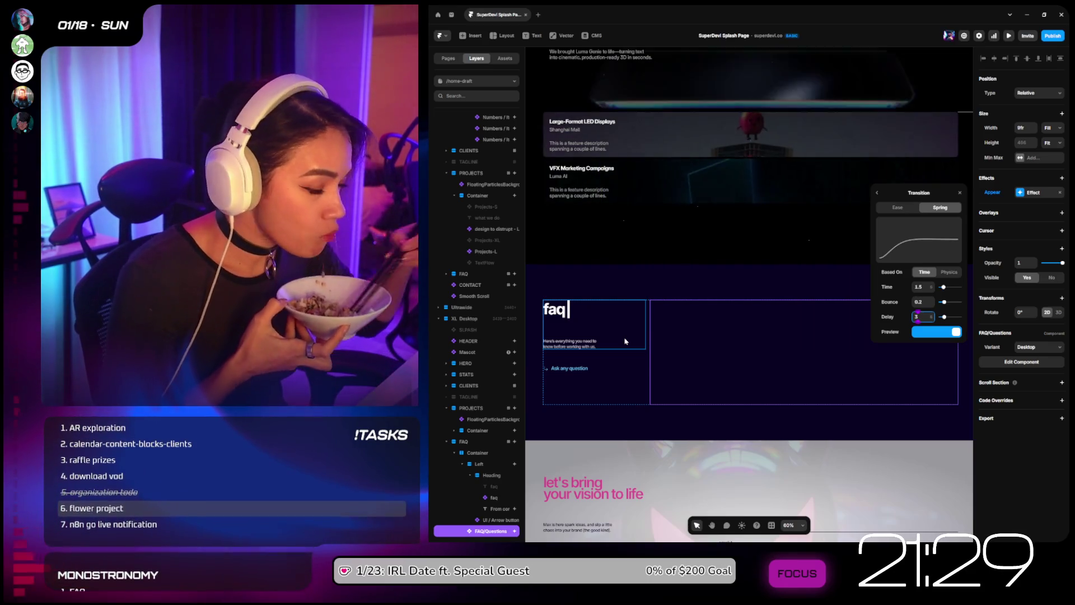
Step: Hide the description text under the faq heading and select the heading
click(605, 339)
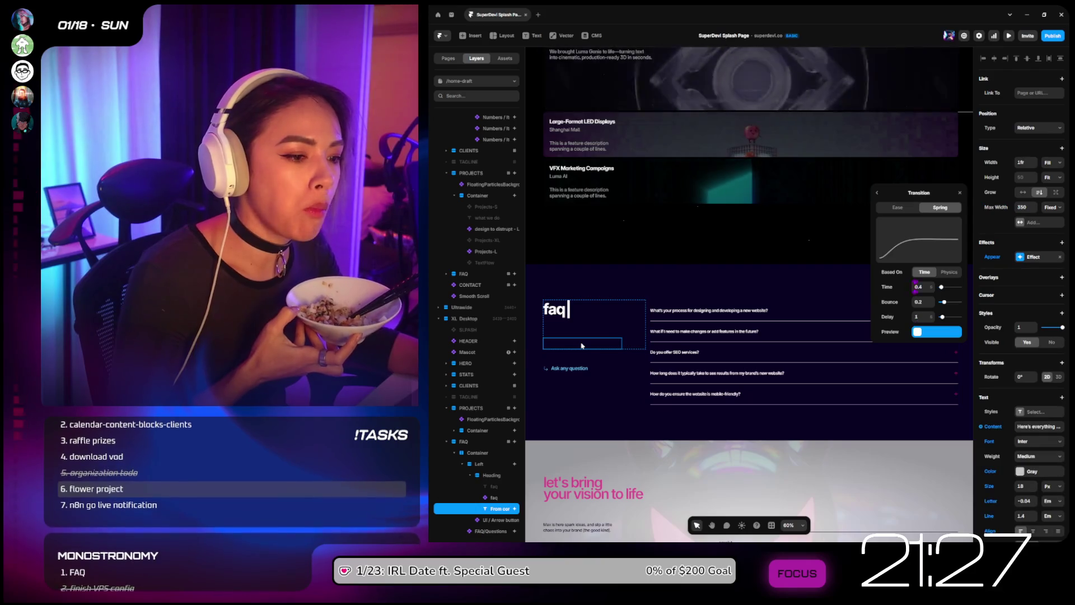
click(1051, 342)
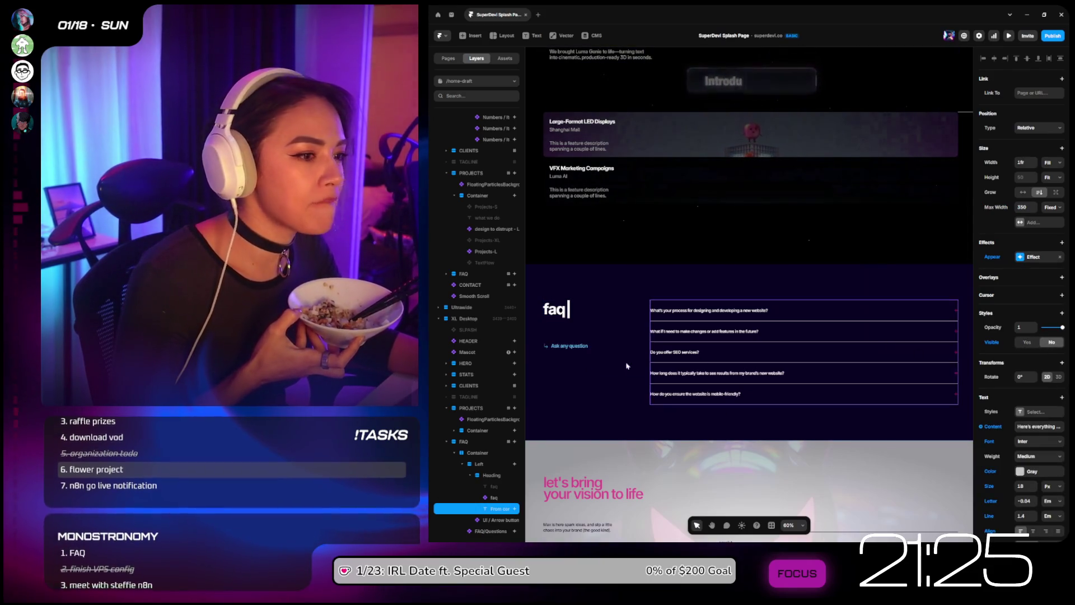
click(570, 322)
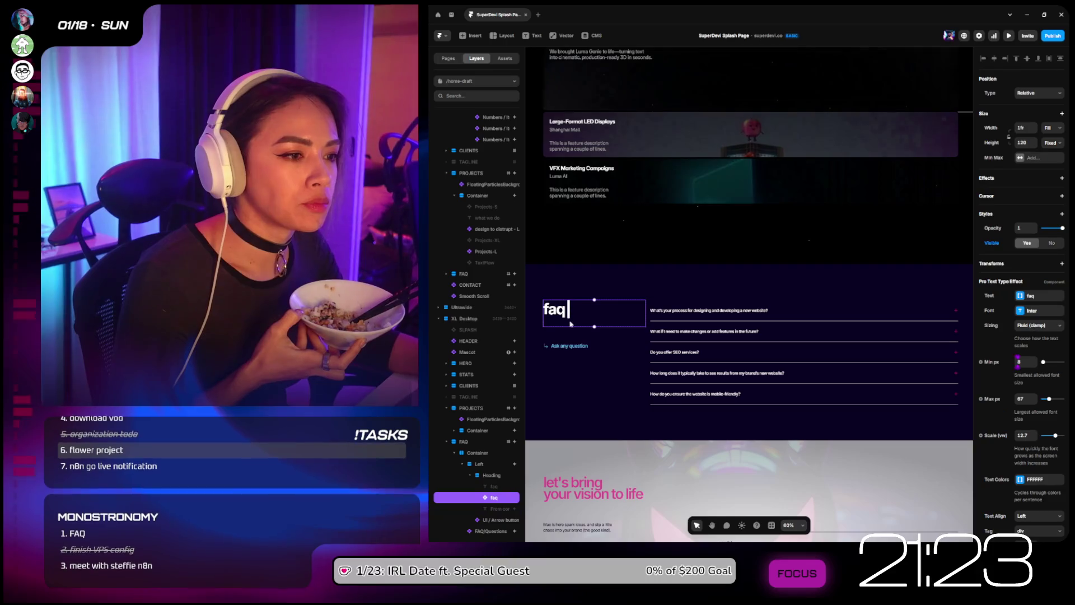
Step: Change the faq heading's height from Fixed to Fit Content, then launch the site preview
click(1051, 142)
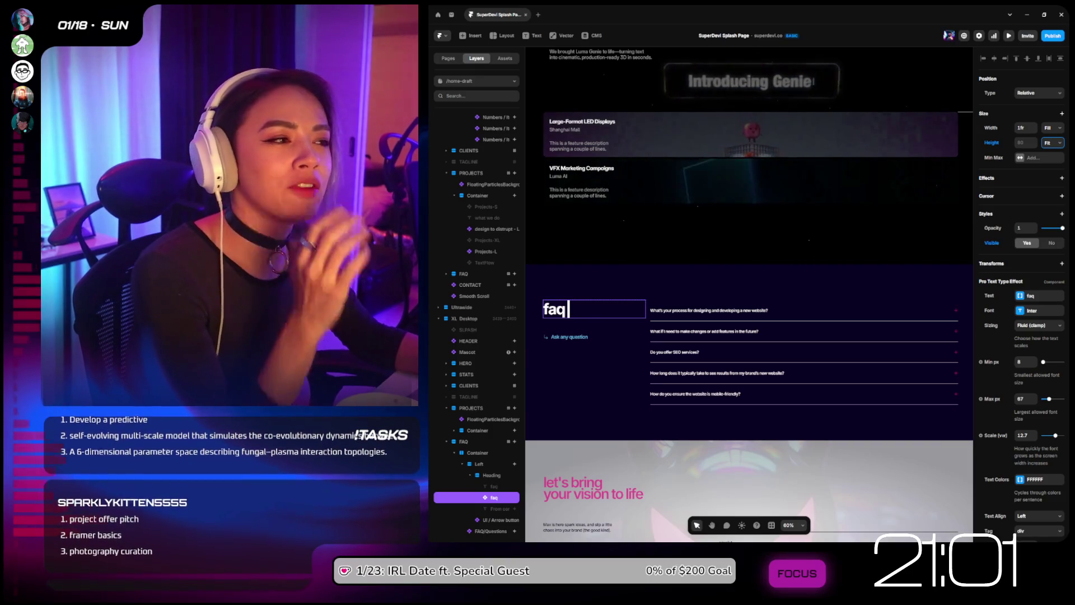
scroll(782, 339, down, 2)
scroll(782, 339, down, 4)
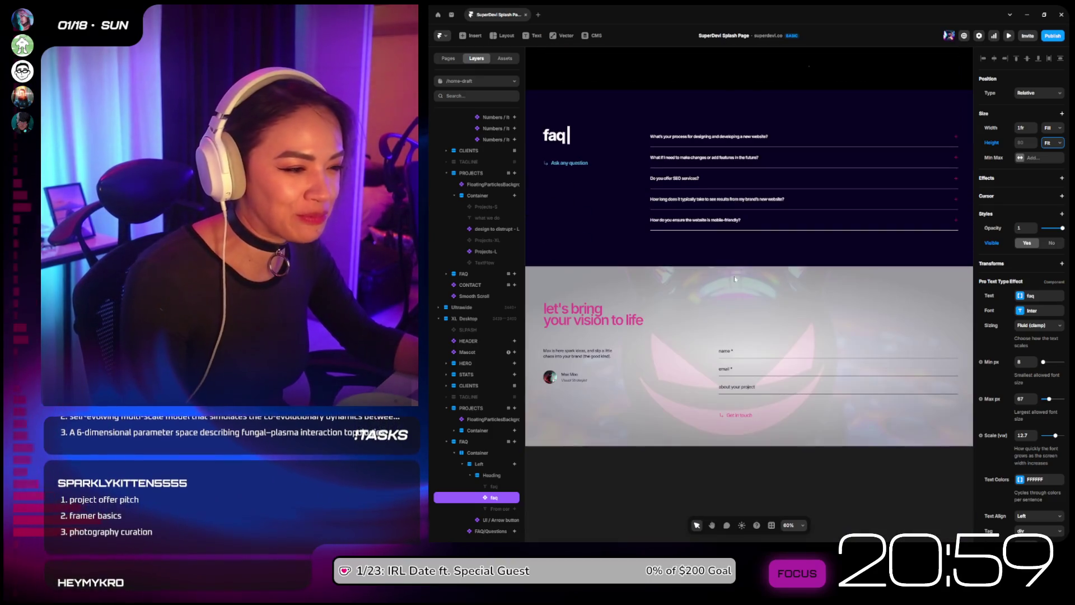
scroll(770, 236, up, 4)
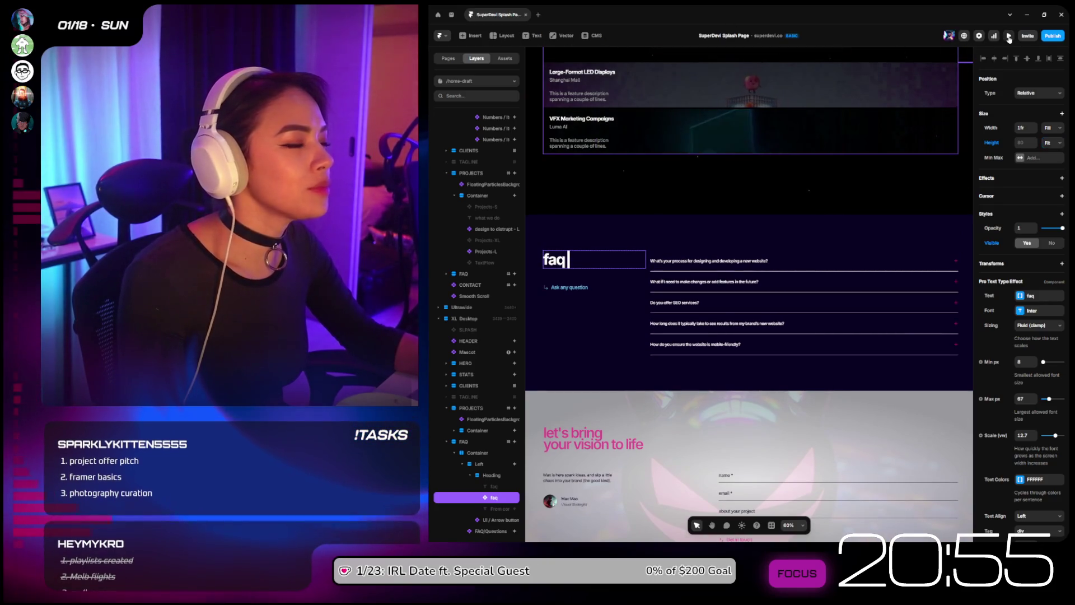
click(1008, 36)
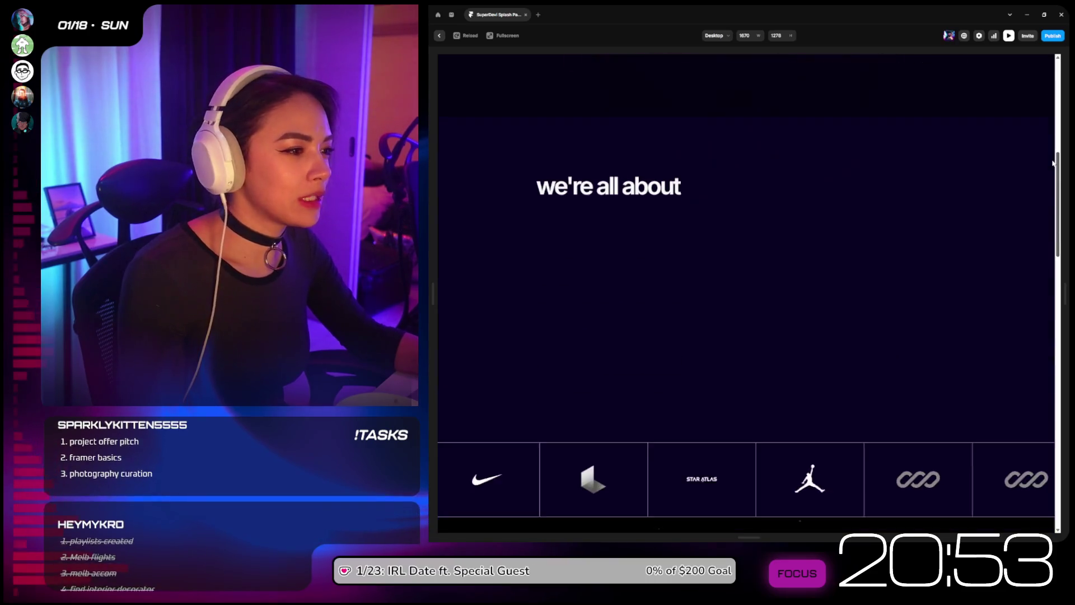
scroll(1046, 158, down, 3)
scroll(1048, 179, down, 4)
scroll(1046, 178, up, 4)
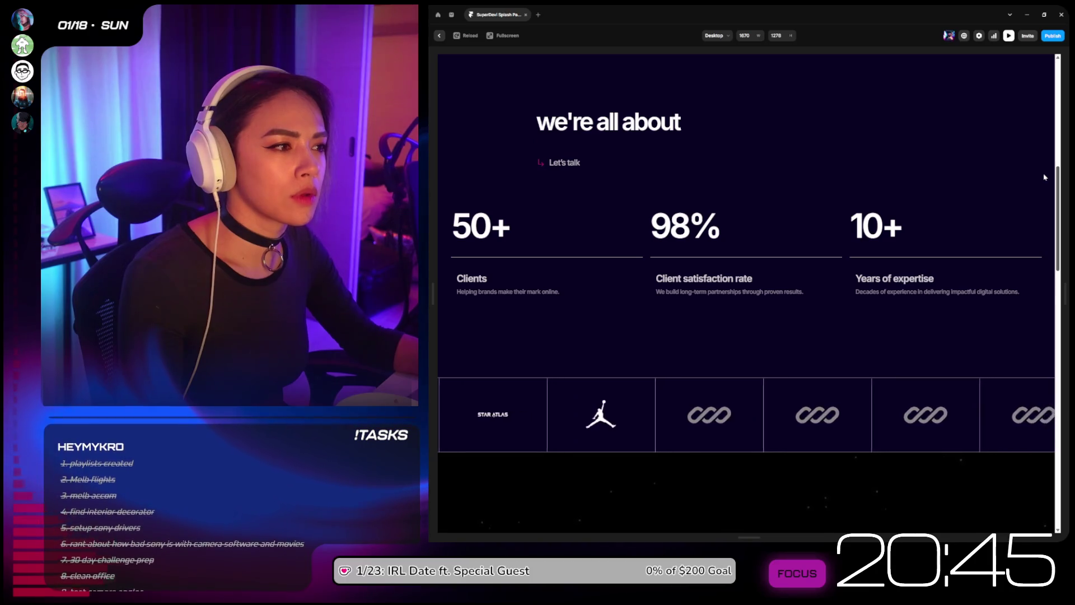
scroll(1044, 176, down, 5)
scroll(1044, 179, up, 4)
scroll(1044, 163, up, 5)
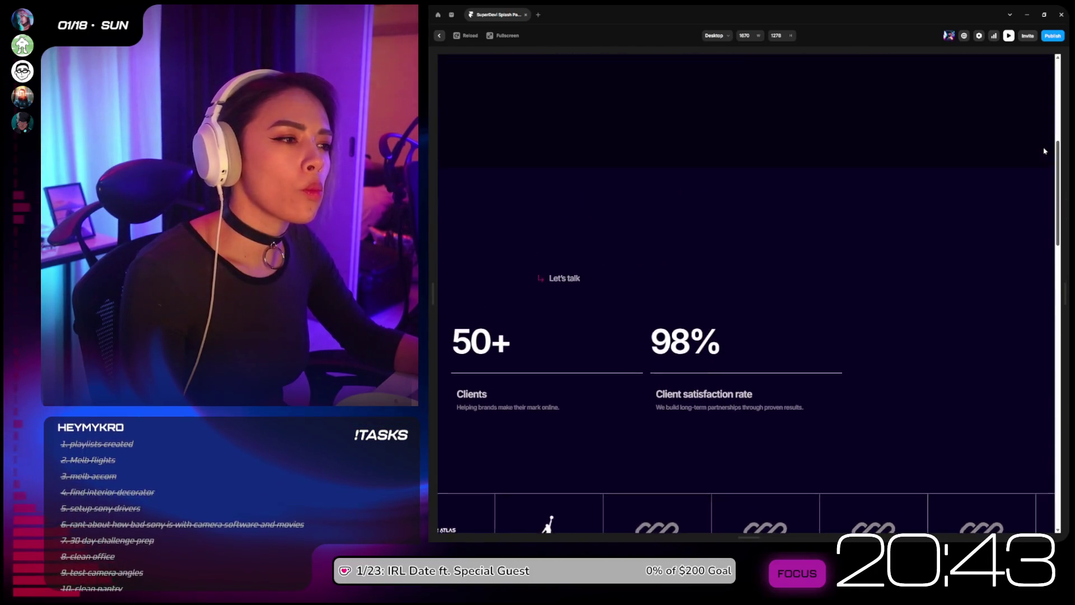
scroll(1047, 114, down, 10)
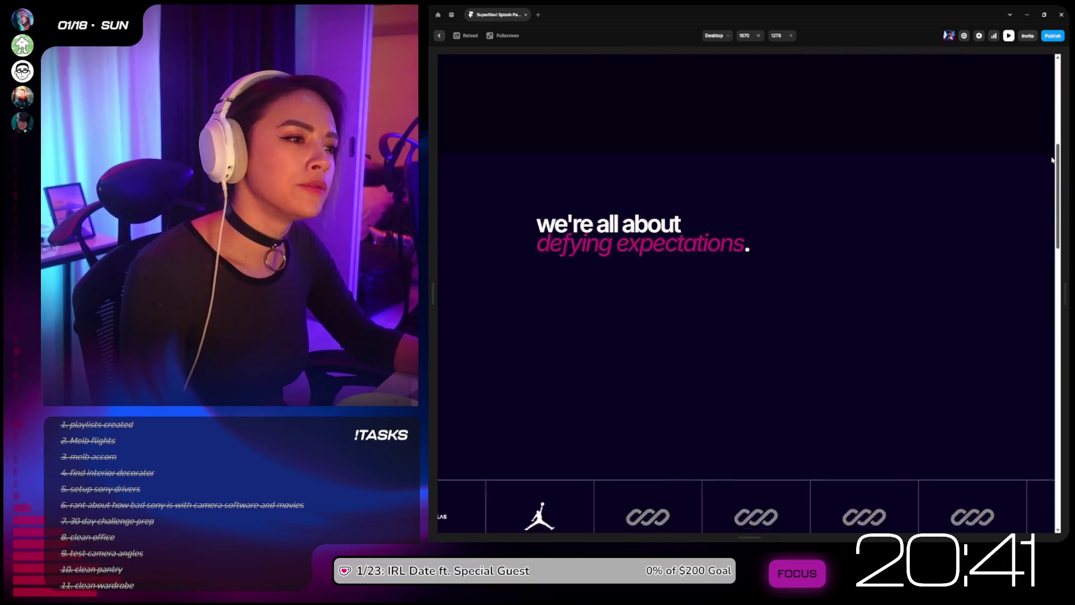
drag(1053, 248, 1046, 132)
scroll(1045, 140, down, 5)
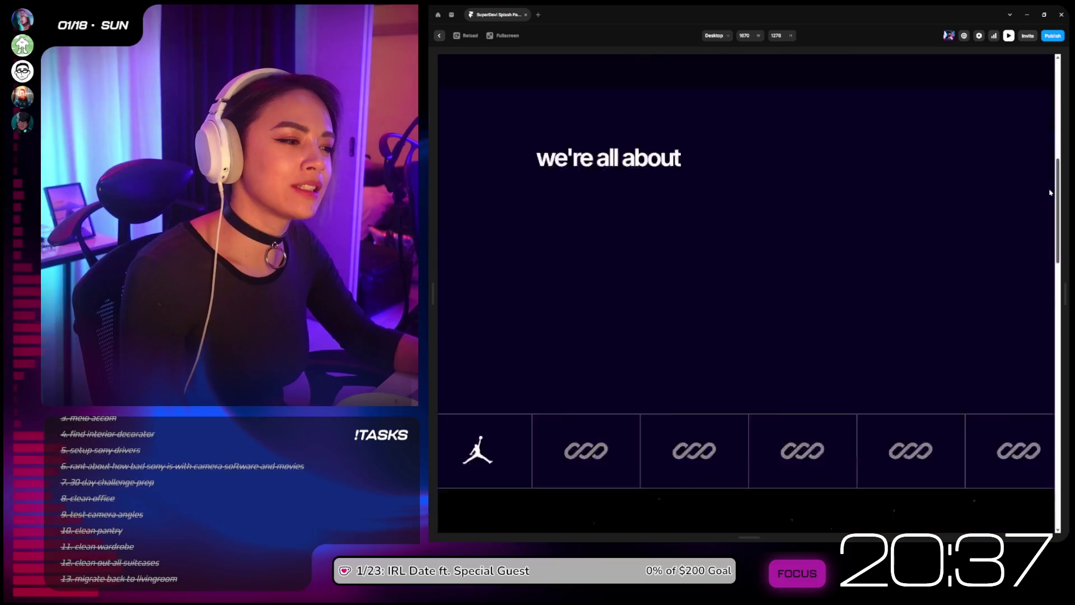
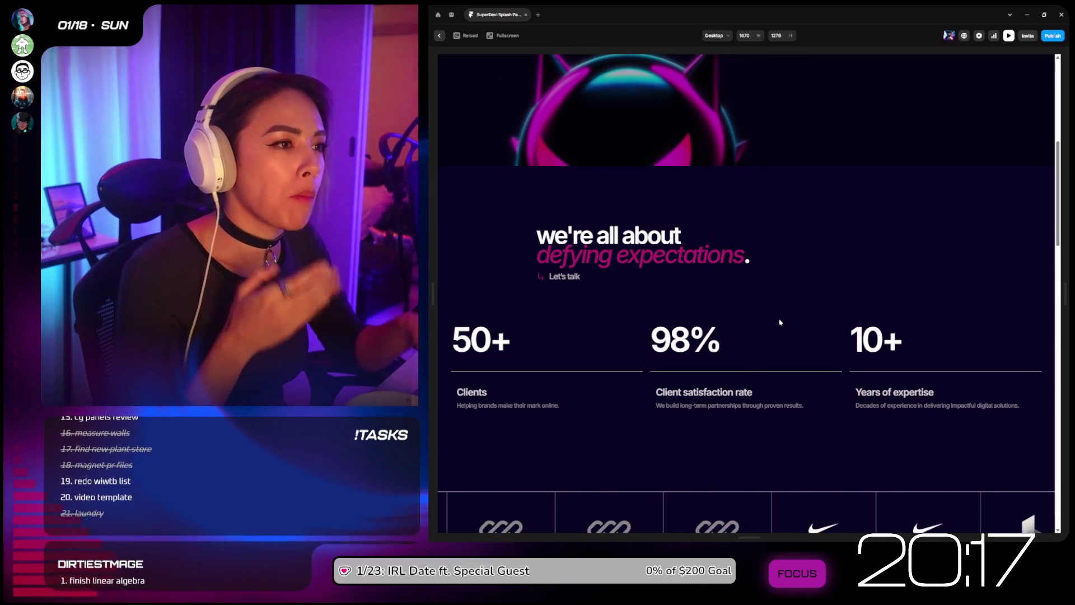
Step: Exit the live preview and select the Mascot embed layer to show its settings
click(440, 35)
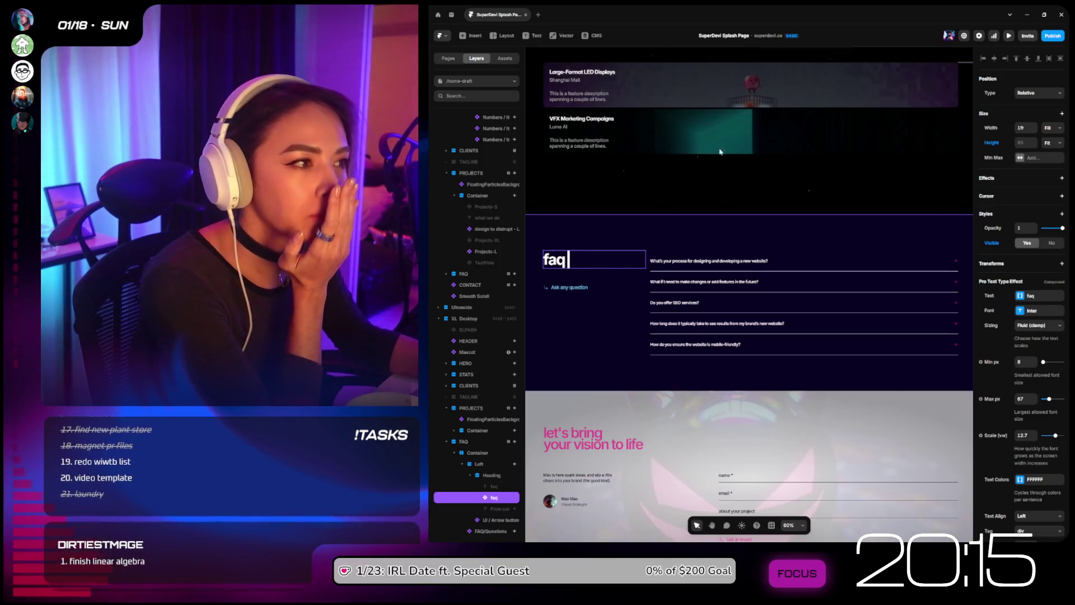
scroll(767, 190, down, 8)
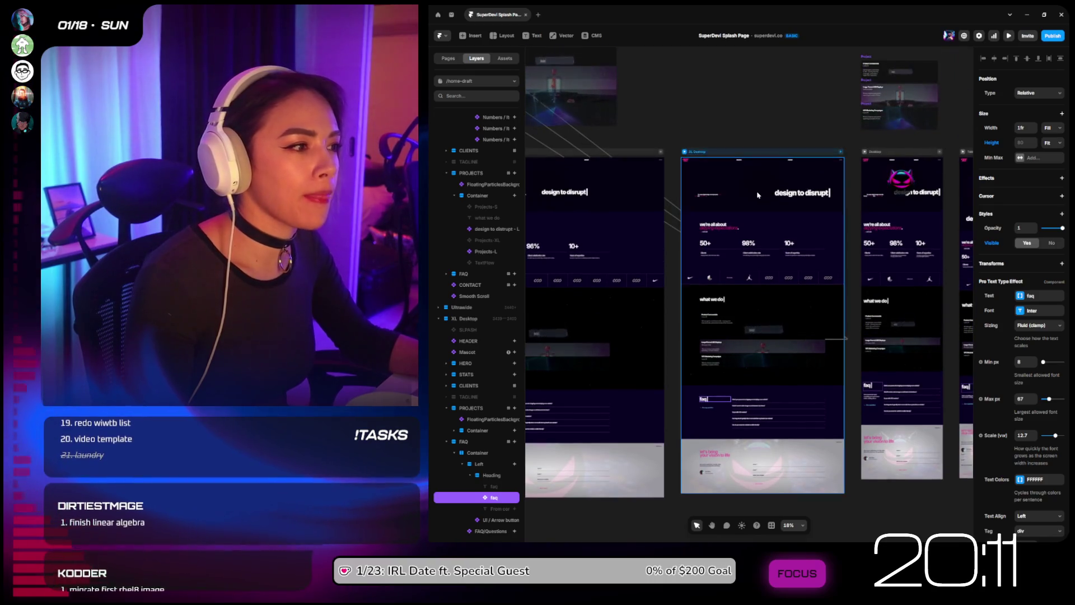
scroll(758, 194, up, 8)
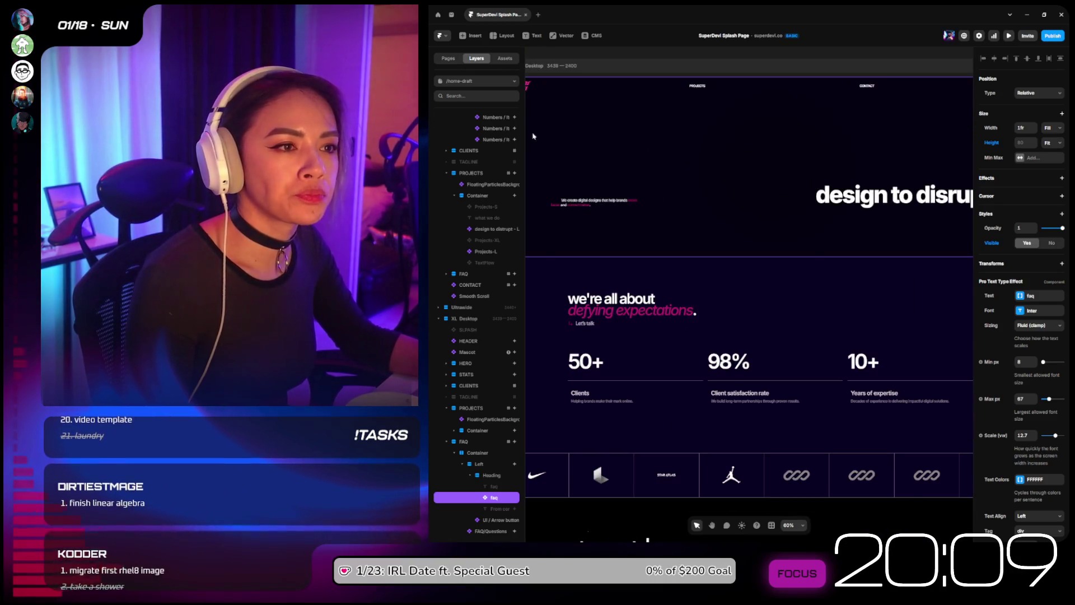
scroll(503, 184, up, 5)
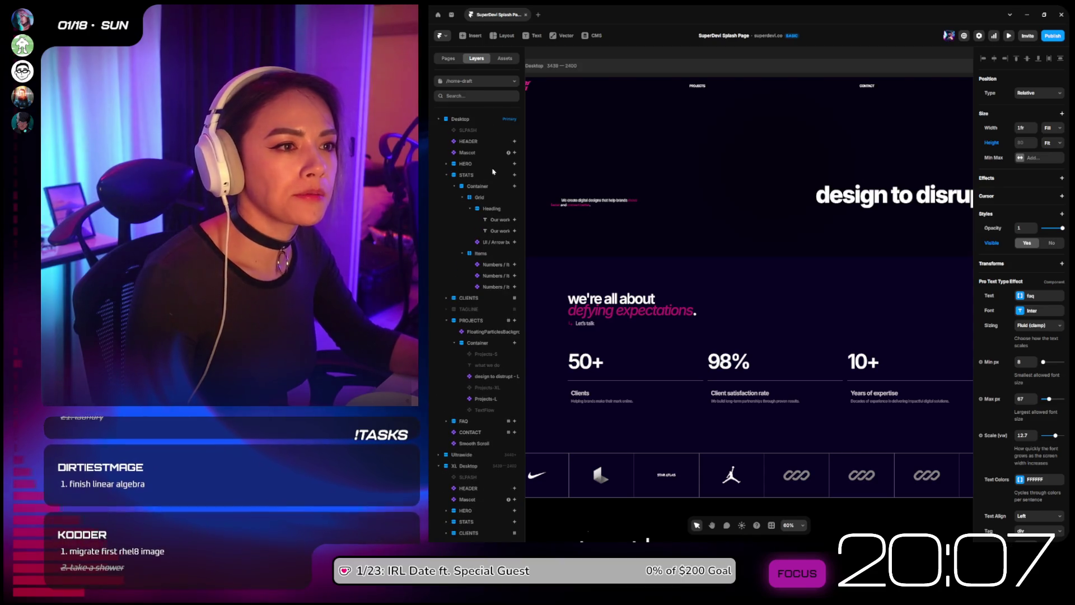
click(474, 154)
scroll(770, 199, down, 4)
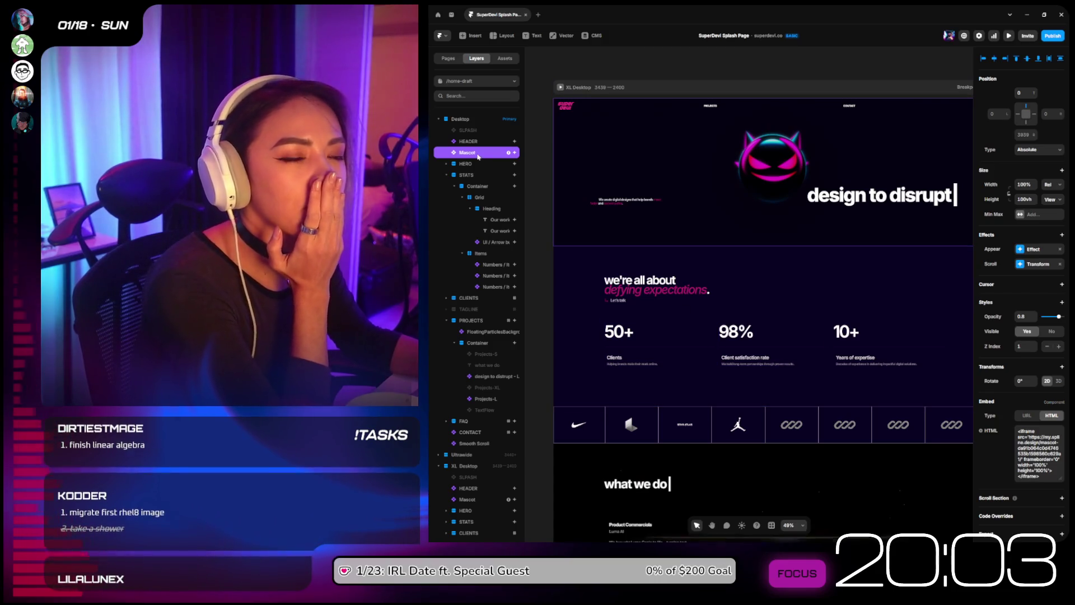
Step: Change the mascot embed's height from 100vh to 200vh
click(1024, 199)
text(200)
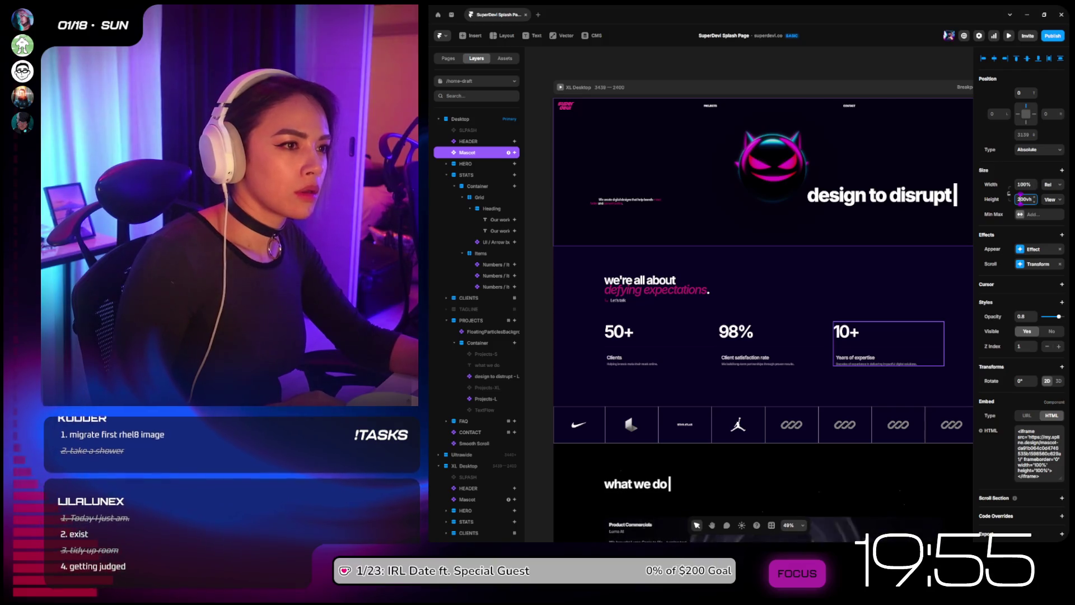
scroll(819, 164, down, 10)
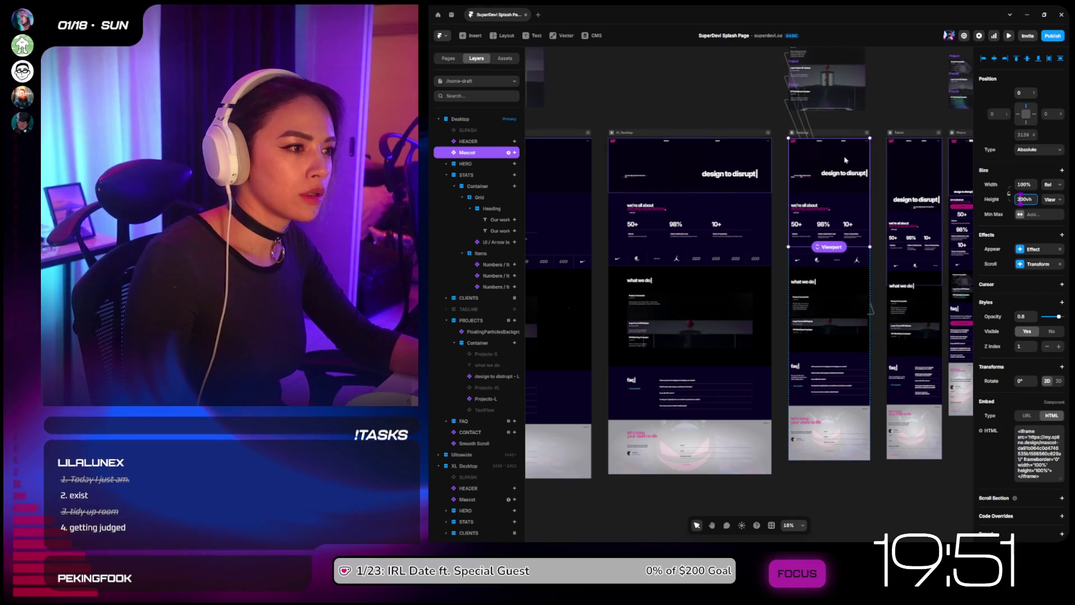
scroll(872, 152, up, 5)
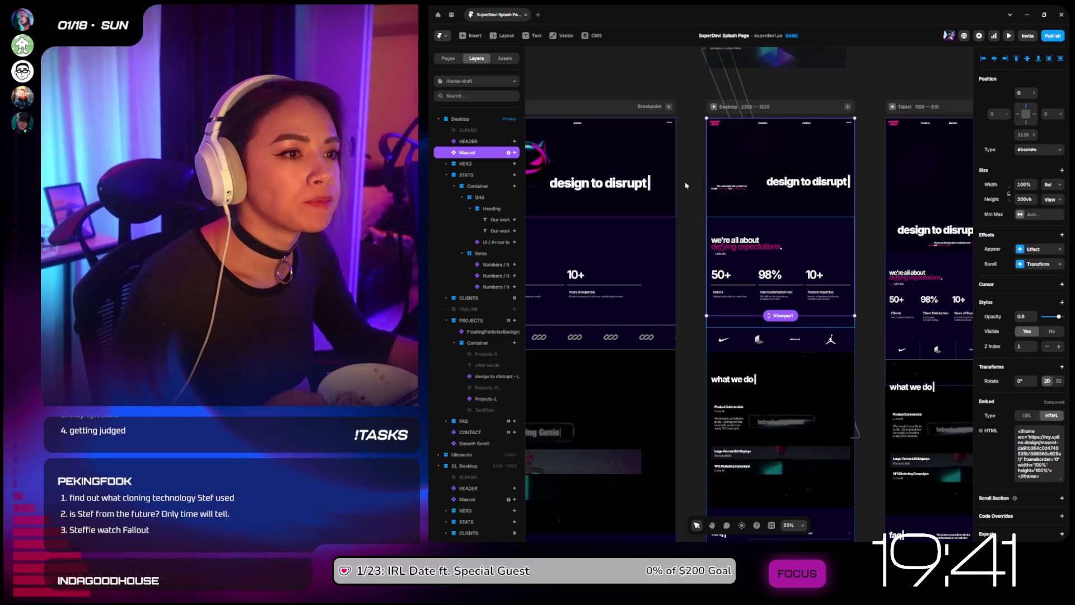
click(462, 174)
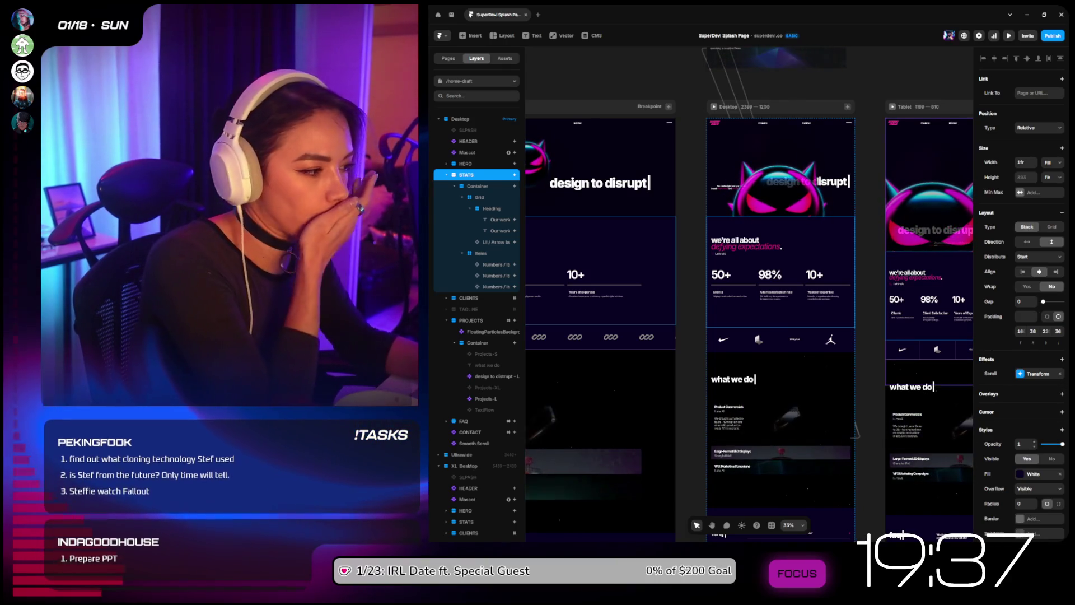
Step: Give STATS a 50% linear gradient fill fading from transparent into 0A0124, then preview live
click(1036, 474)
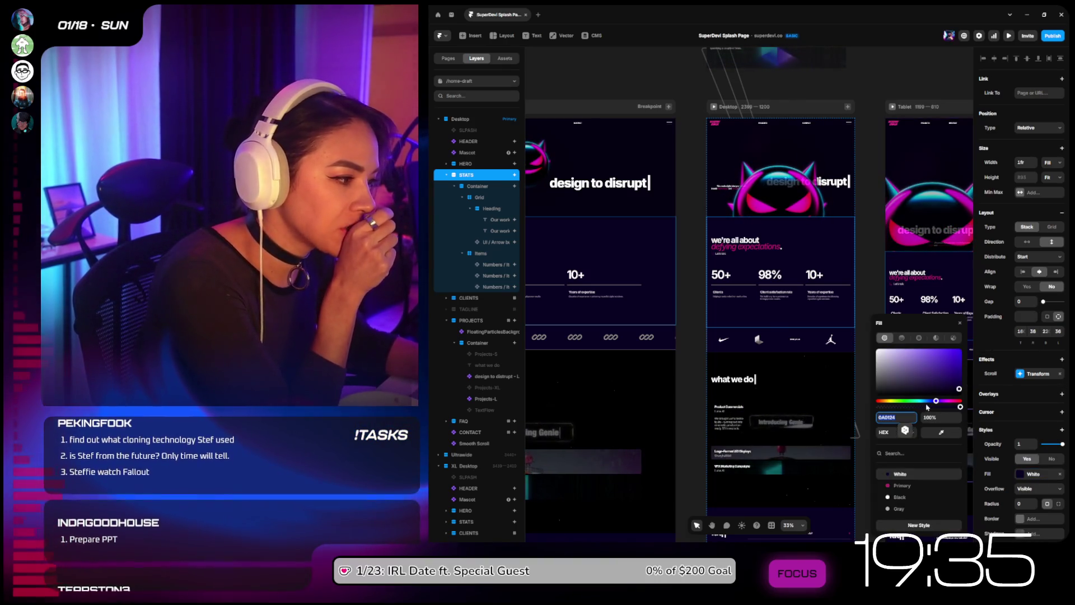
drag(915, 407, 910, 407)
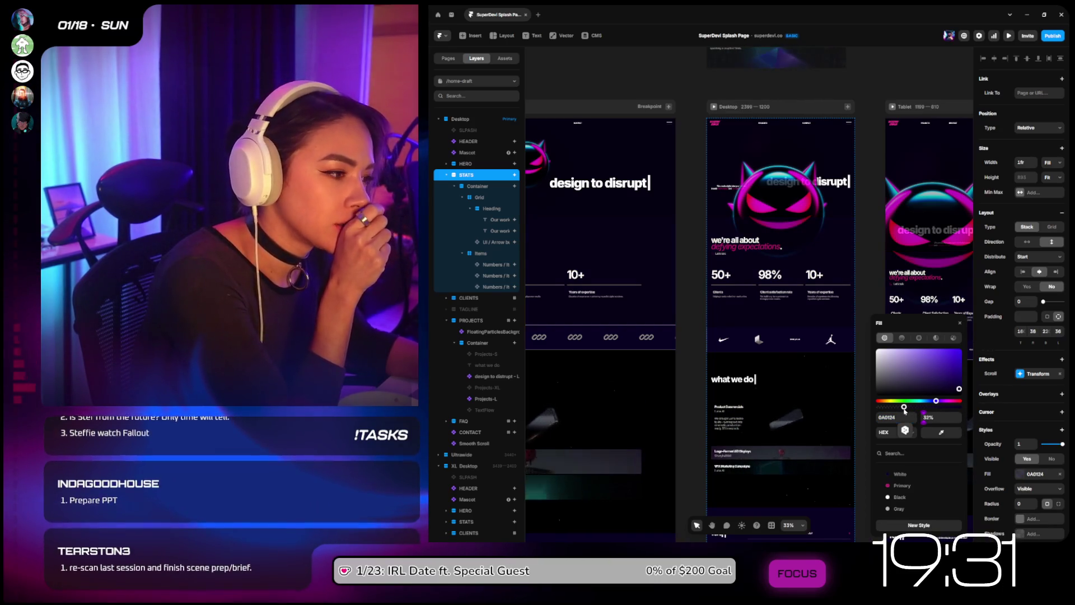
click(936, 417)
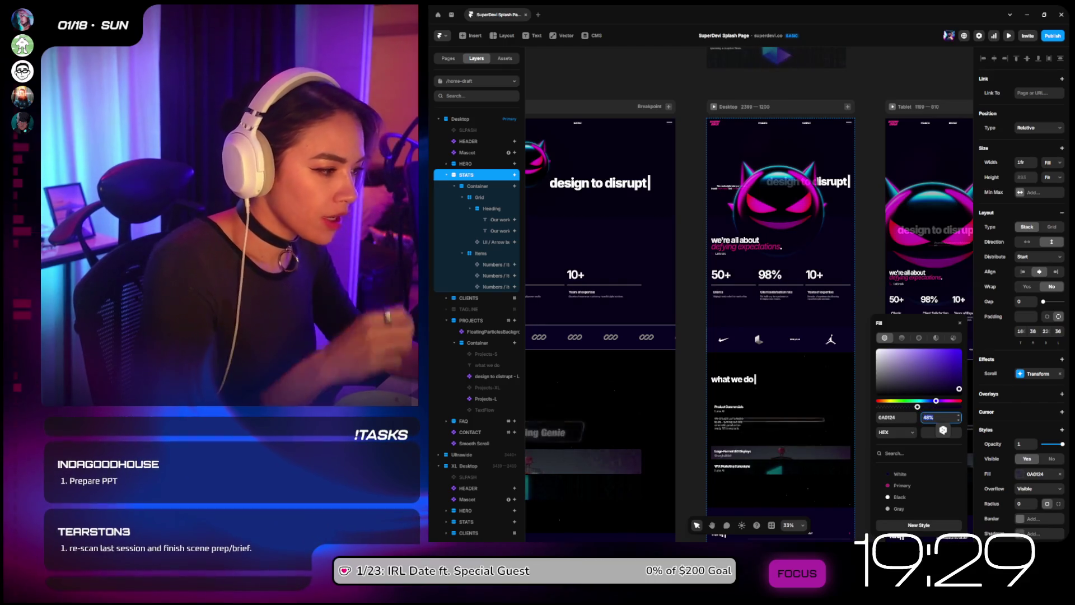
text(50)
key(Return)
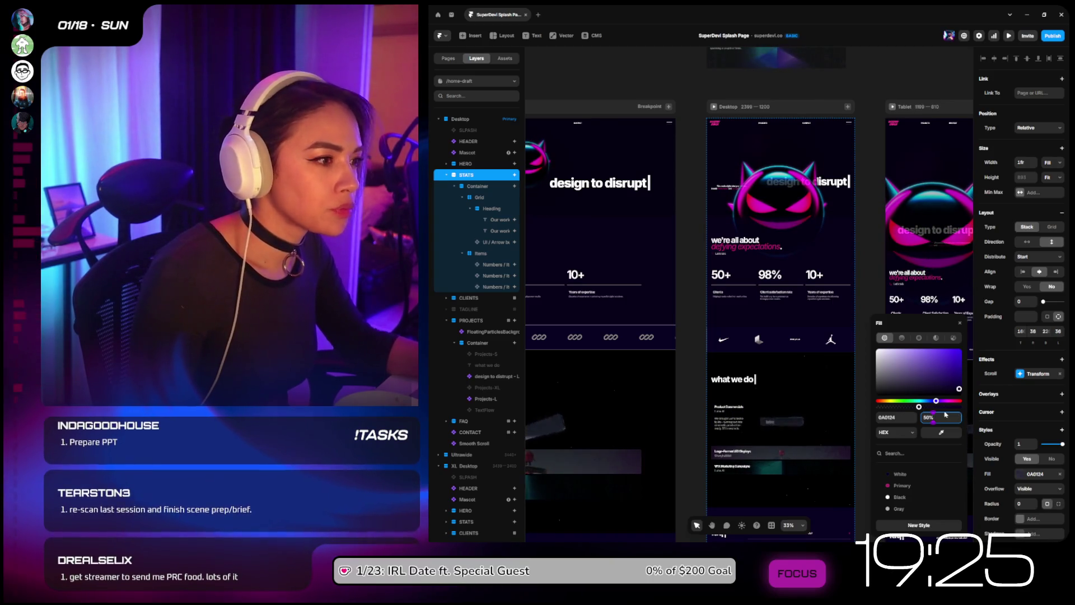
click(901, 337)
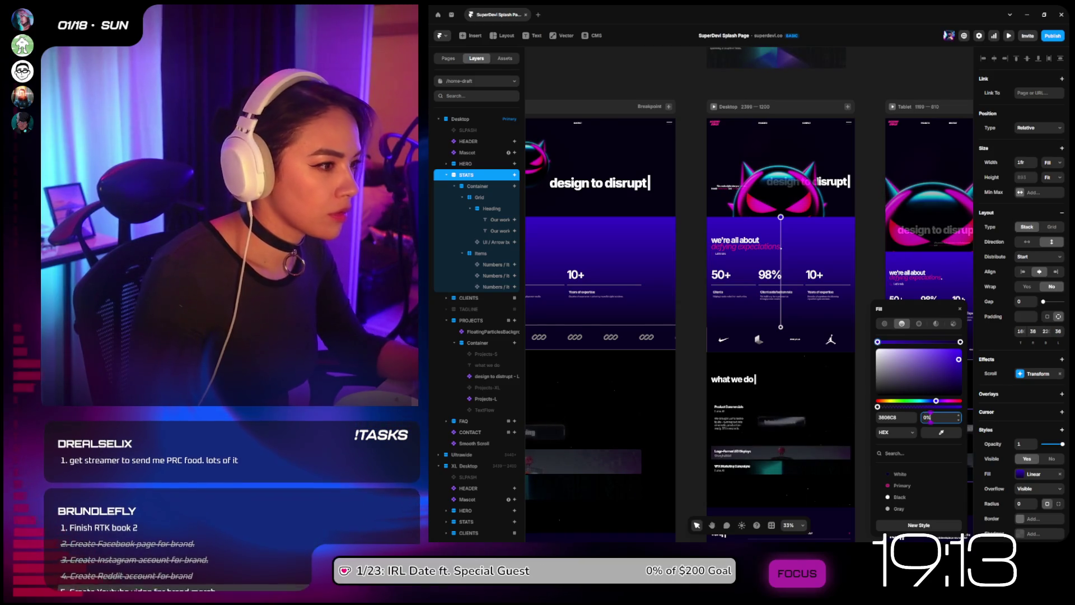
key(Return)
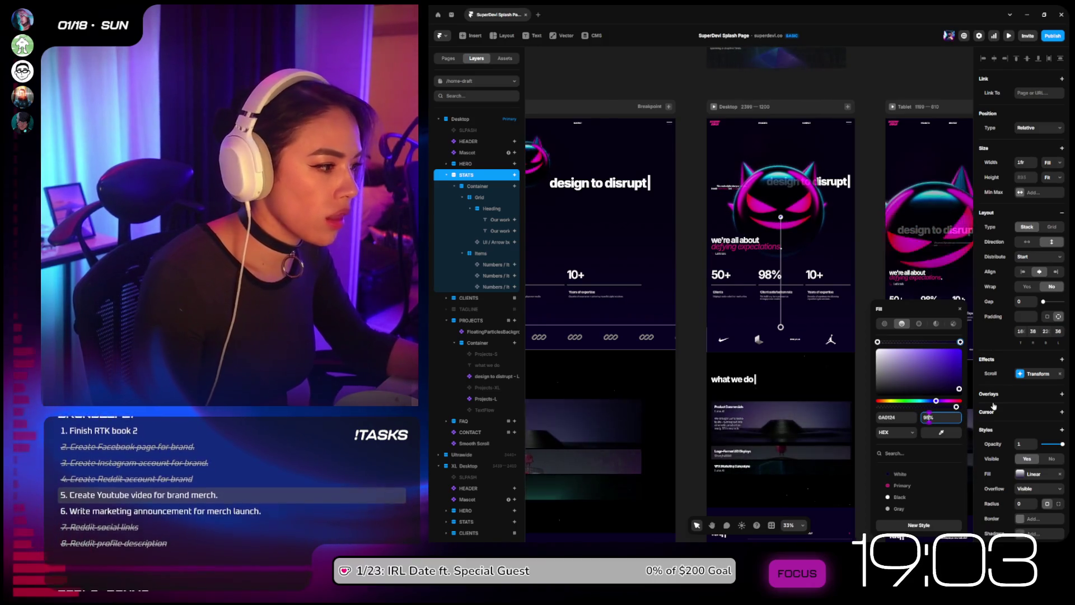
click(714, 107)
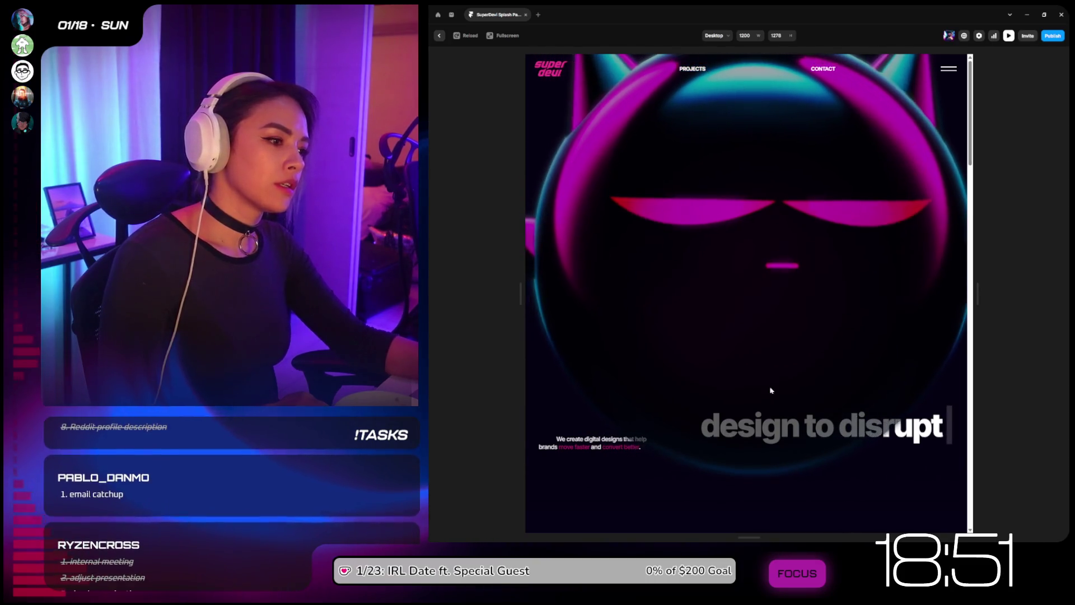
scroll(971, 193, down, 3)
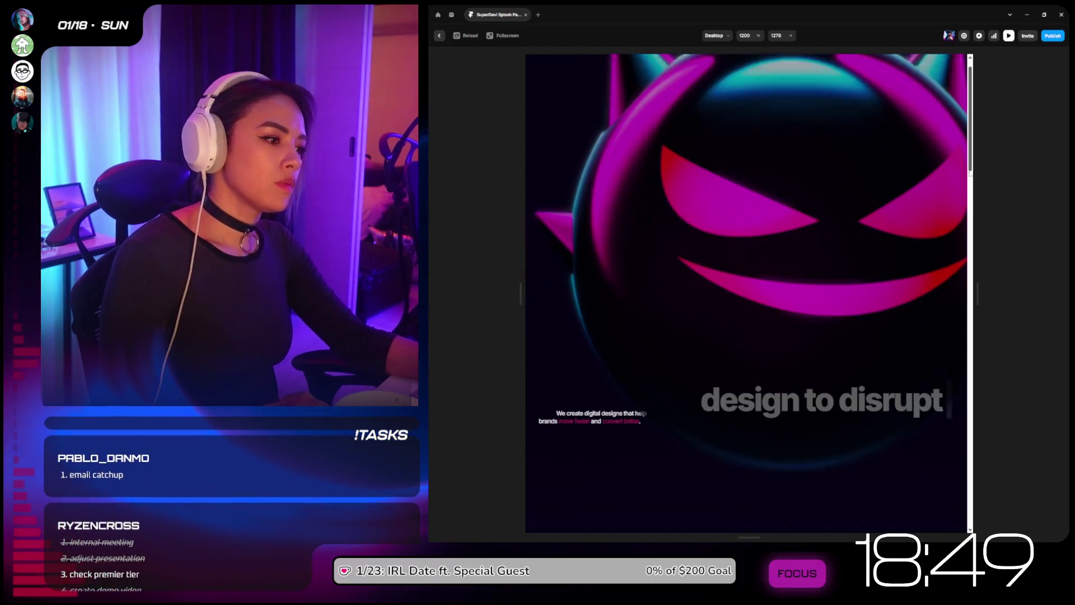
scroll(971, 194, down, 3)
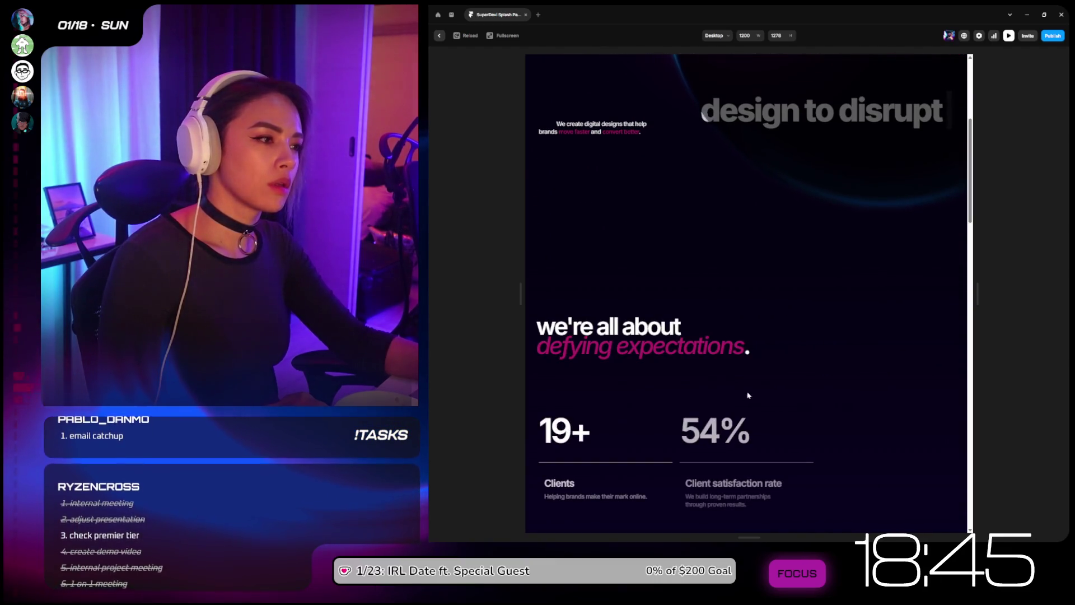
scroll(787, 324, down, 1)
scroll(787, 324, down, 1)
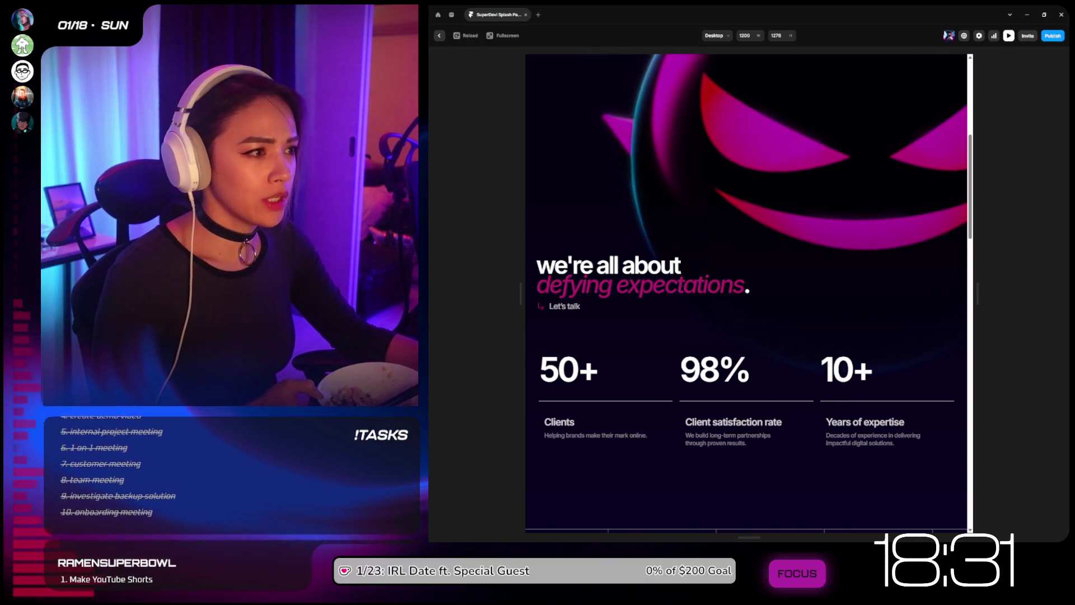
scroll(701, 427, down, 1)
scroll(701, 426, down, 3)
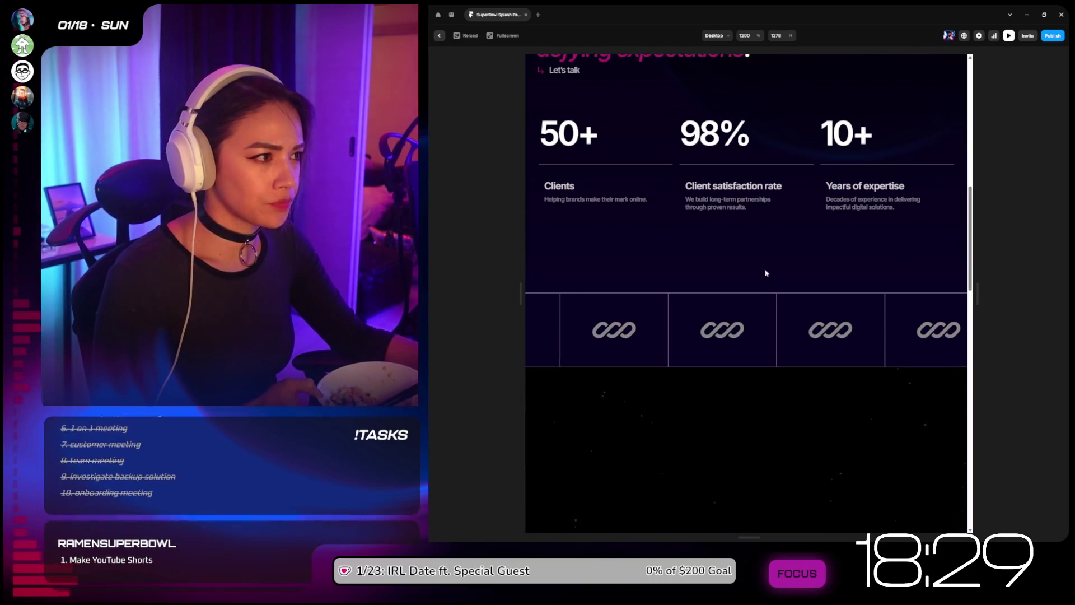
scroll(703, 301, up, 1)
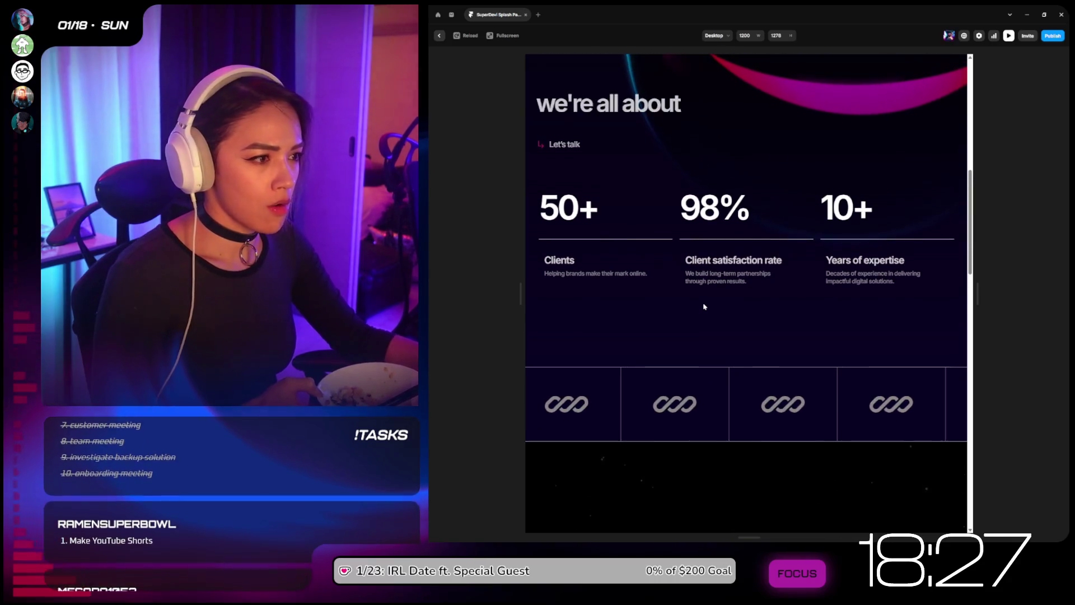
scroll(704, 306, down, 1)
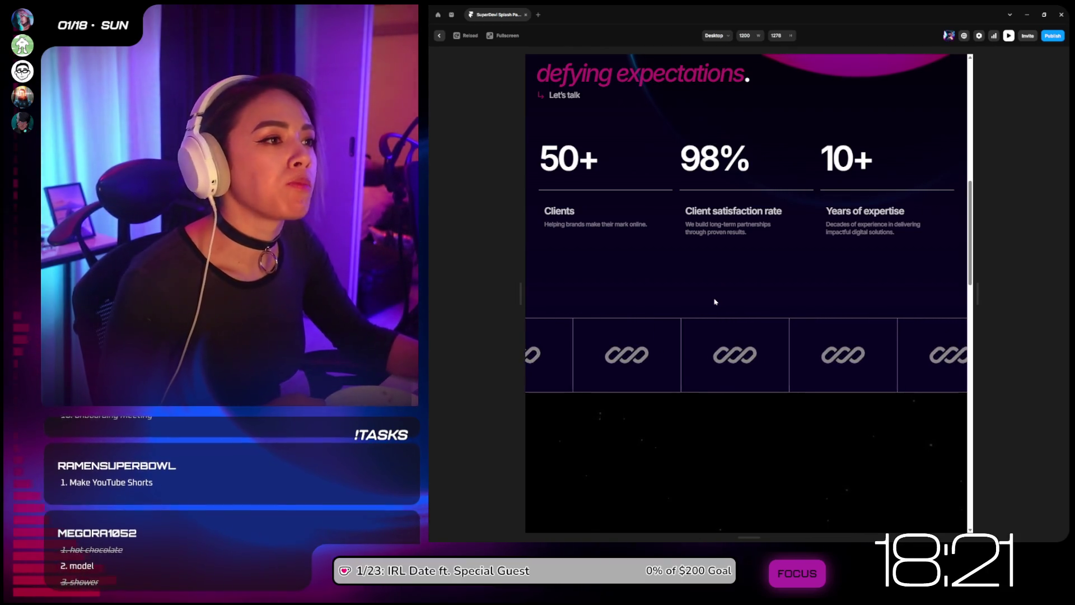
scroll(711, 305, up, 2)
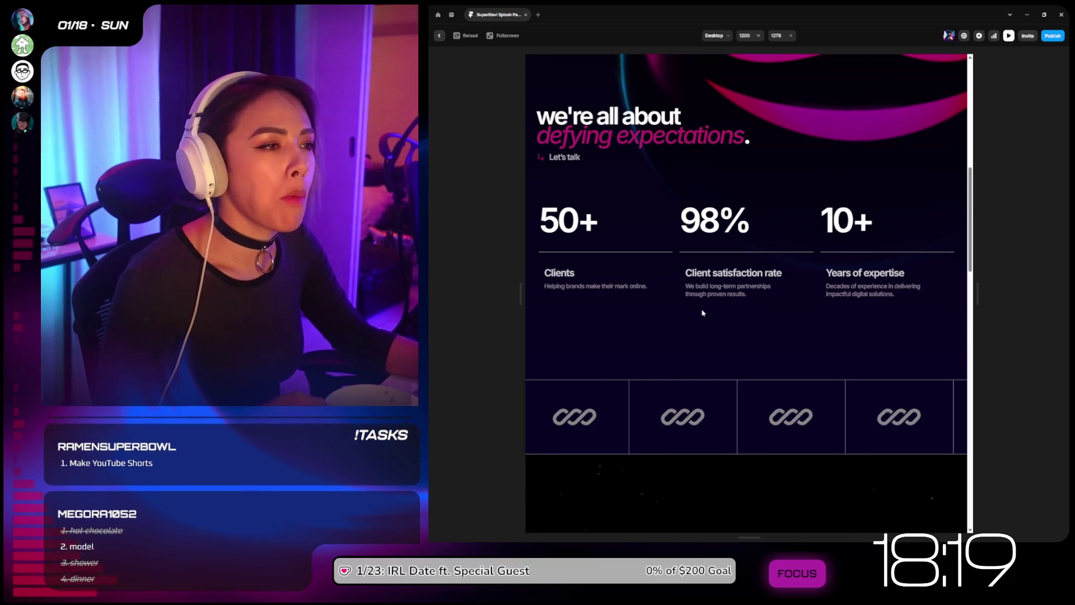
scroll(703, 312, up, 2)
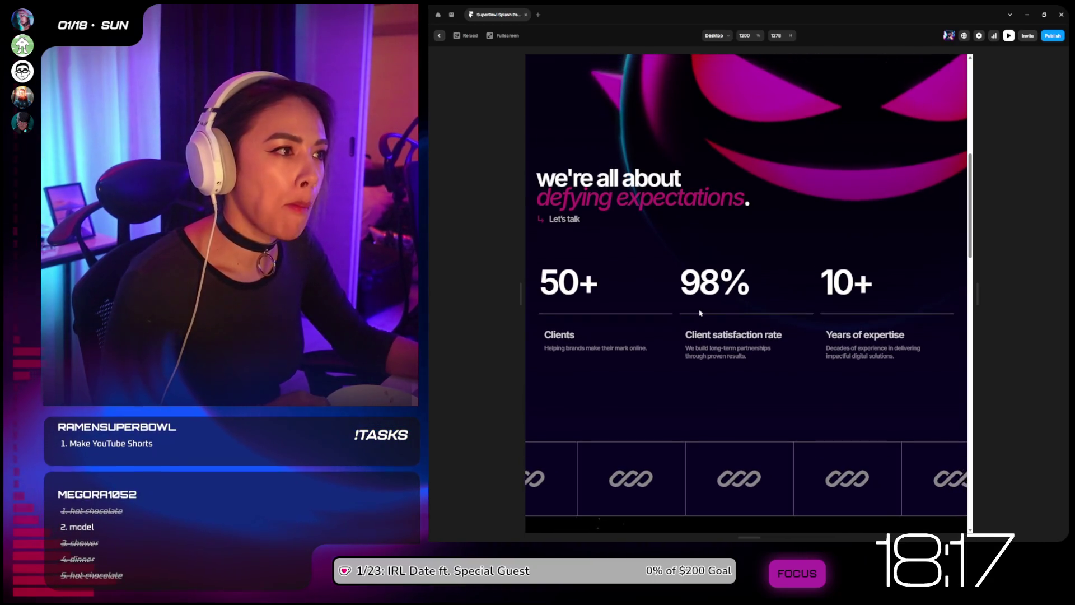
scroll(717, 369, down, 5)
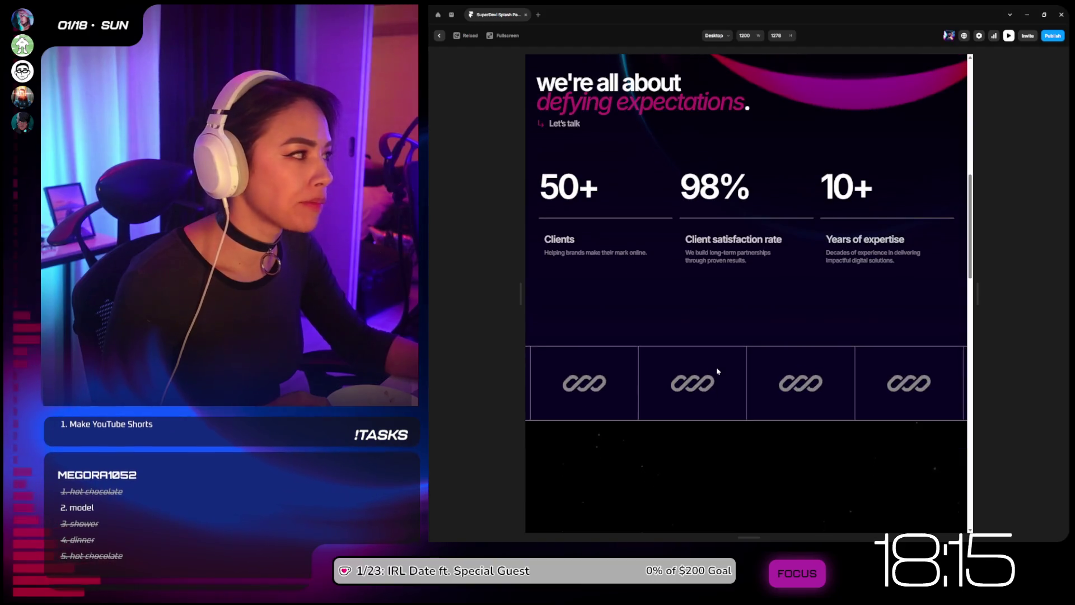
scroll(717, 369, down, 4)
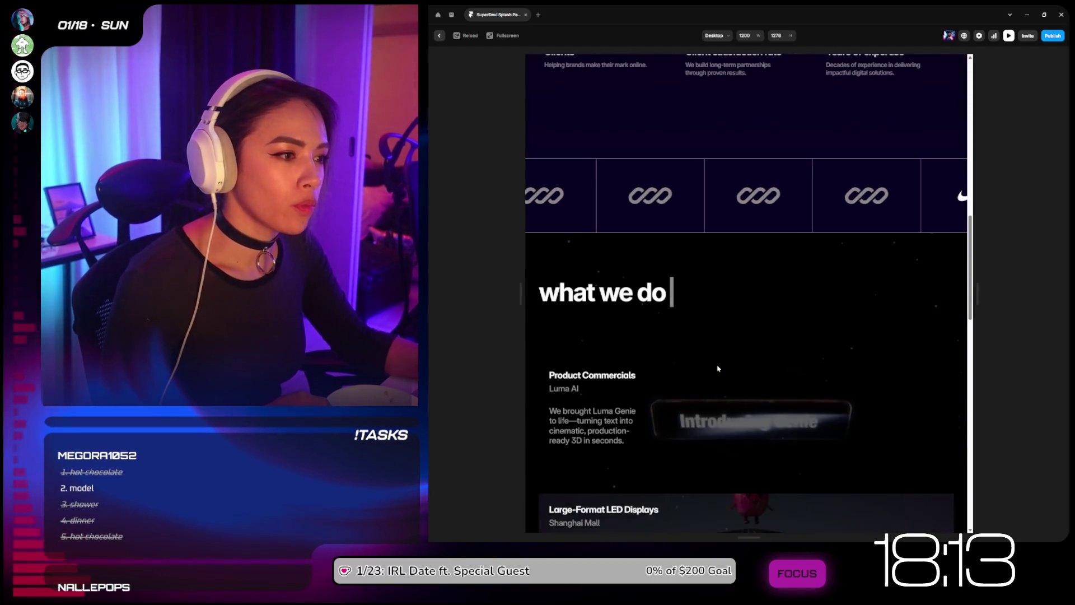
scroll(717, 369, down, 3)
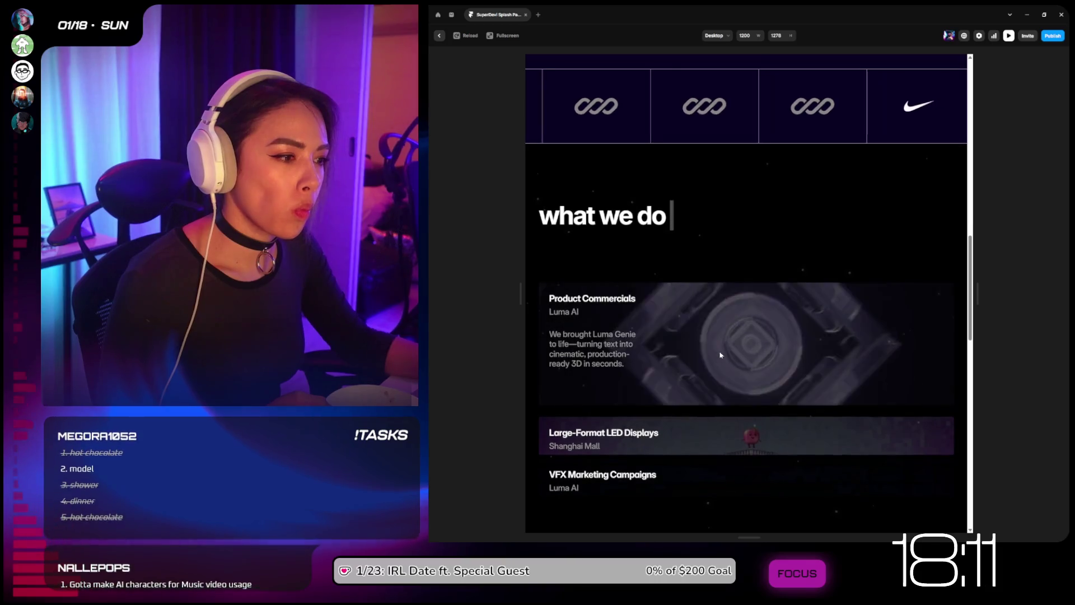
click(717, 391)
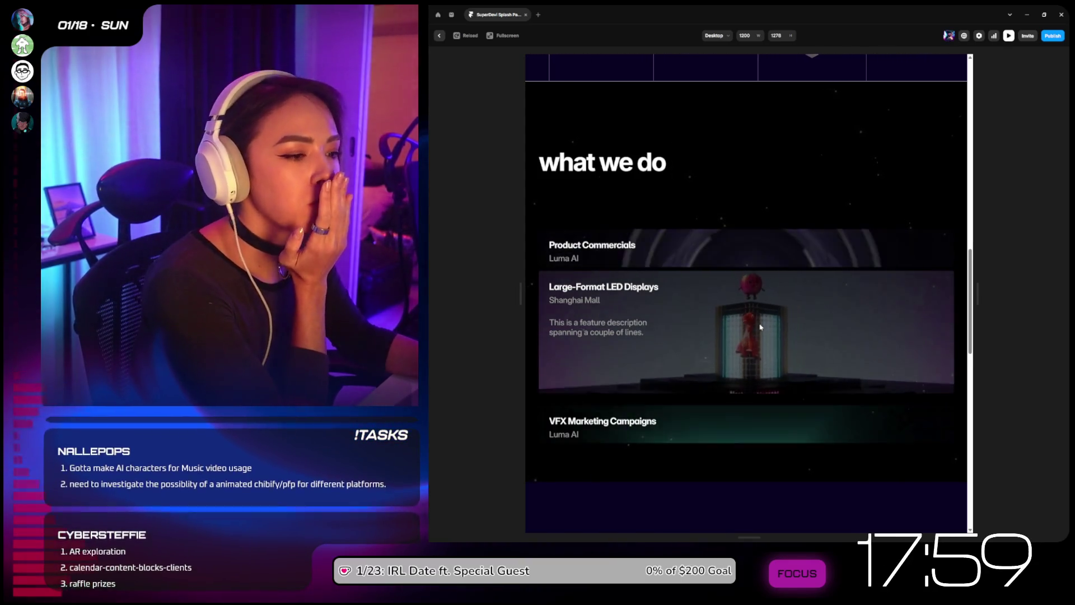
scroll(761, 327, down, 1)
scroll(761, 327, down, 5)
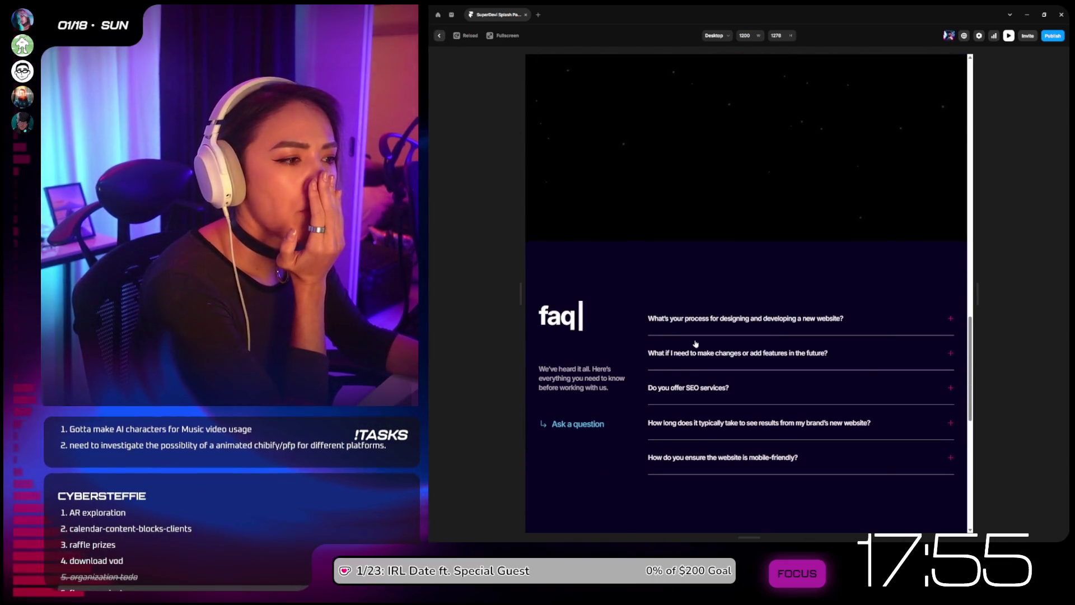
Step: Back in the editor, hide the FAQ's 'From concept' text
key(Escape)
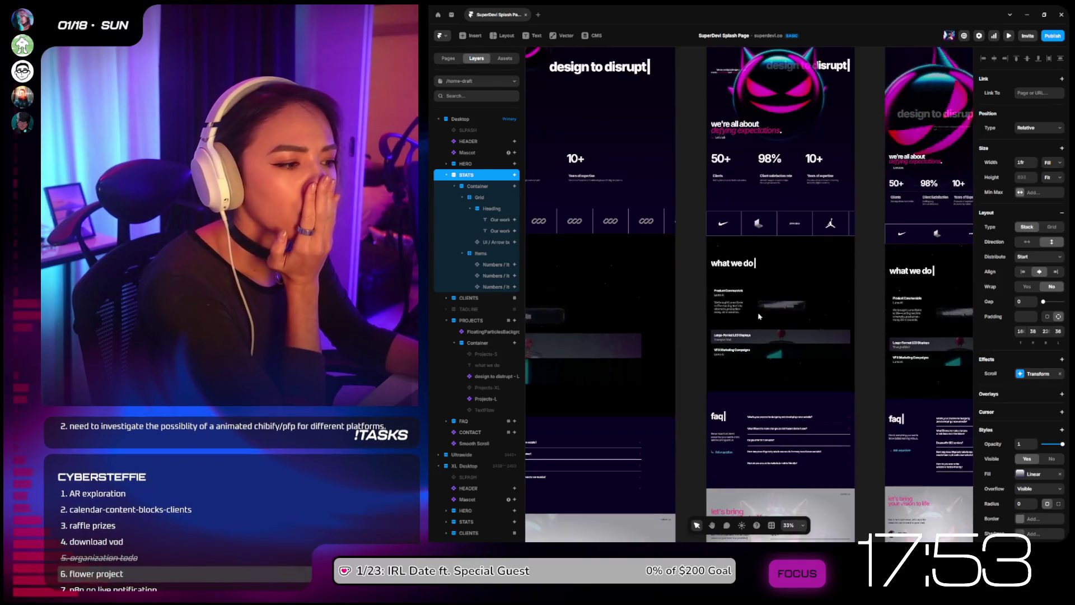
scroll(759, 316, down, 3)
click(727, 350)
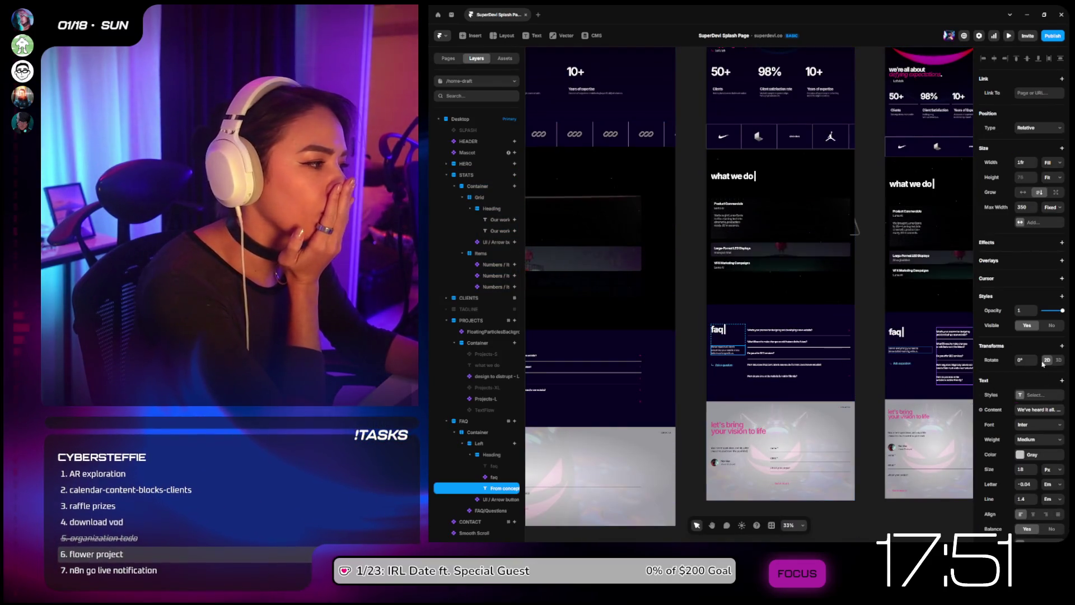
click(1052, 325)
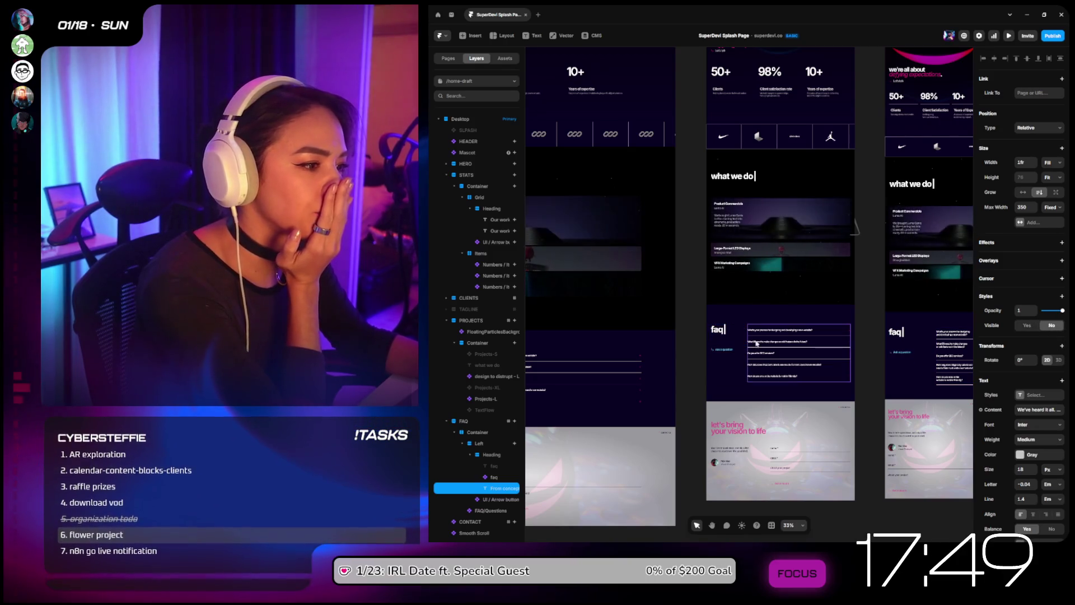
click(718, 331)
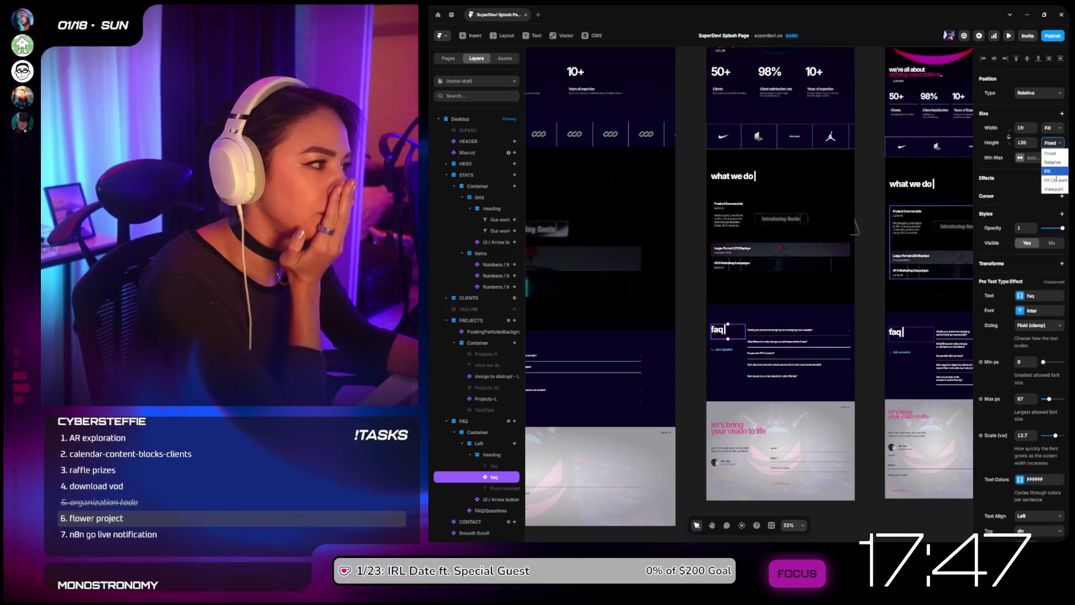
Step: Collapse the section layers and hide every section from SPLASH through FAQ
scroll(792, 298, down, 5)
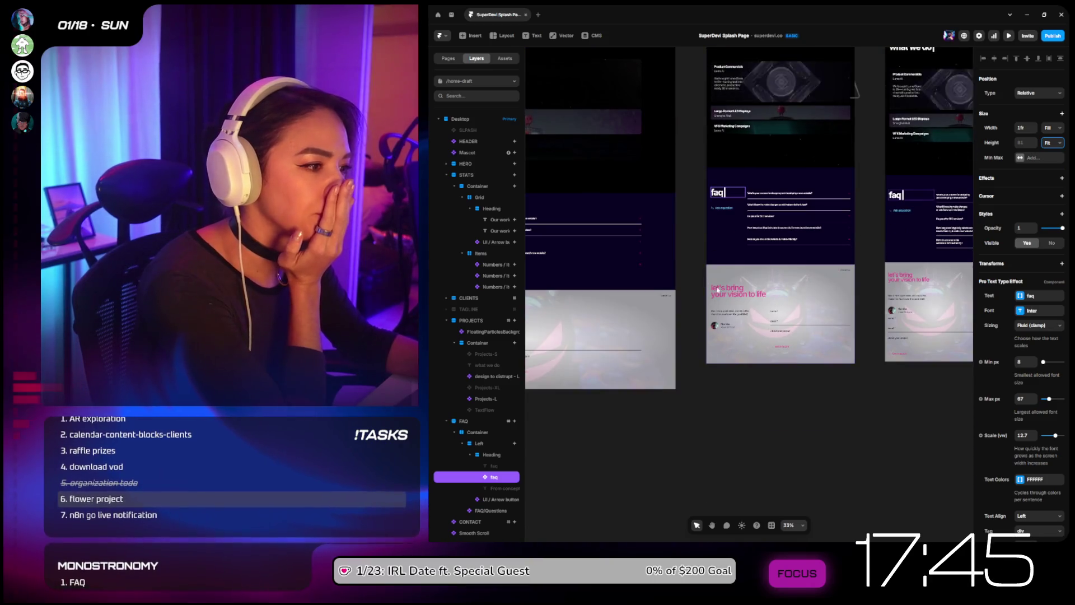
click(445, 175)
click(446, 209)
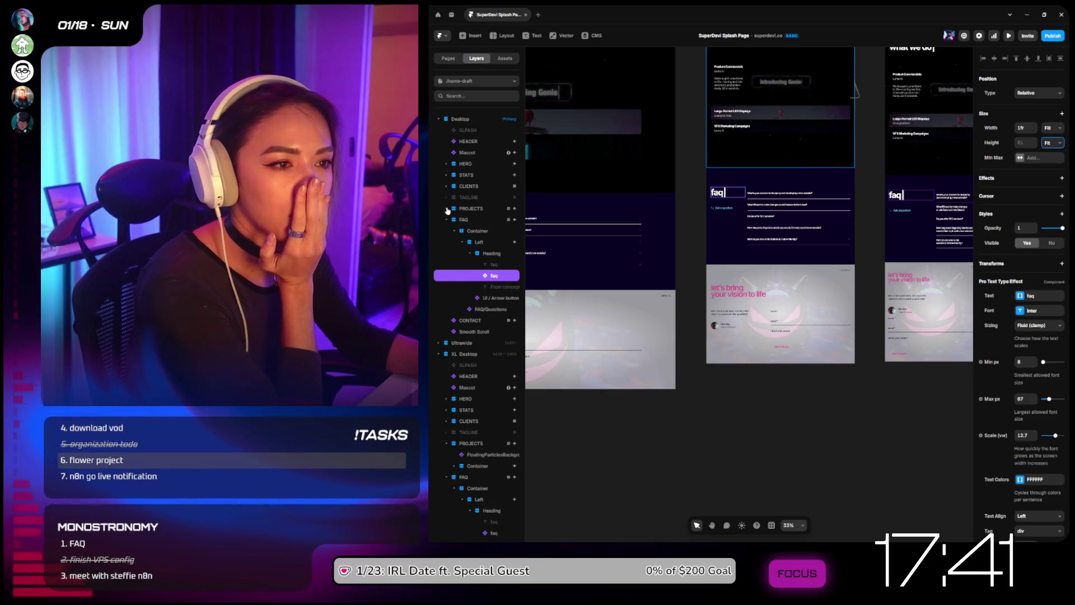
click(452, 222)
click(447, 220)
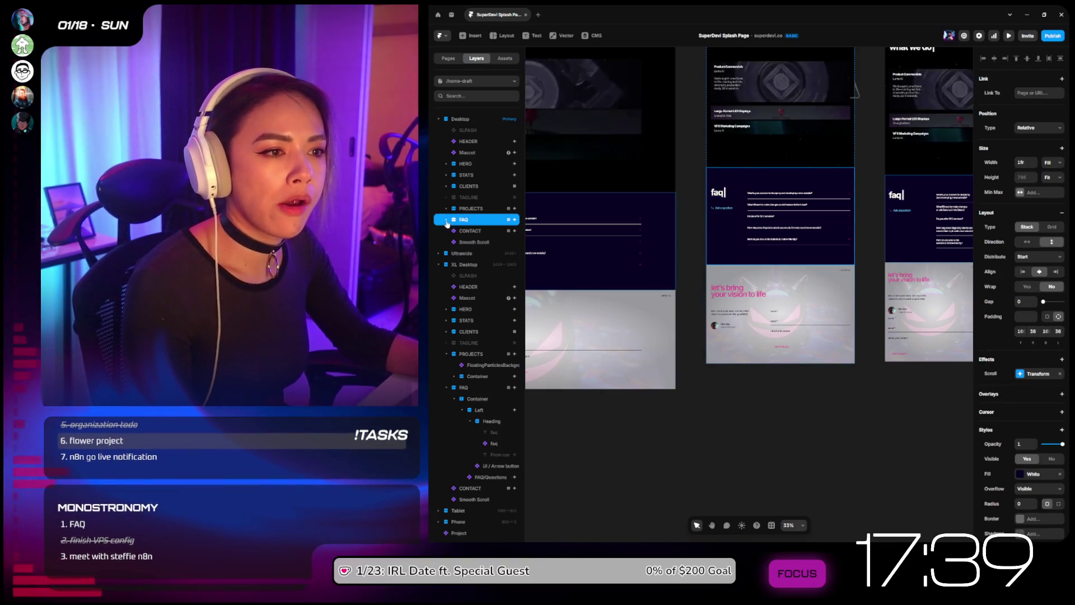
click(468, 232)
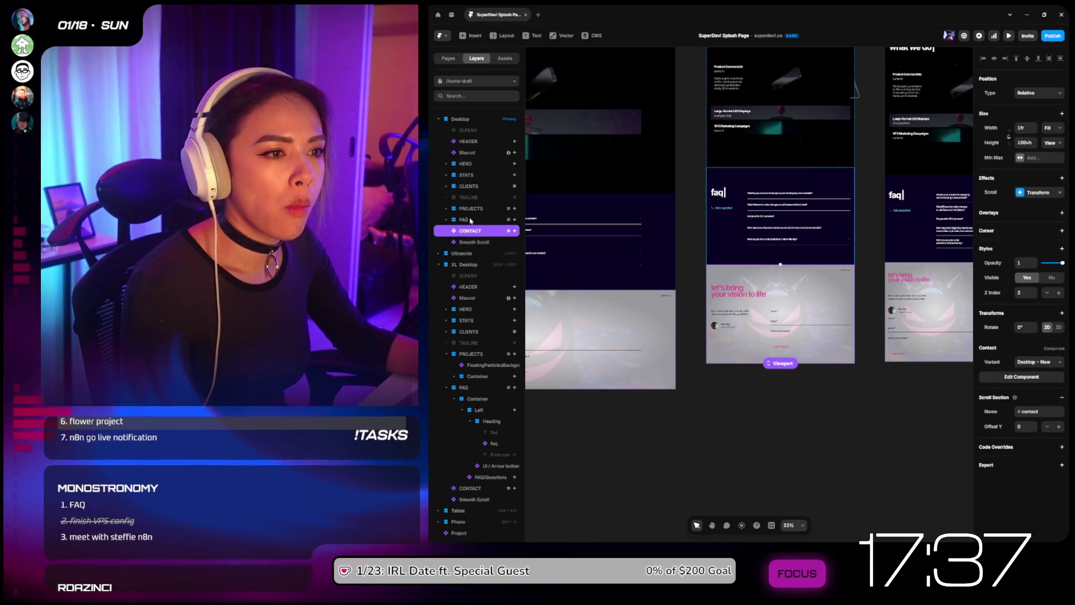
click(469, 220)
shift+click(468, 131)
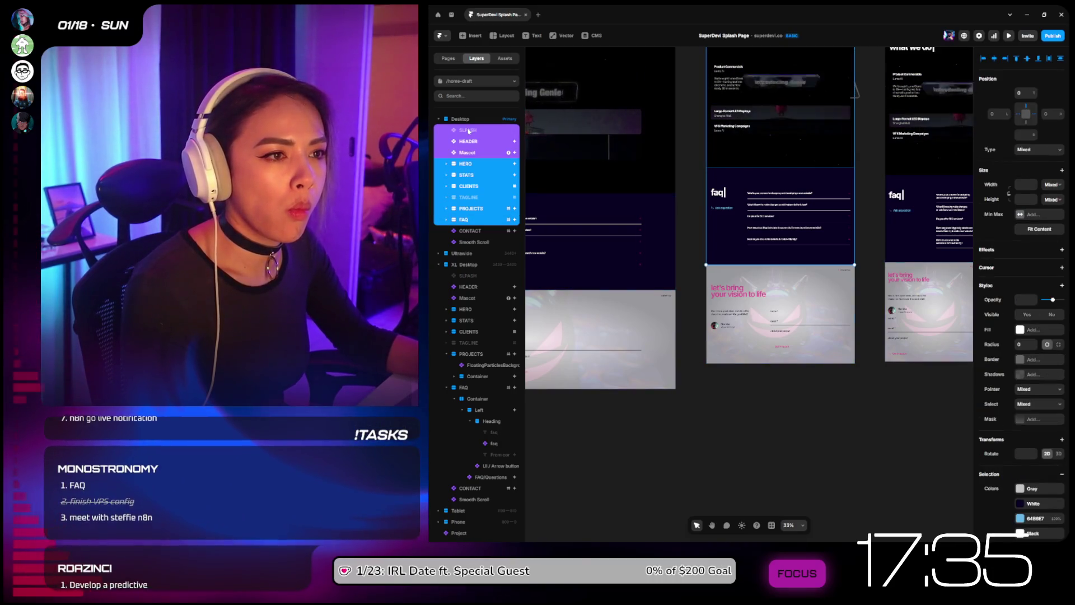
click(1054, 316)
click(470, 231)
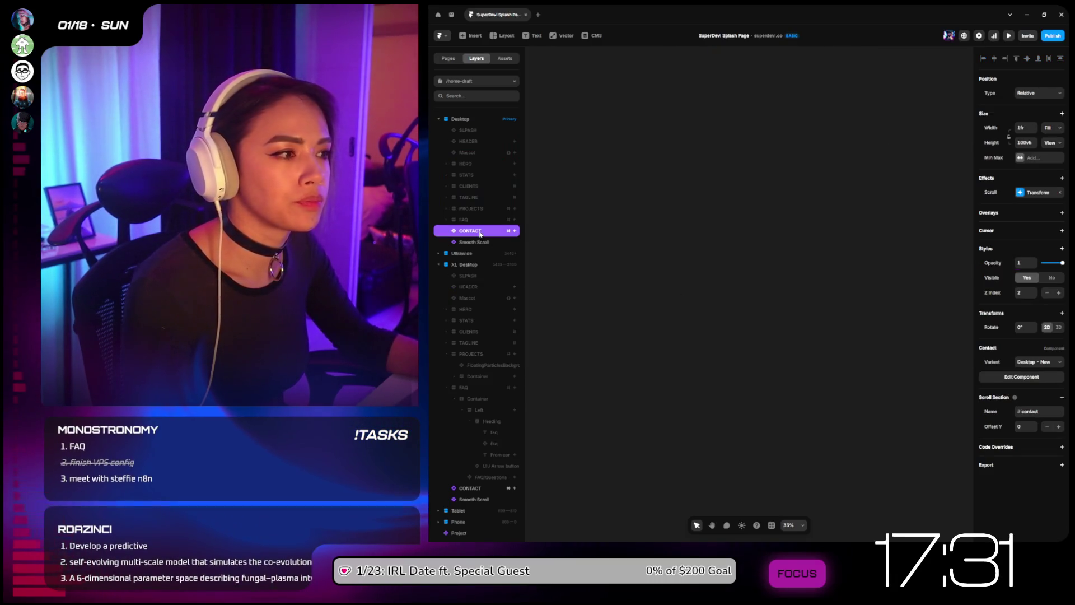
Step: Preview the page showing only the Contact section, then open the Contact component
scroll(770, 230, down, 3)
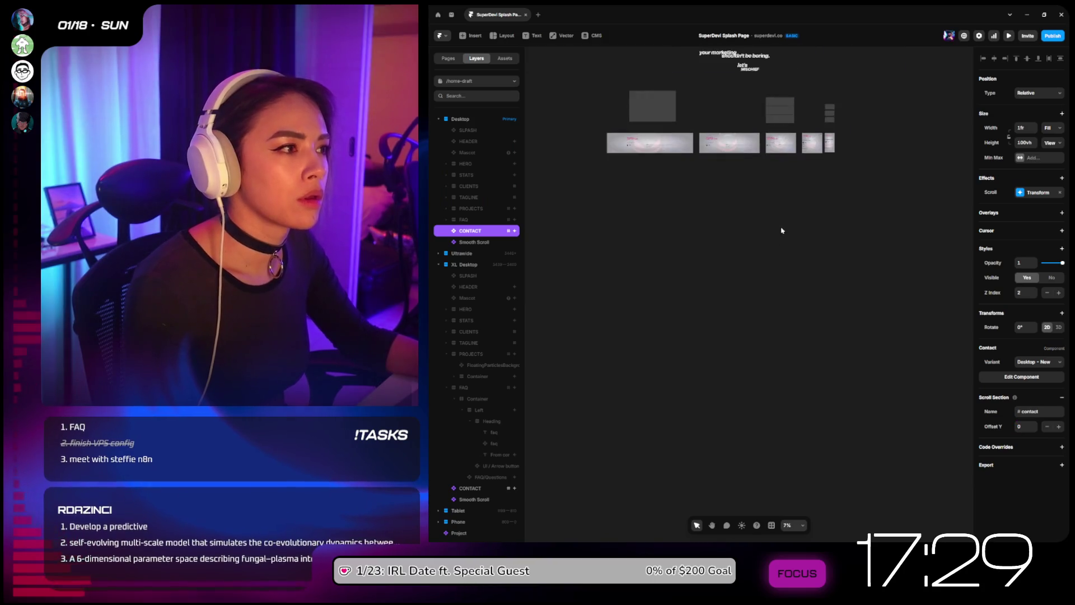
scroll(786, 201, up, 5)
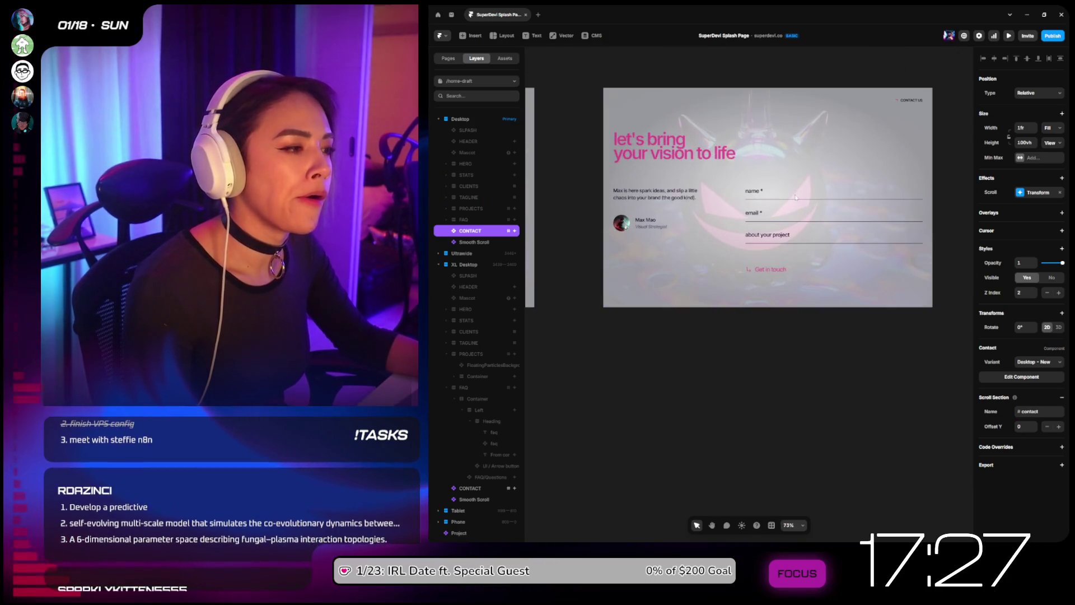
click(610, 77)
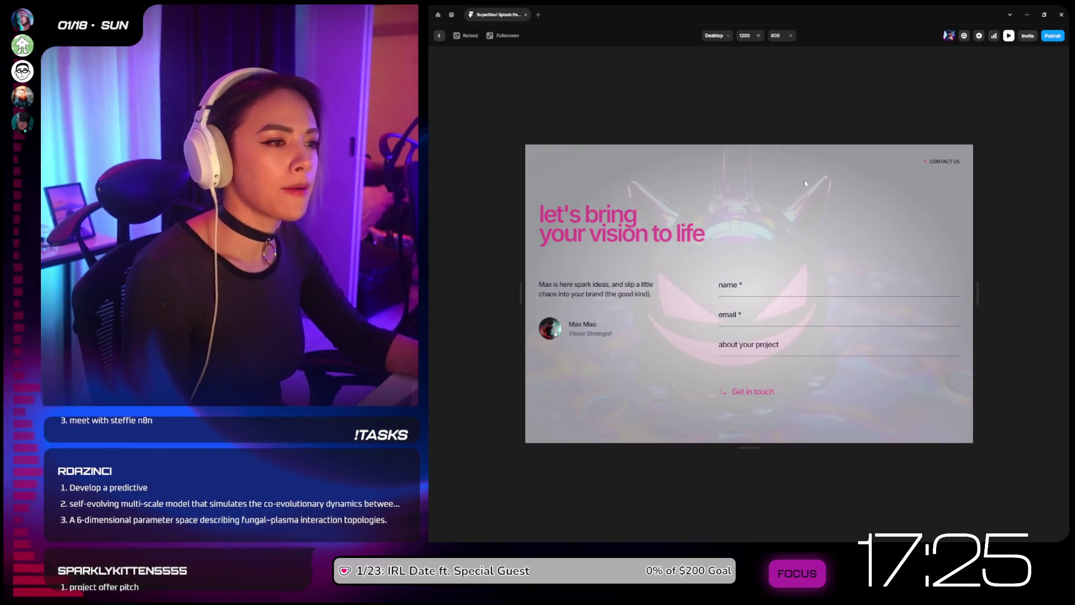
click(440, 36)
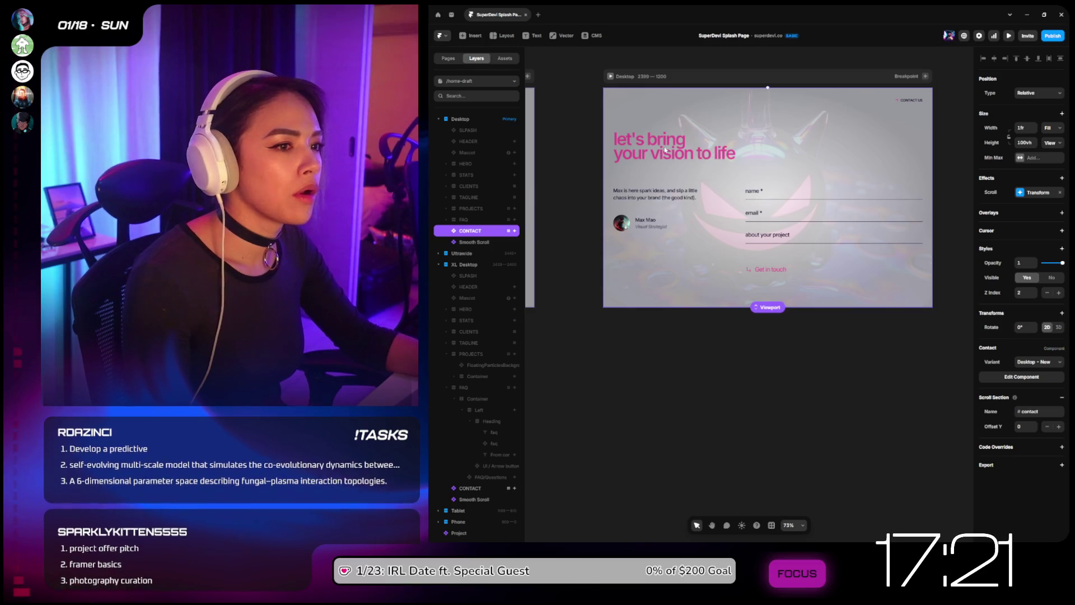
double_click(717, 127)
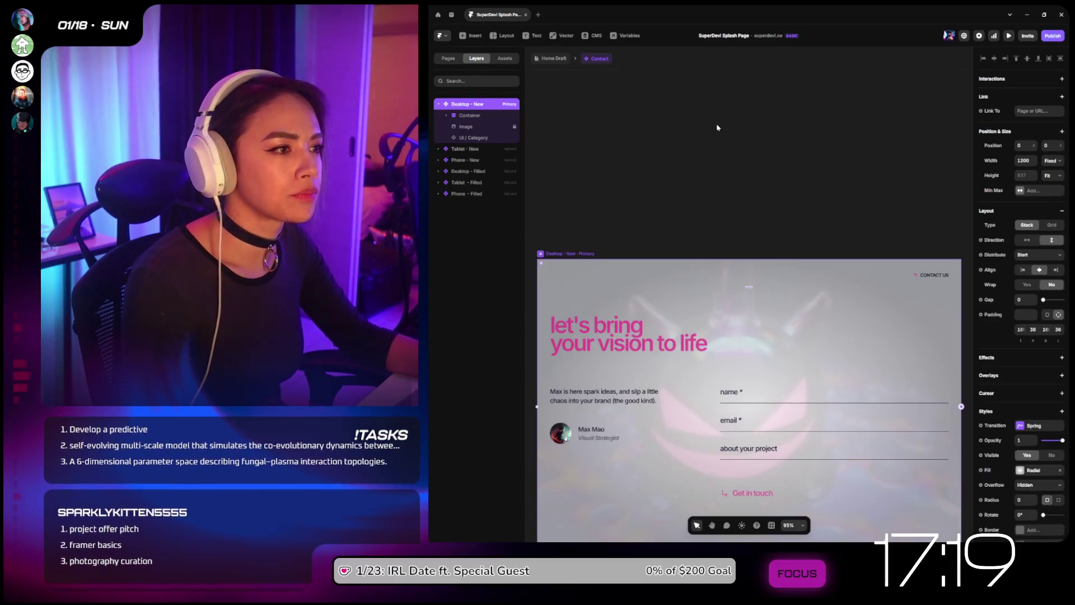
click(620, 334)
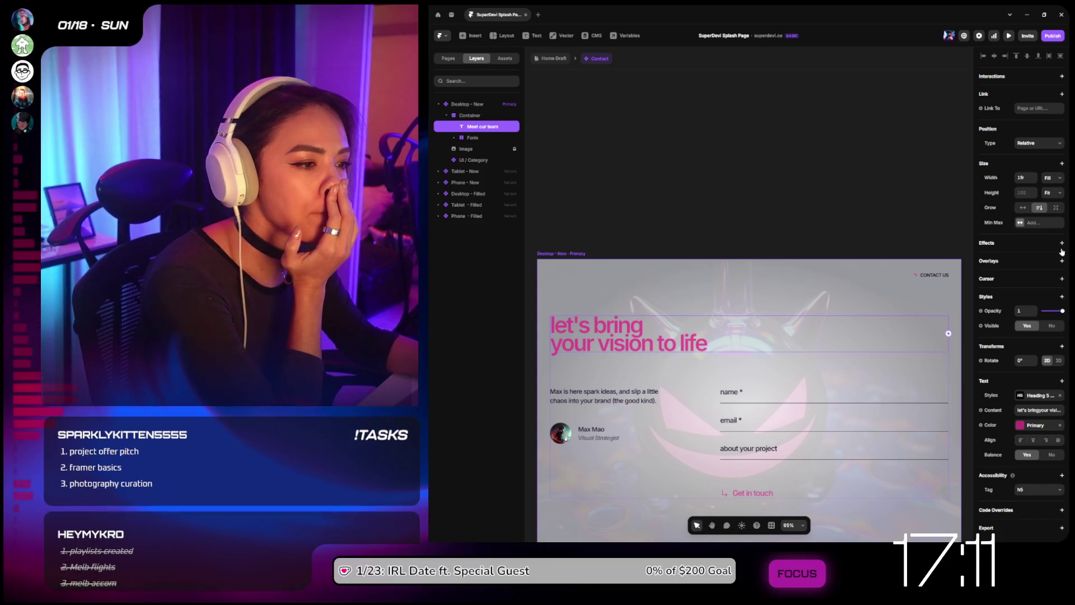
click(670, 343)
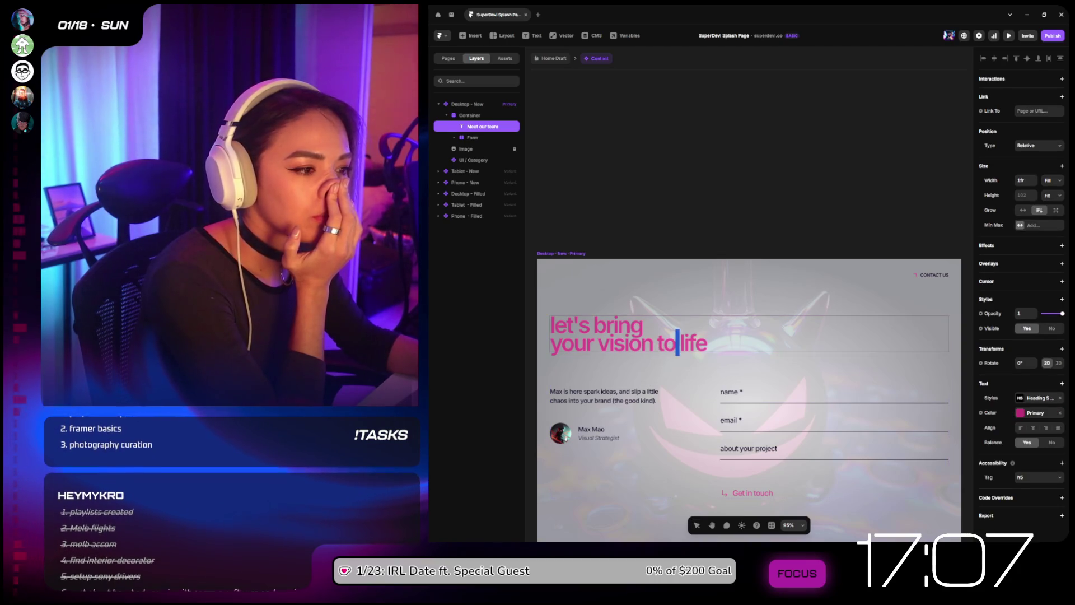
Step: Add a Layer in View Appear effect to the heading, easing over 1 s after 0.5 s delay
click(1061, 245)
click(1044, 267)
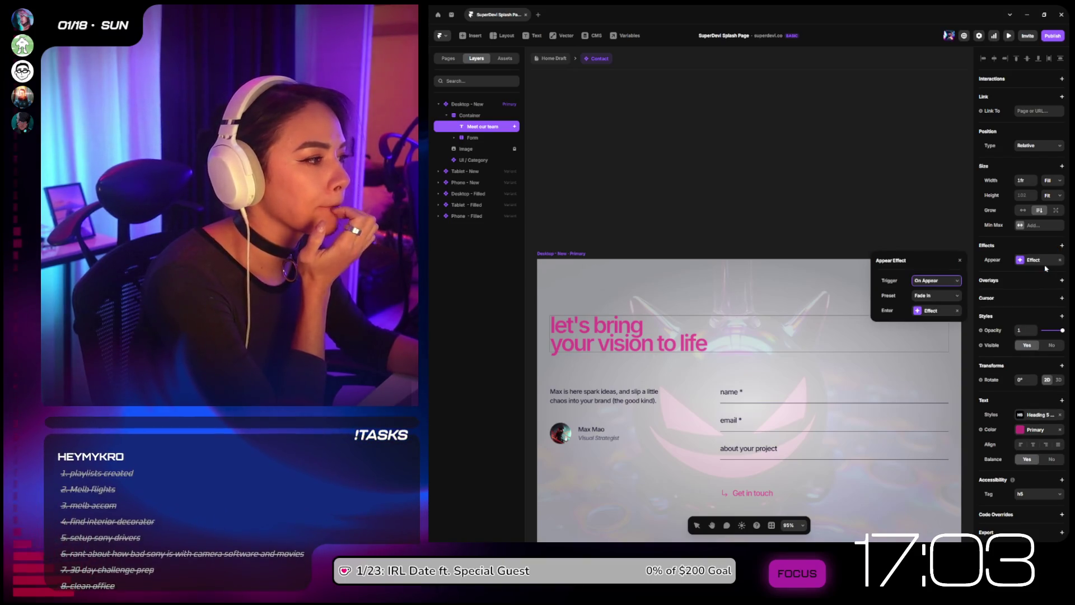
click(943, 278)
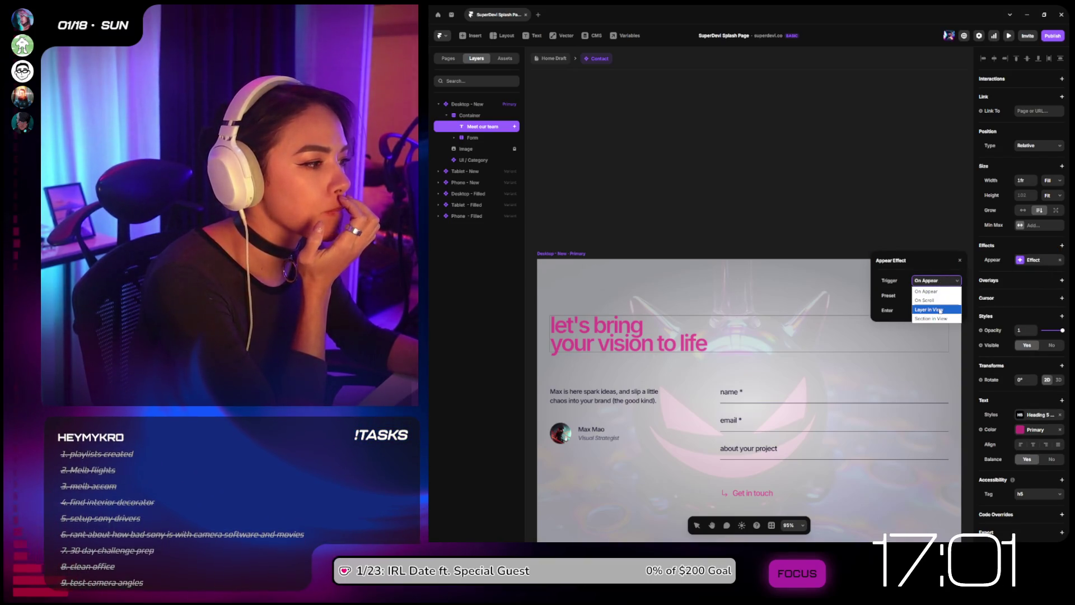
click(940, 310)
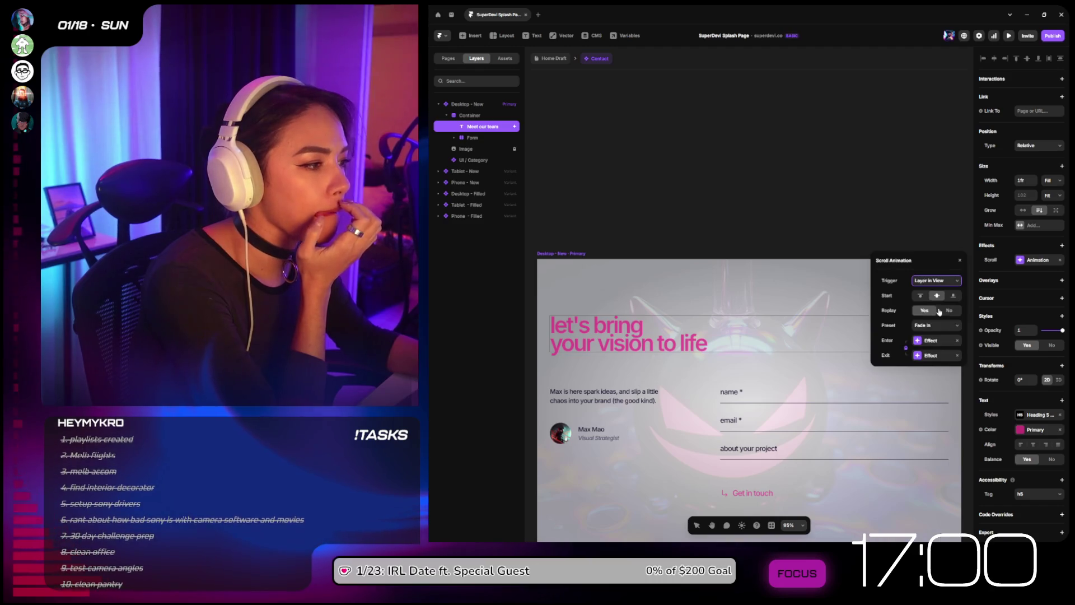
click(938, 343)
click(932, 355)
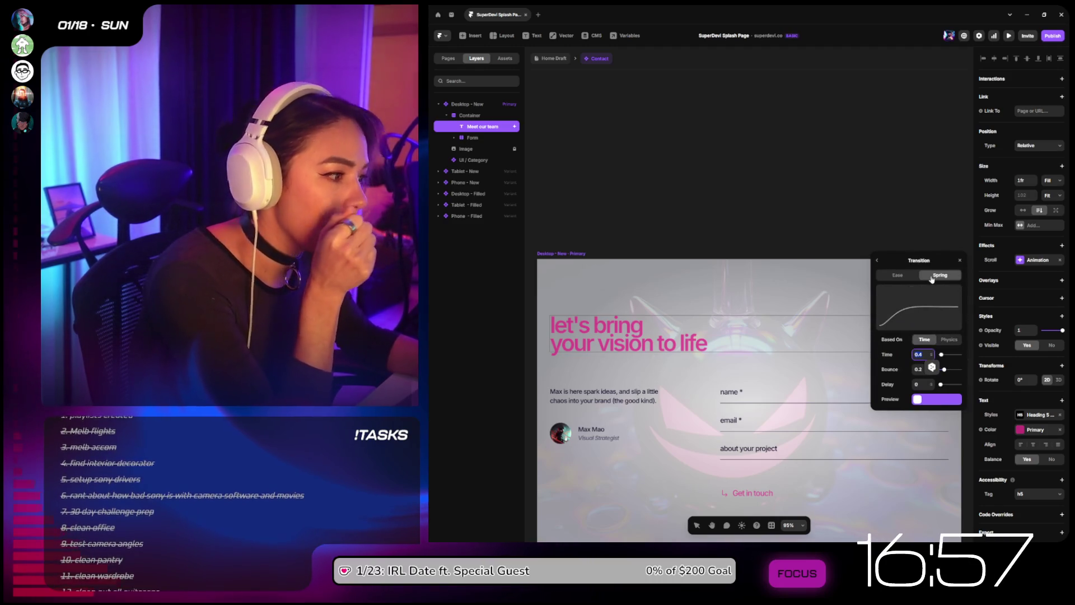
click(907, 276)
text(1)
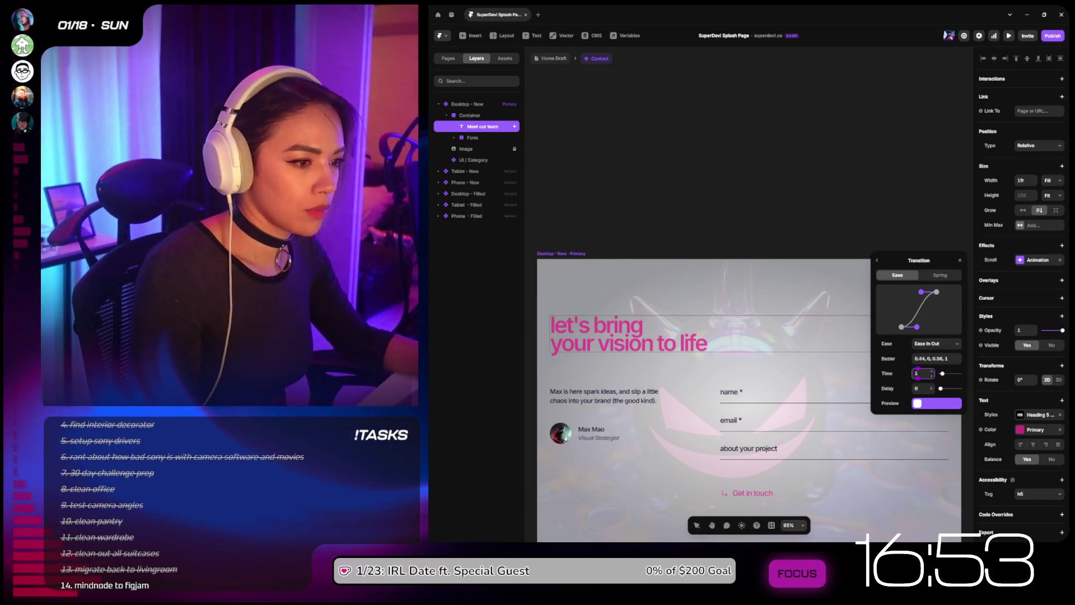
key(Tab)
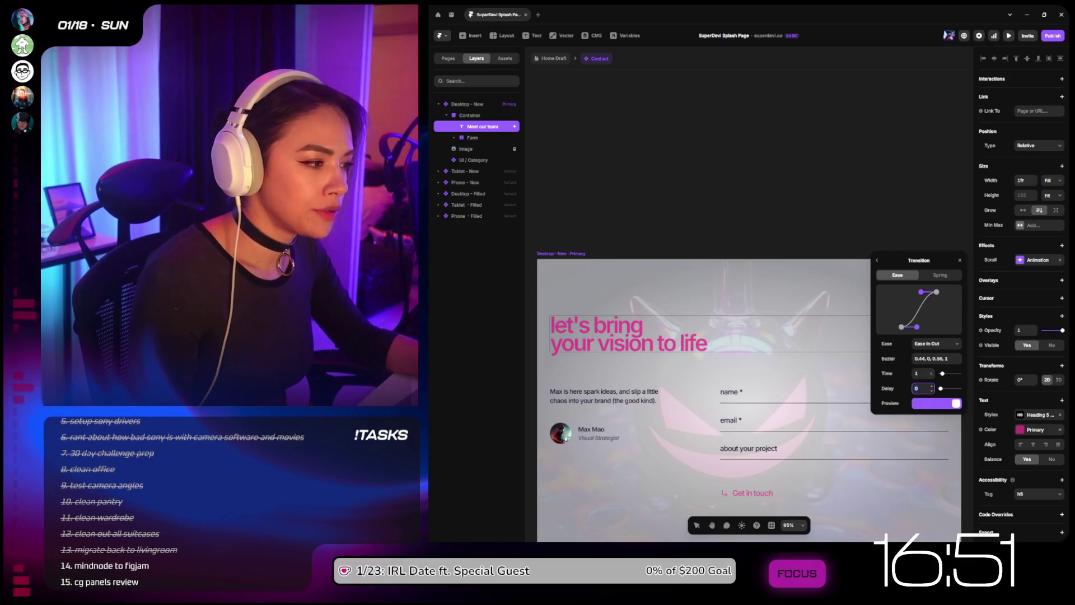
text(.5)
key(Return)
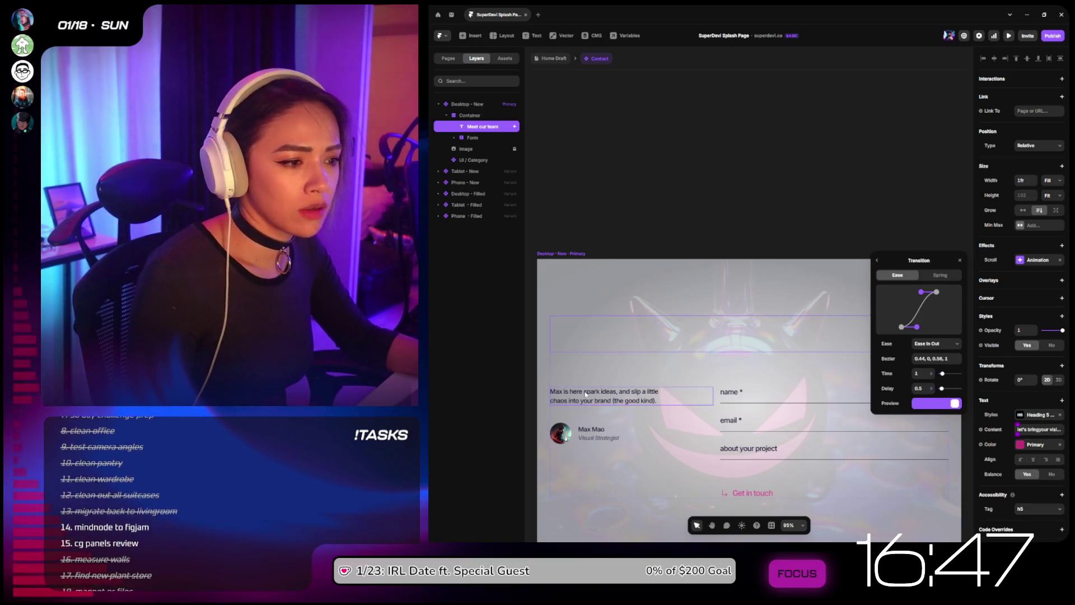
click(609, 396)
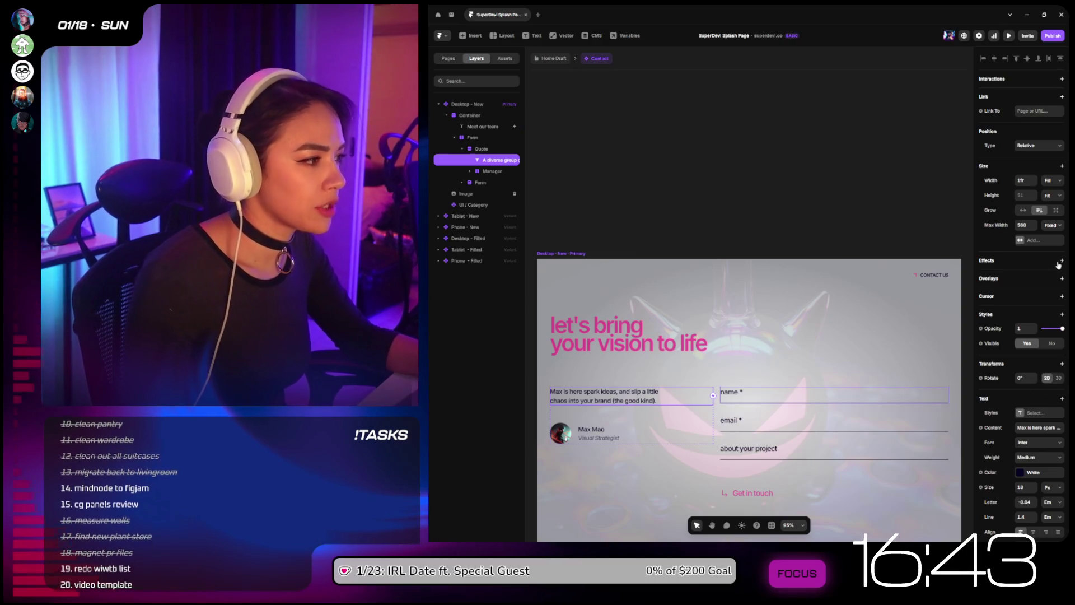
Step: Copy the heading's scroll animation and paste it onto the intro paragraph
click(918, 332)
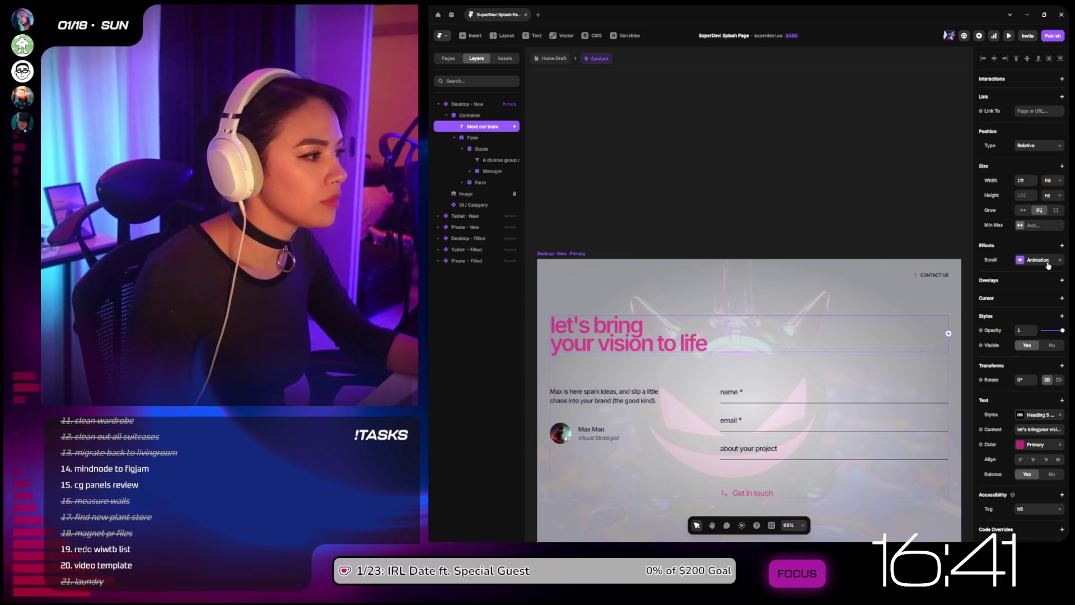
click(1032, 271)
click(614, 393)
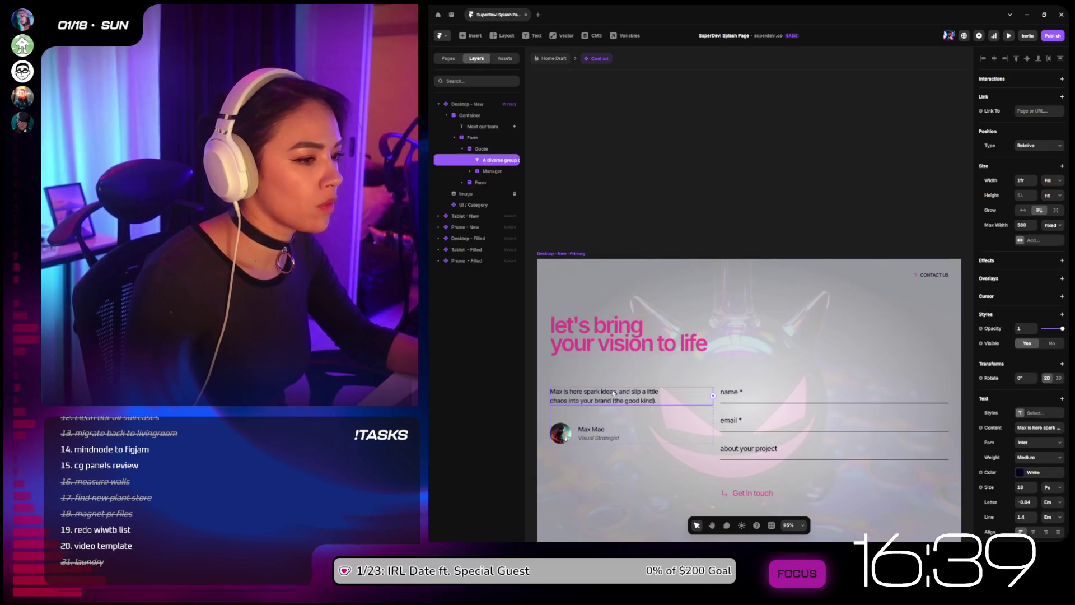
click(1028, 265)
click(975, 286)
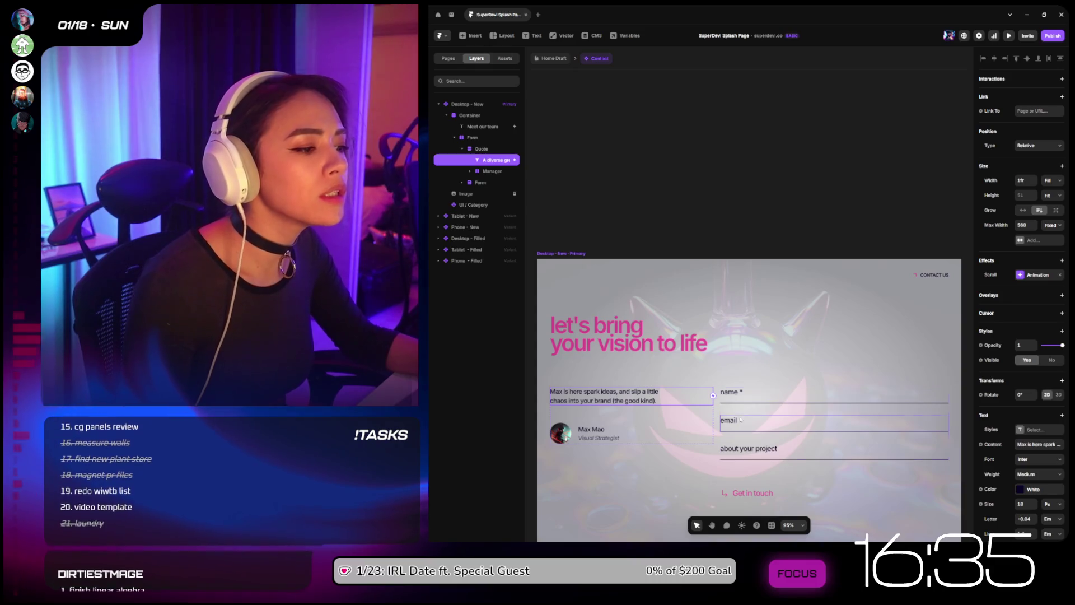
scroll(748, 413, down, 3)
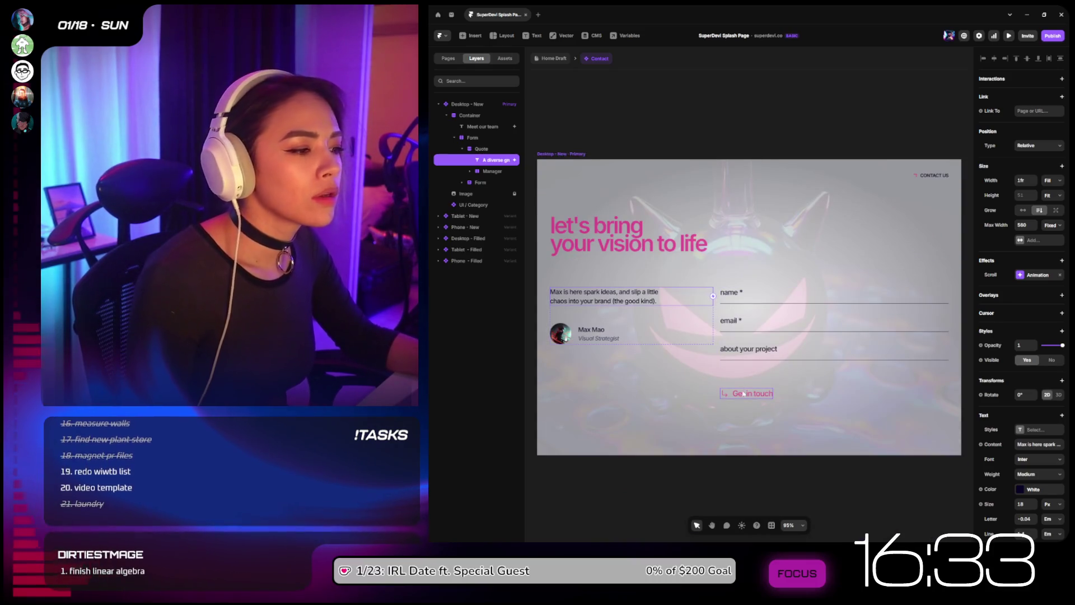
Step: Select the Get in touch button, then the whole contact form
click(743, 393)
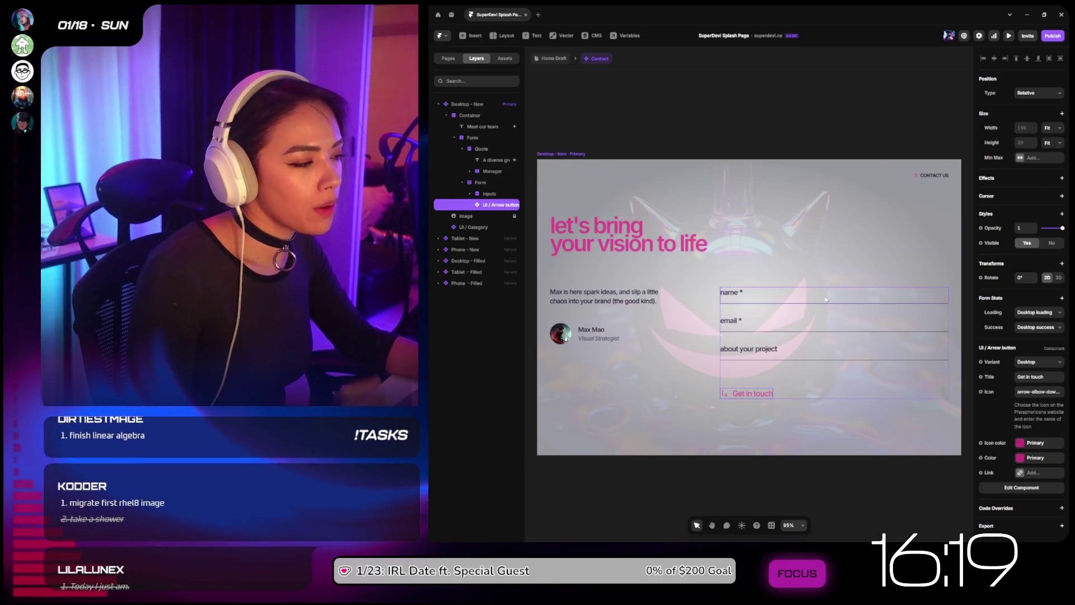
scroll(826, 299, down, 5)
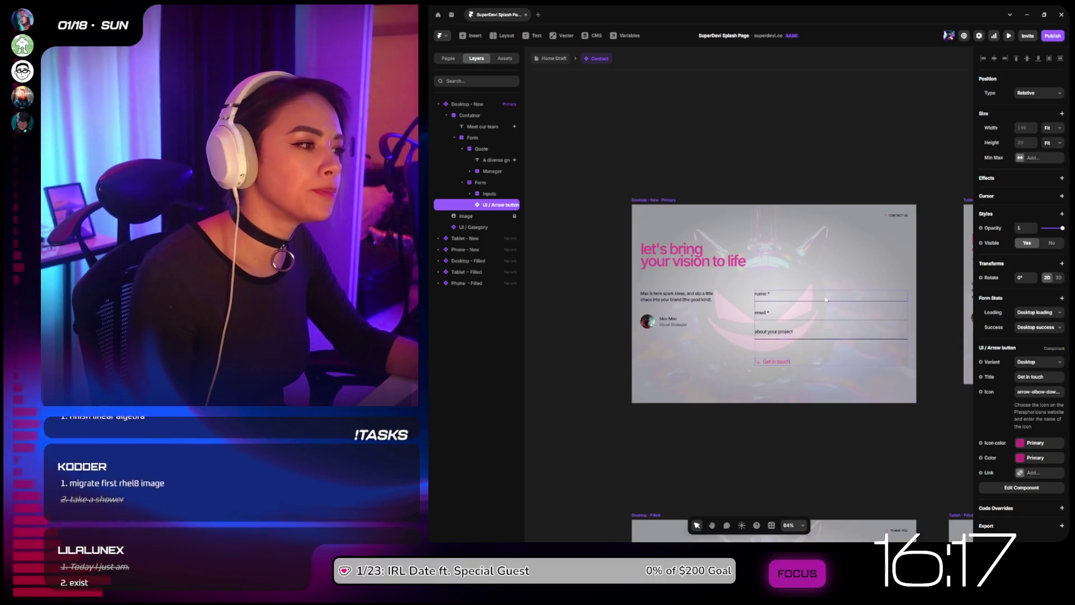
scroll(826, 299, up, 5)
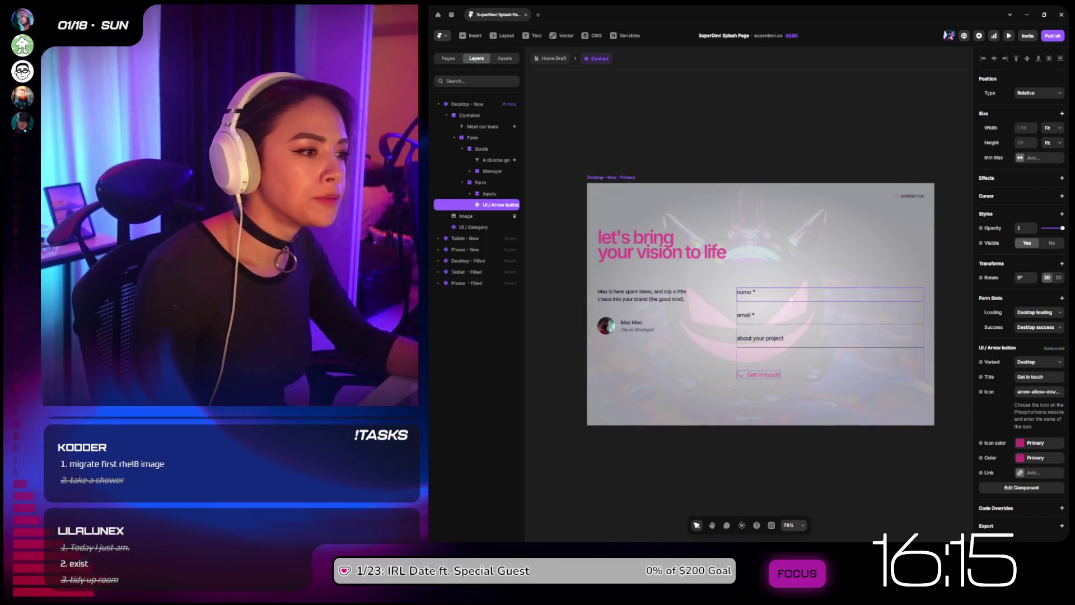
click(780, 351)
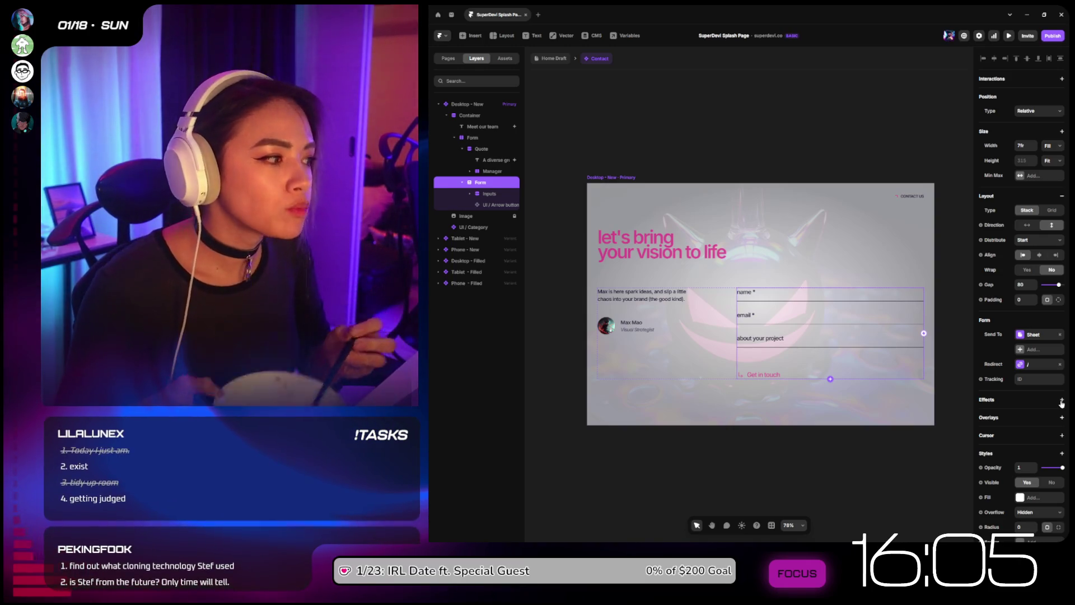
Step: Add Email as a form submission destination with the sender name 'Framer'
click(1036, 334)
click(1036, 335)
click(1036, 364)
key(Escape)
click(1029, 351)
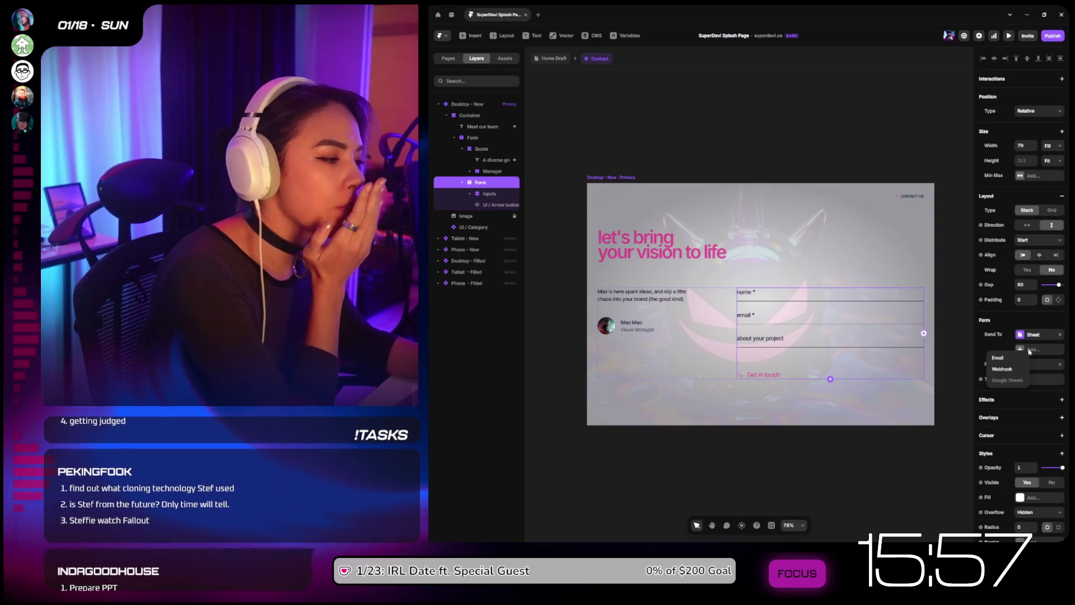
click(1029, 351)
click(1028, 350)
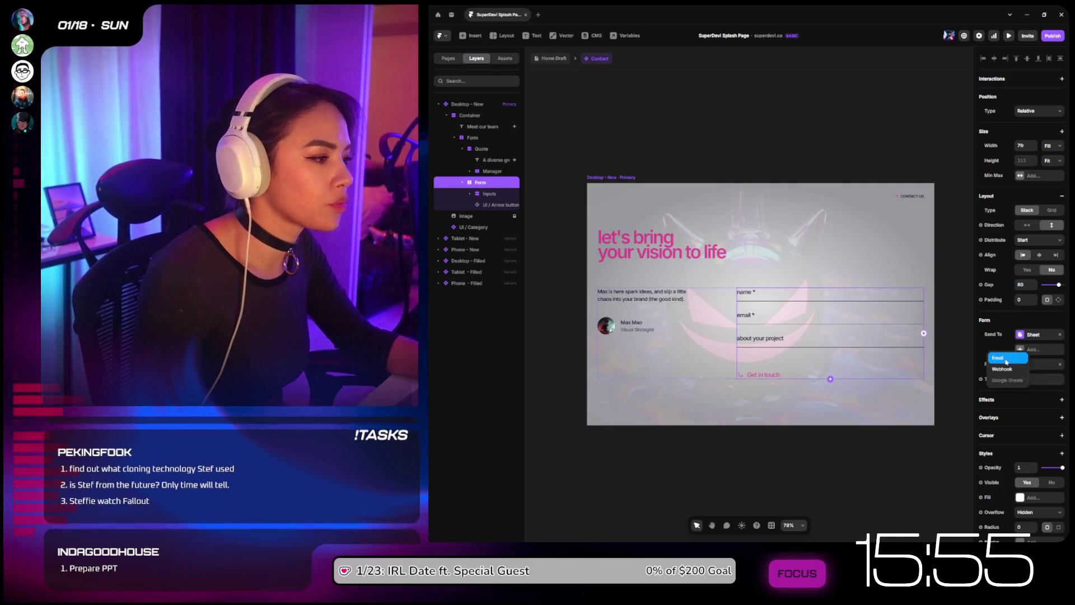
click(1006, 359)
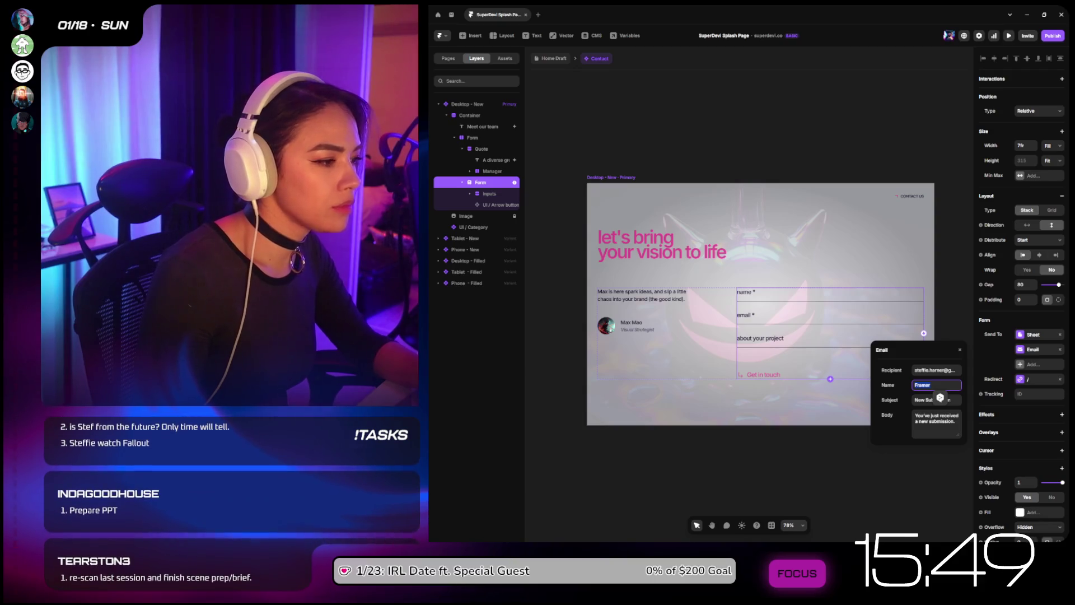
key(BackSpace)
text(ramer)
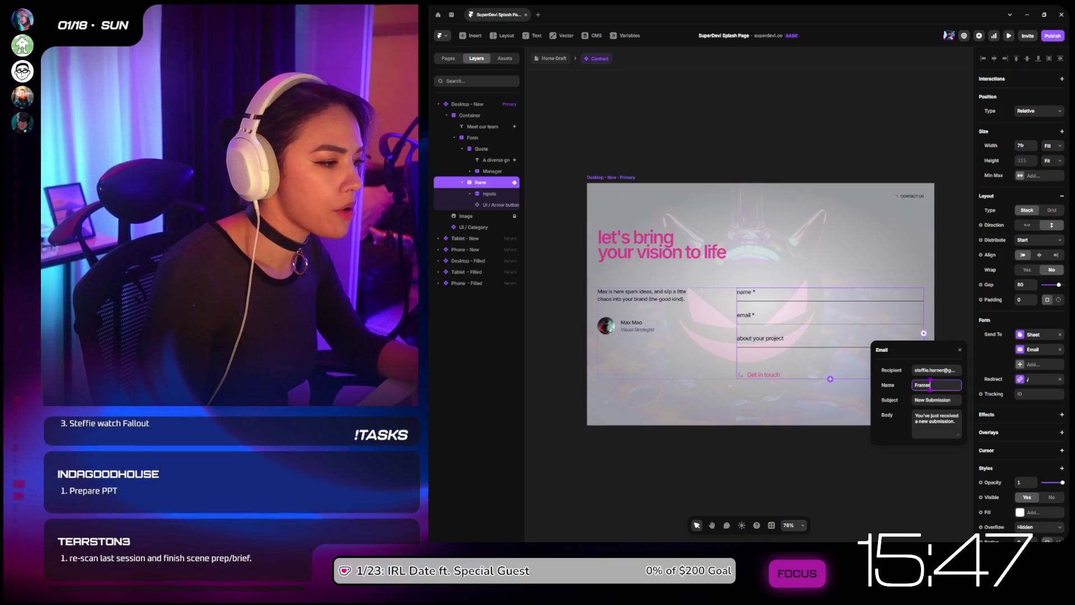
key(shift+Tab)
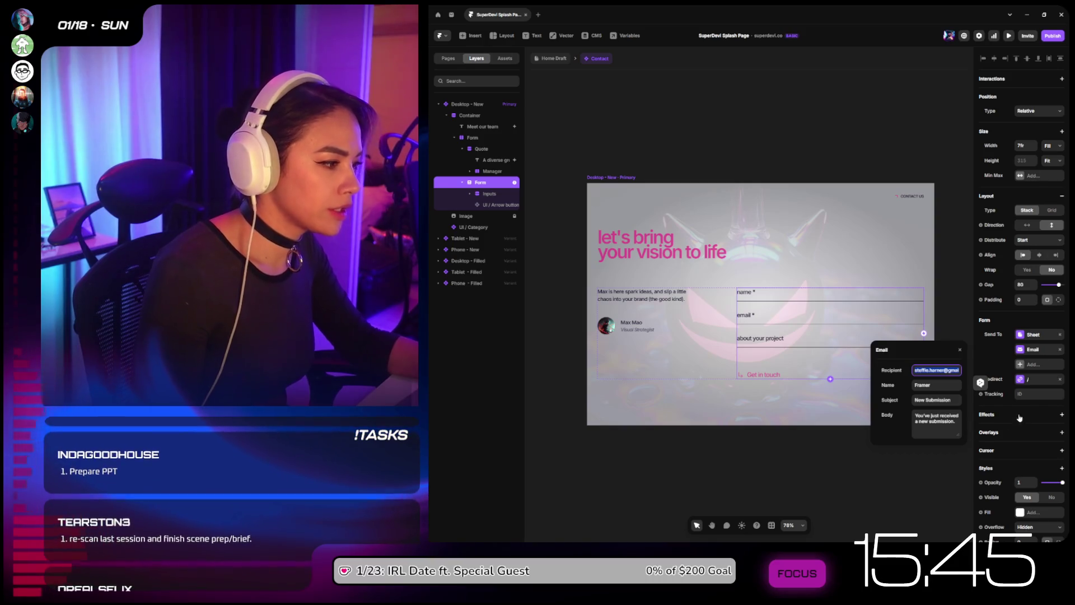
click(989, 349)
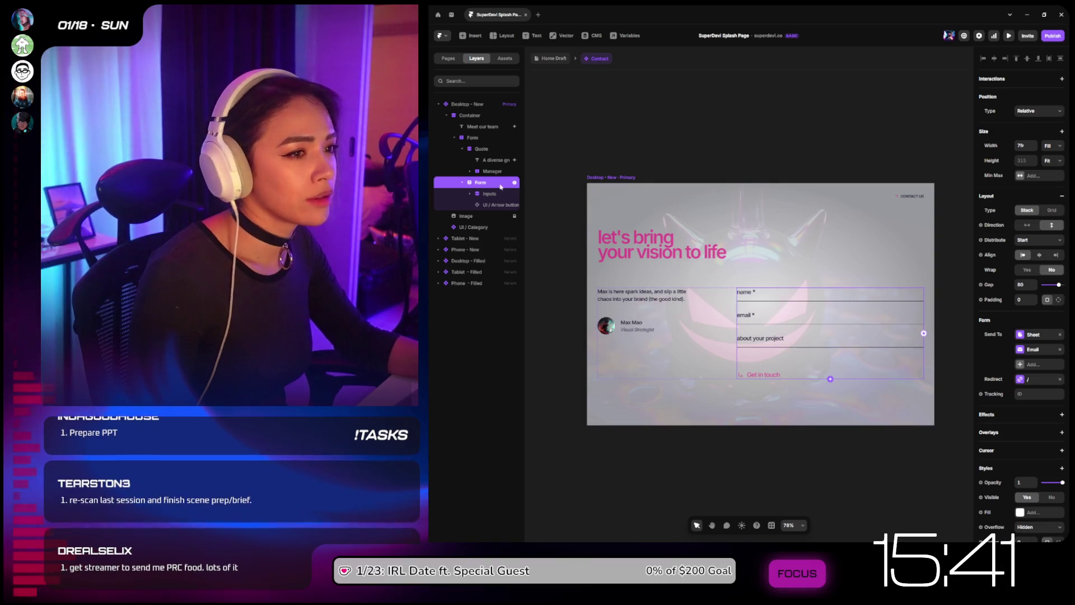
Step: Add a Webhook submission destination, then remove it again
scroll(1016, 361, down, 5)
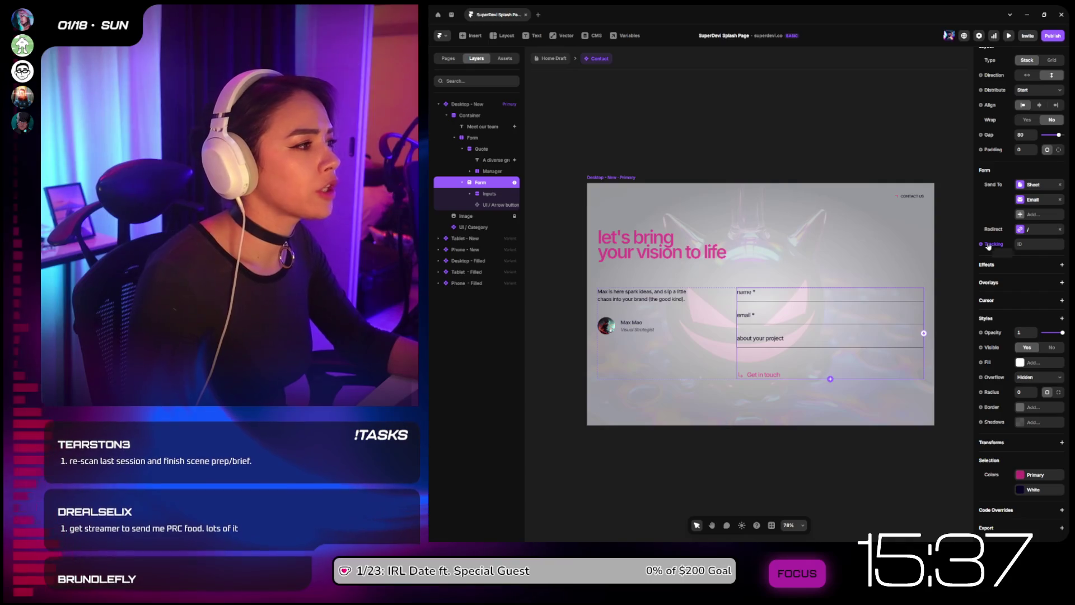
click(1028, 214)
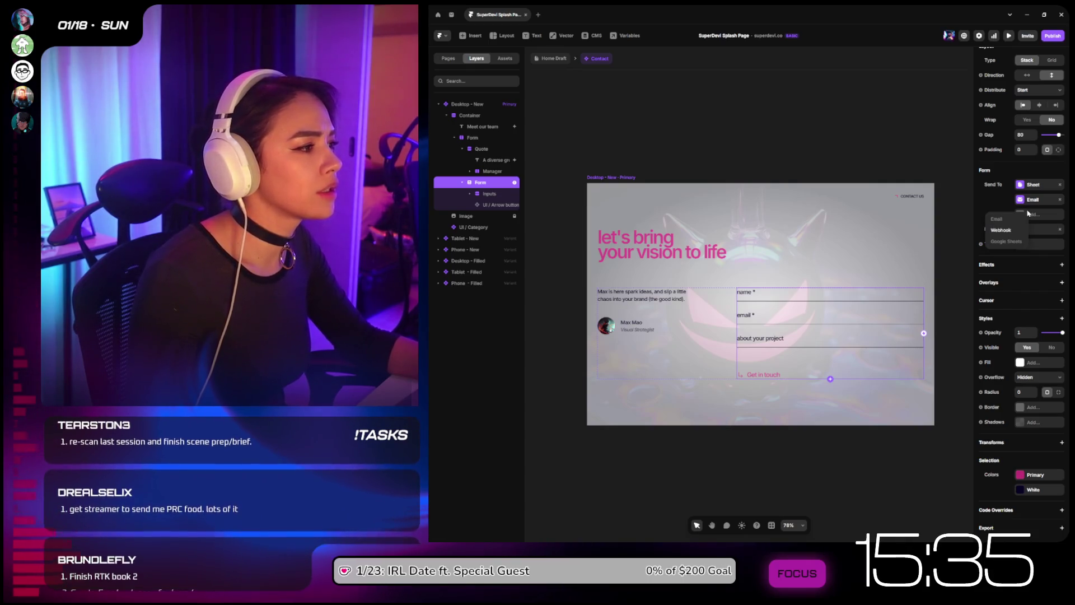
click(1002, 230)
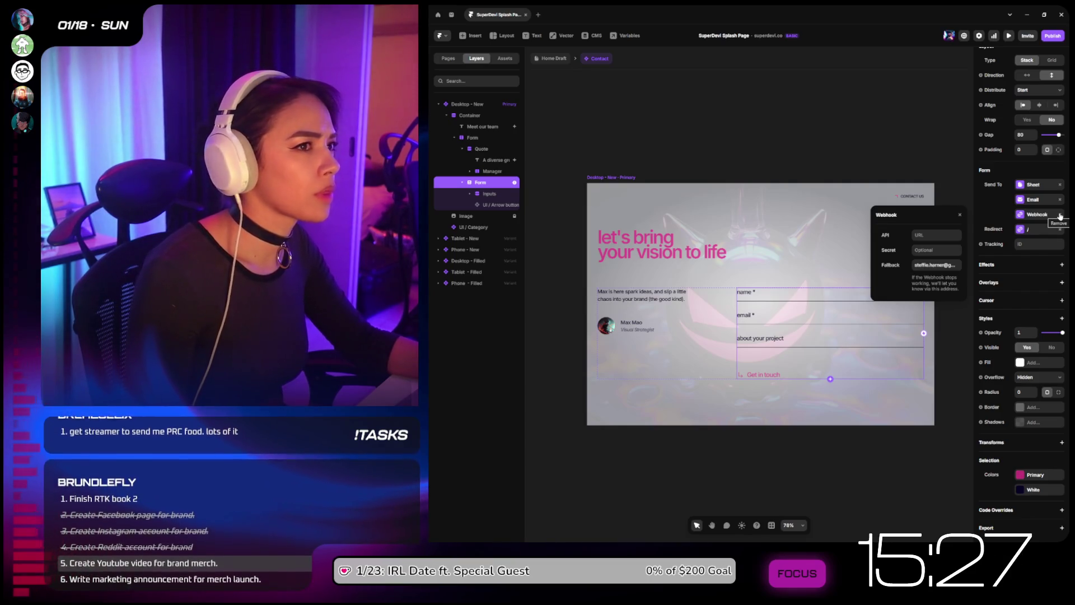
click(1059, 215)
Step: Create and connect a new Google Sheet named 'SuperDevi Website Leads'
scroll(1055, 220, up, 2)
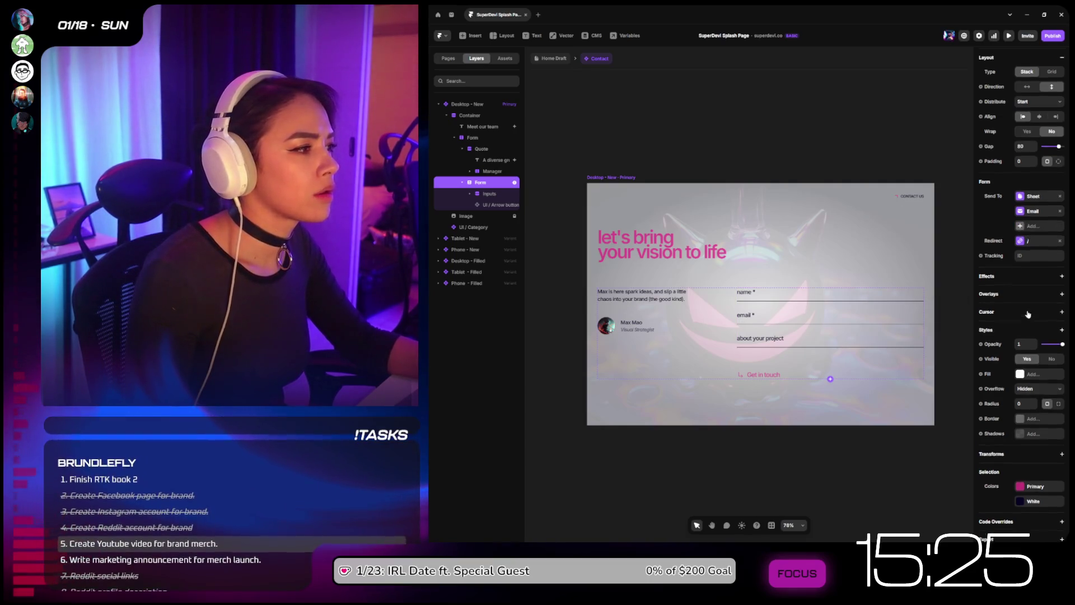
click(1036, 253)
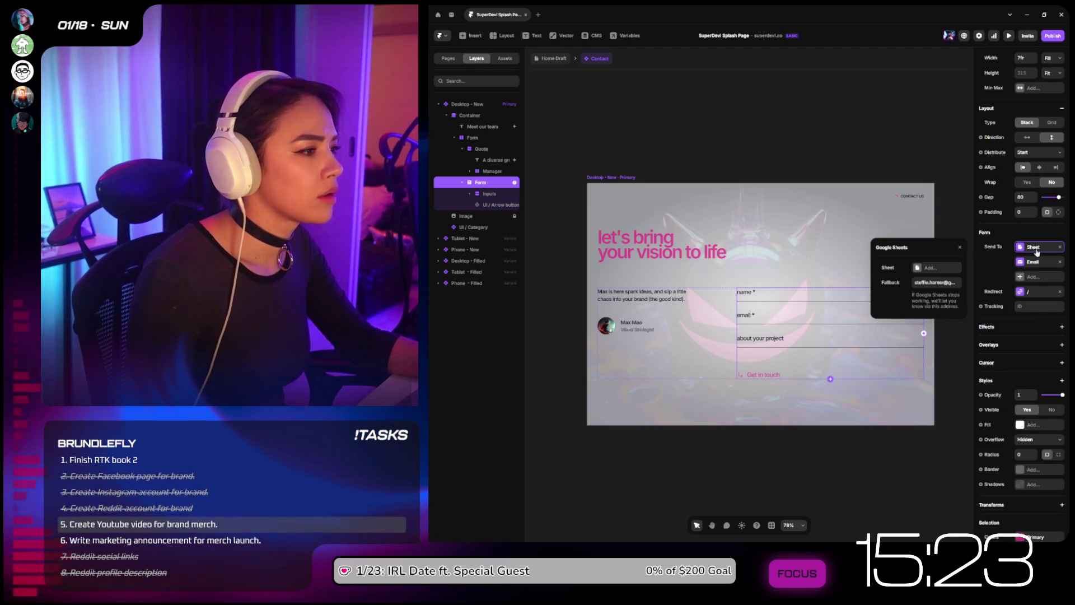
click(945, 267)
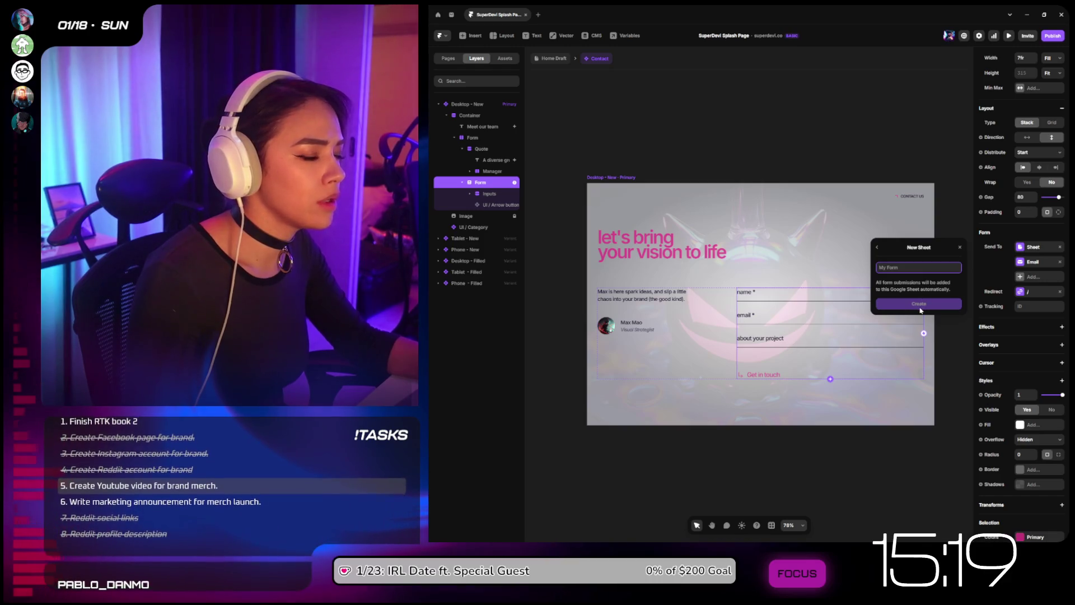
text(sevi)
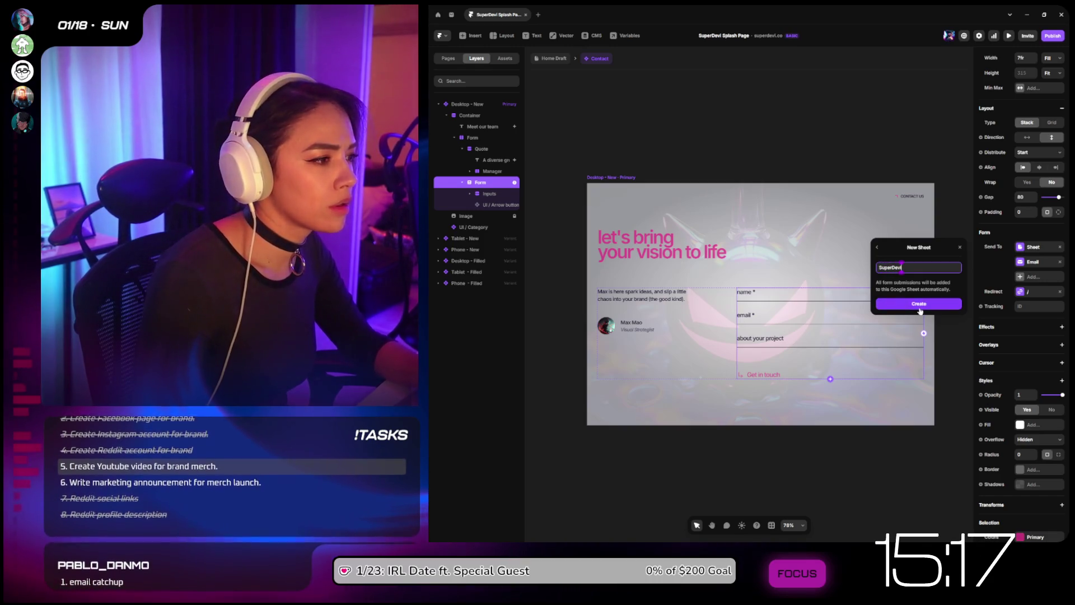
text( WEbs)
key(BackSpace)
key(BackSpace)
key(BackSpace)
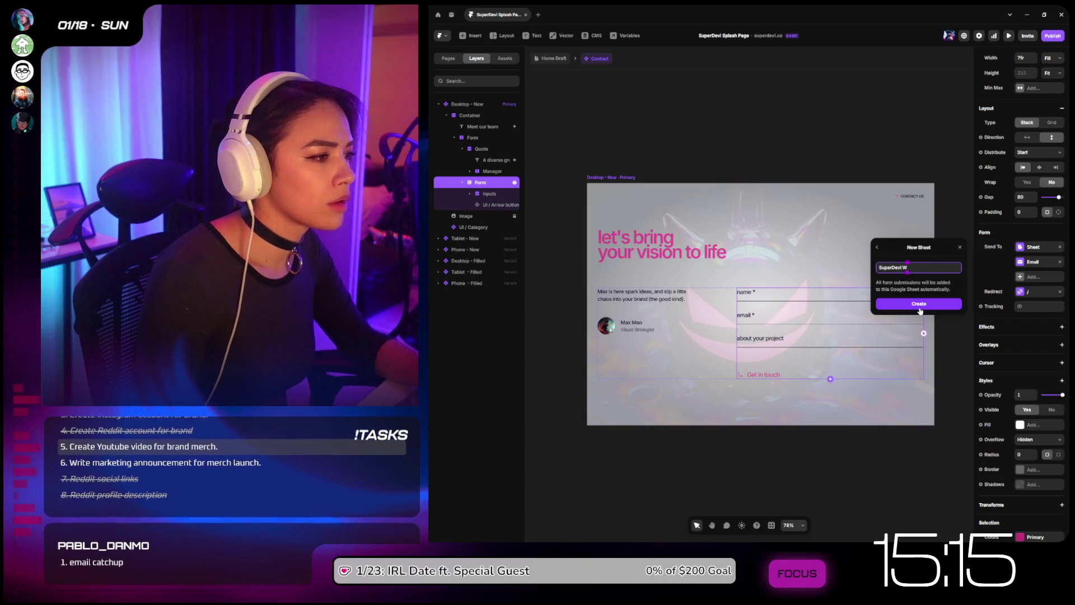
text(ebsite Leads)
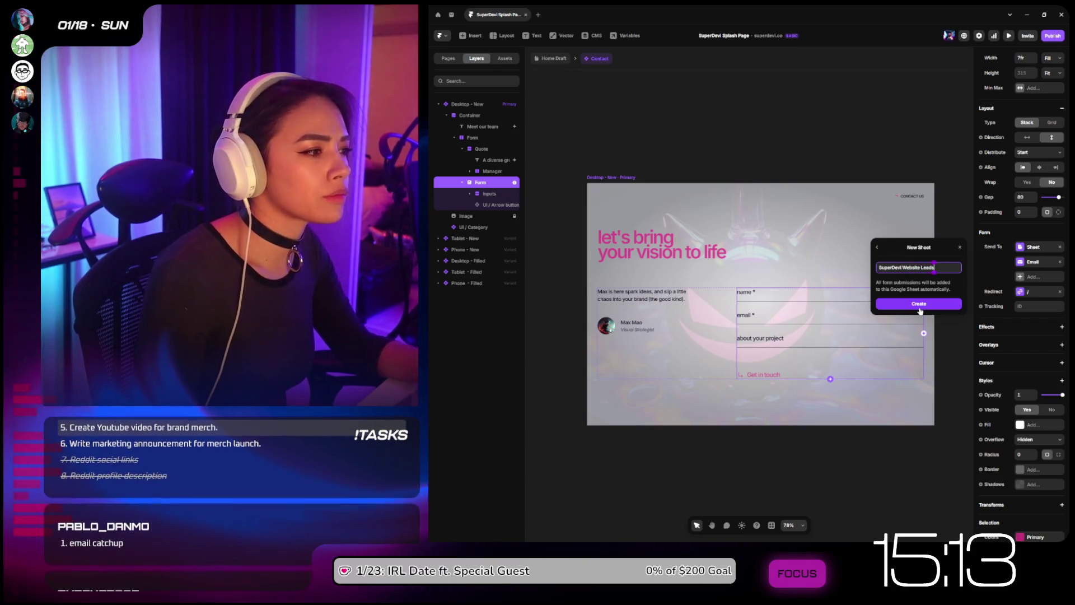
click(919, 307)
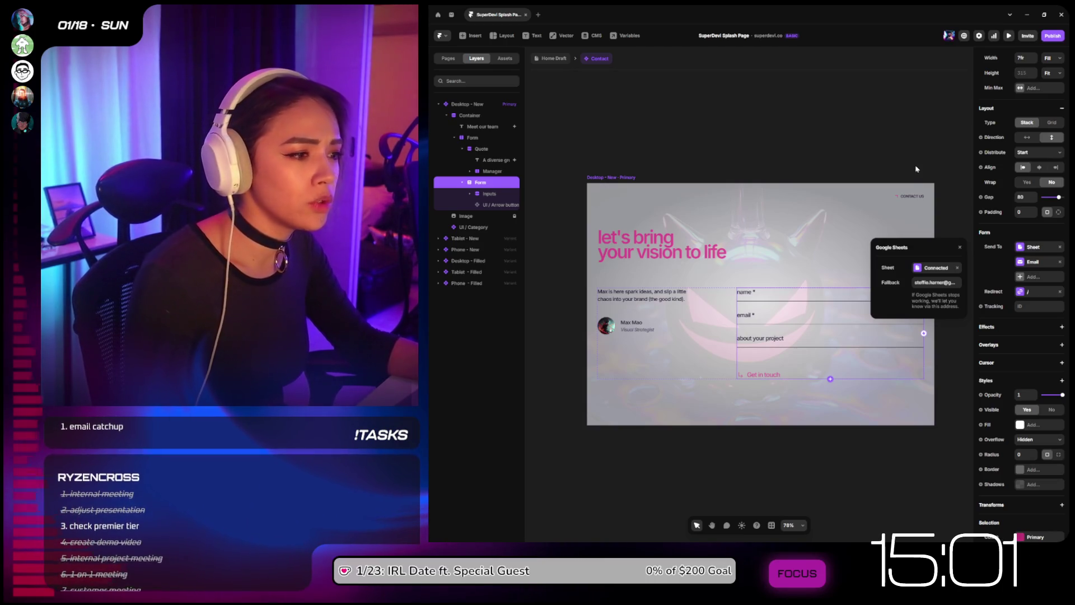
Step: Give the contact form an ease-in-out scroll animation with 0.5 s delay, then preview live
click(1061, 326)
click(1057, 339)
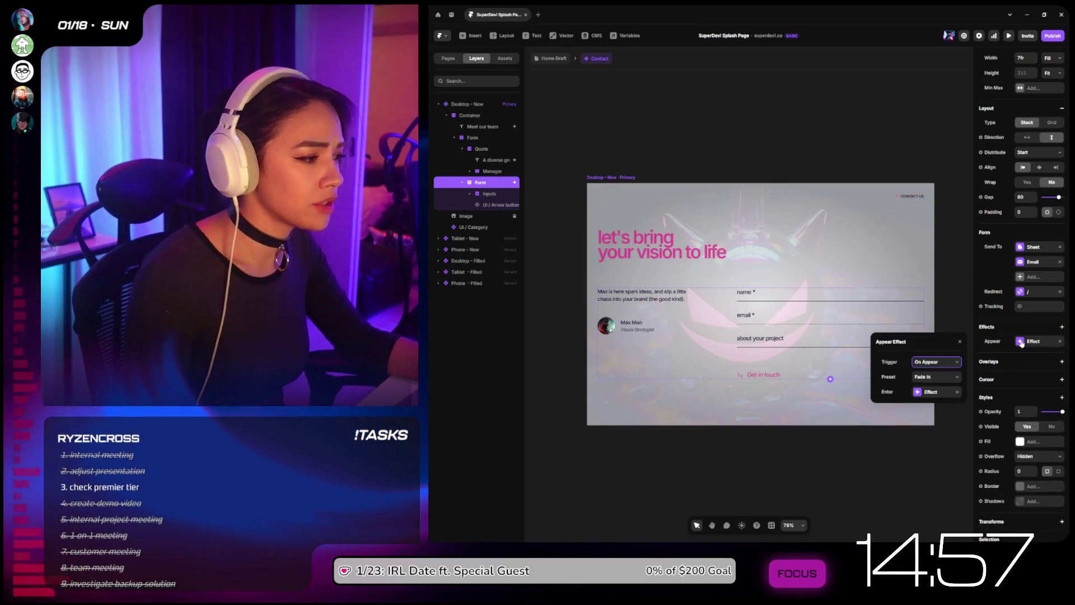
click(1030, 360)
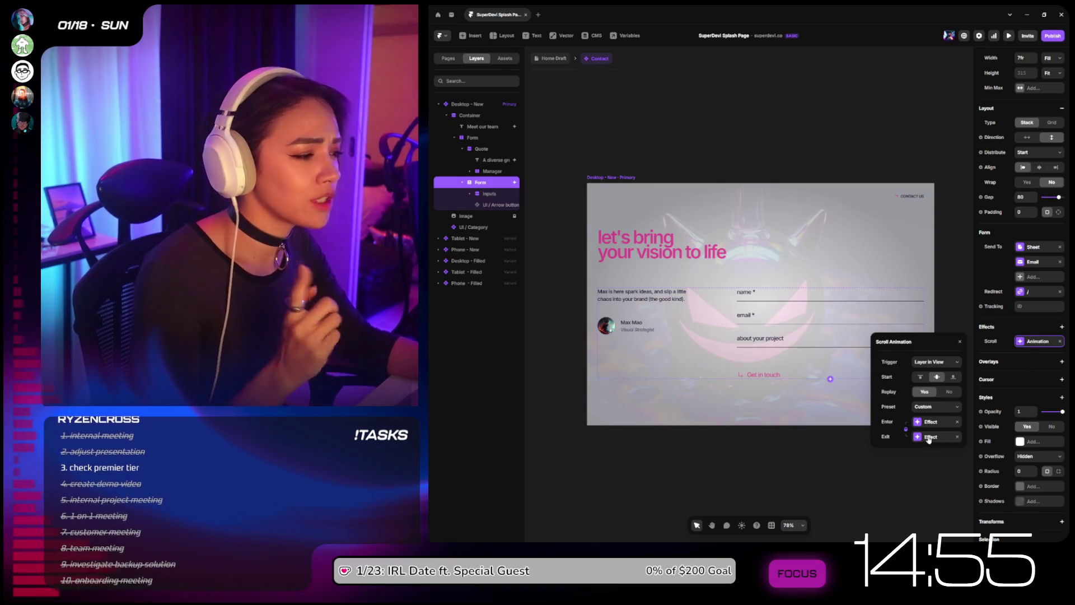
click(934, 437)
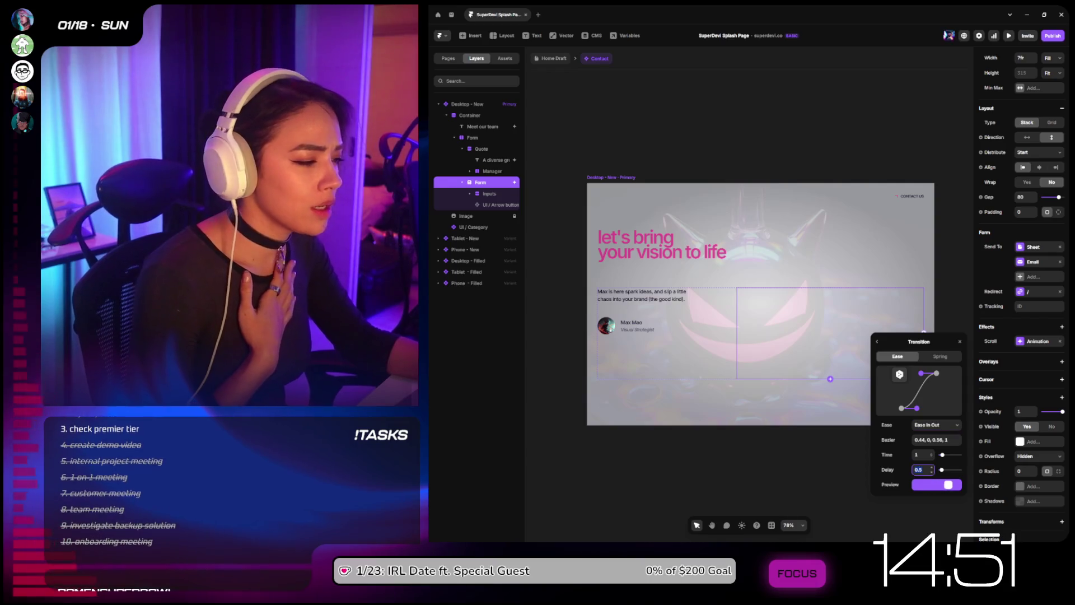
click(931, 484)
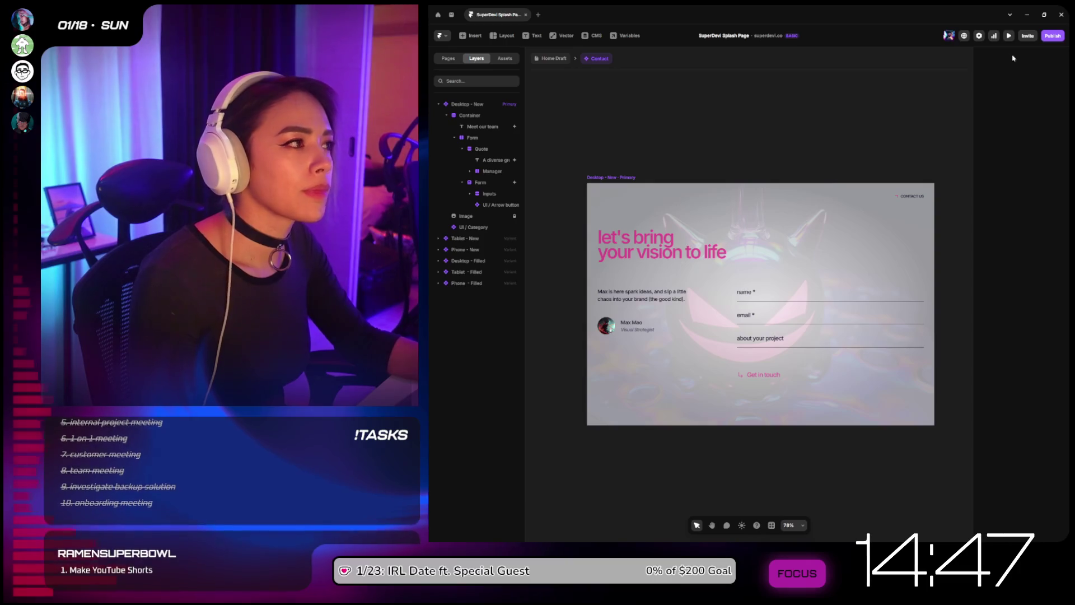
click(1009, 35)
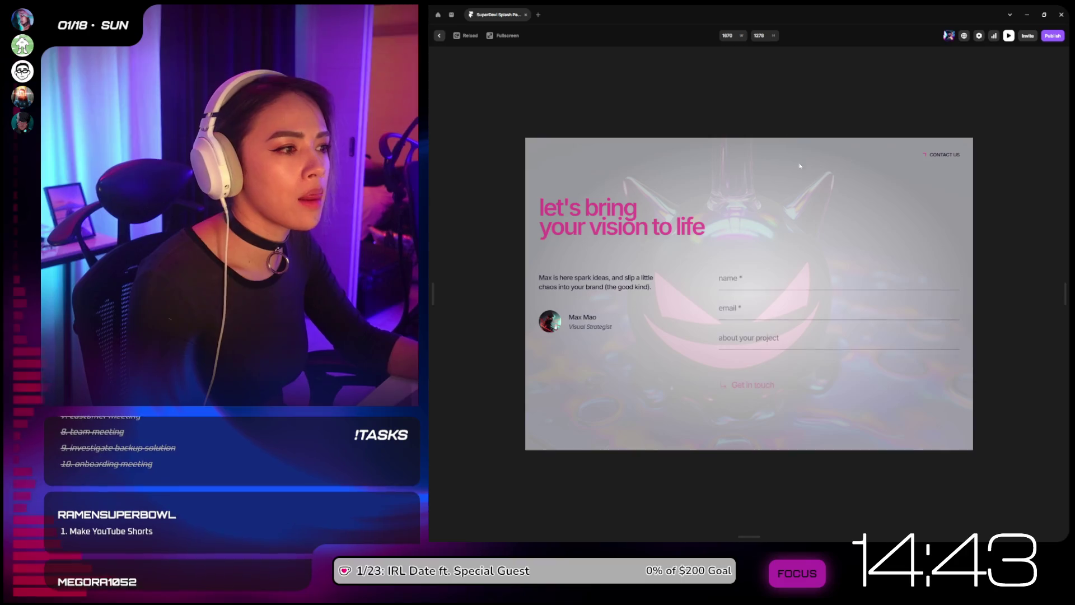
Step: Close the preview and return from the Contact component to the Home Draft page
click(439, 35)
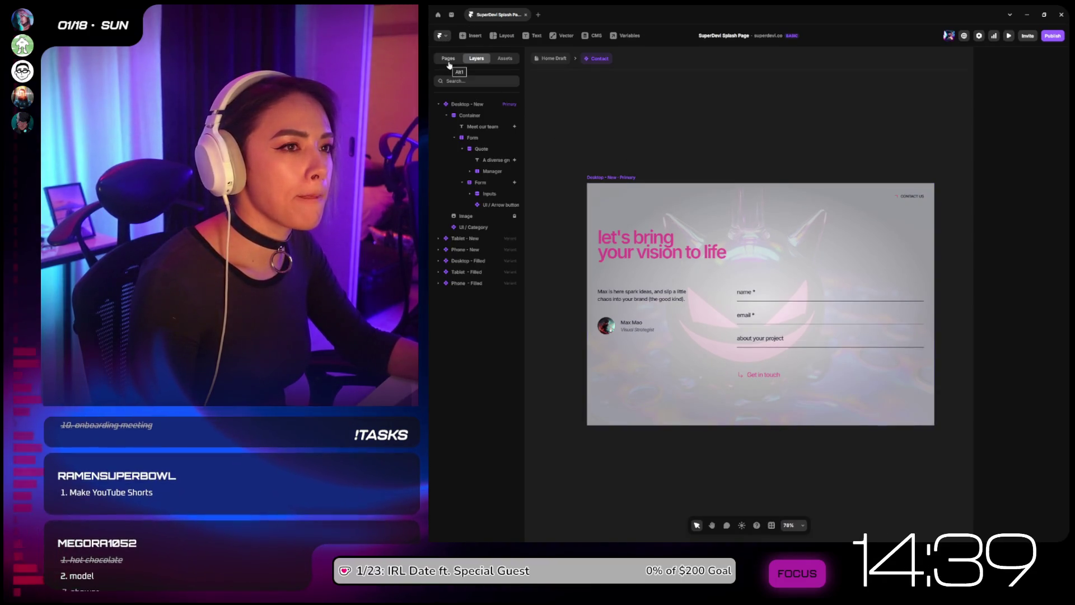
click(554, 58)
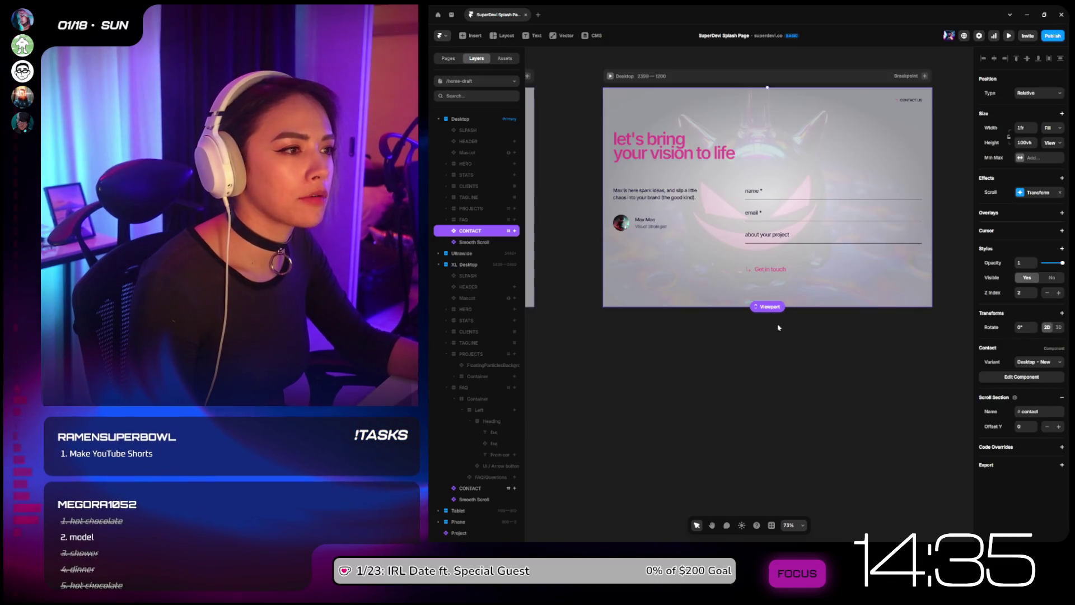
Step: Give the 'let's bring your vision to life' heading an Ease Out, Slide In Bottom scroll animation, then preview
double_click(660, 156)
click(672, 221)
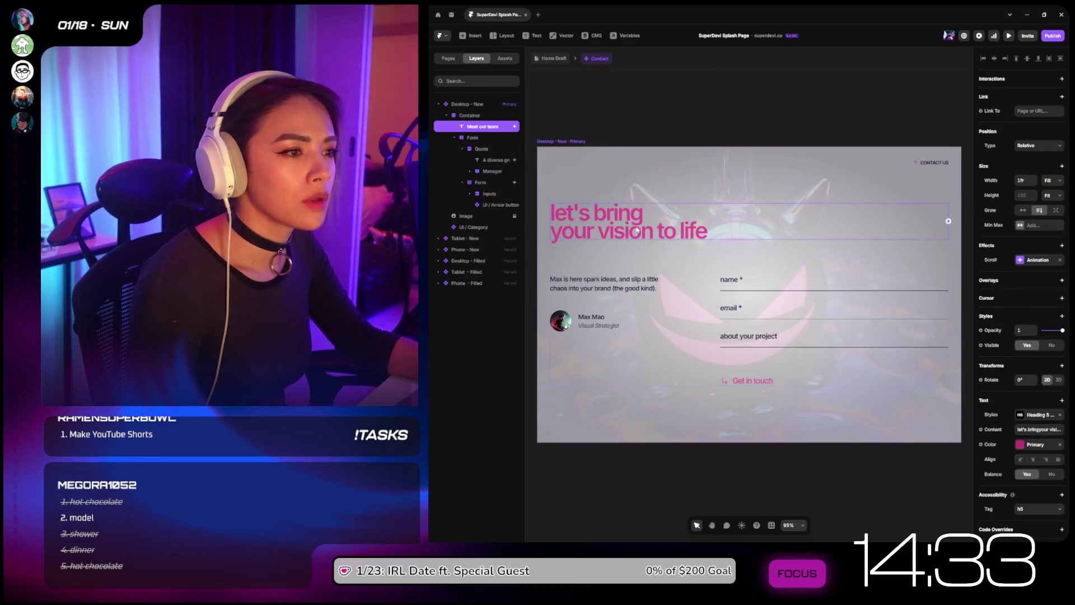
click(1037, 260)
click(929, 340)
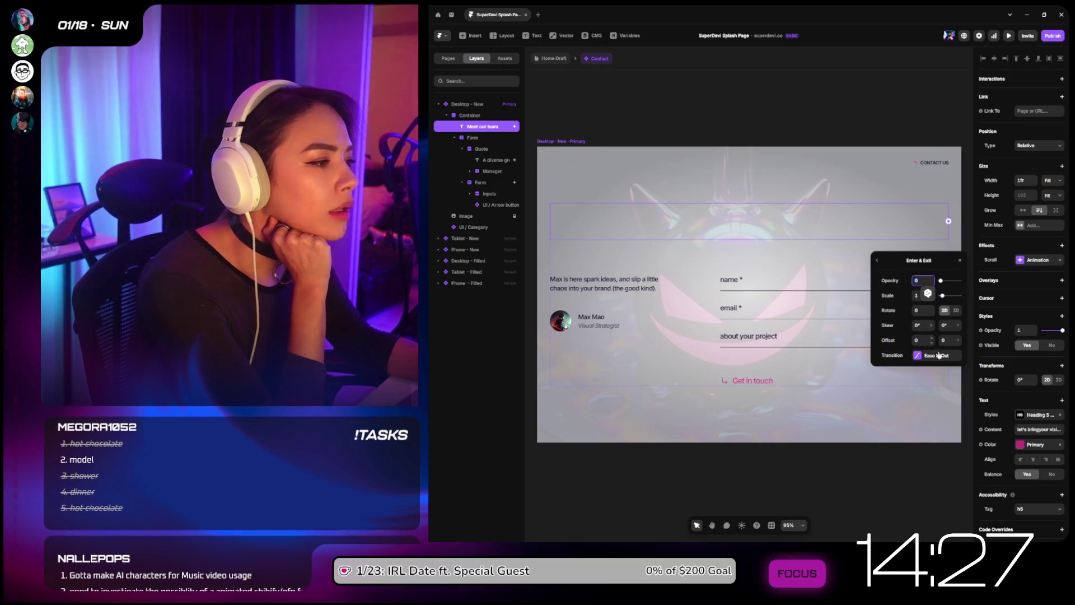
click(932, 356)
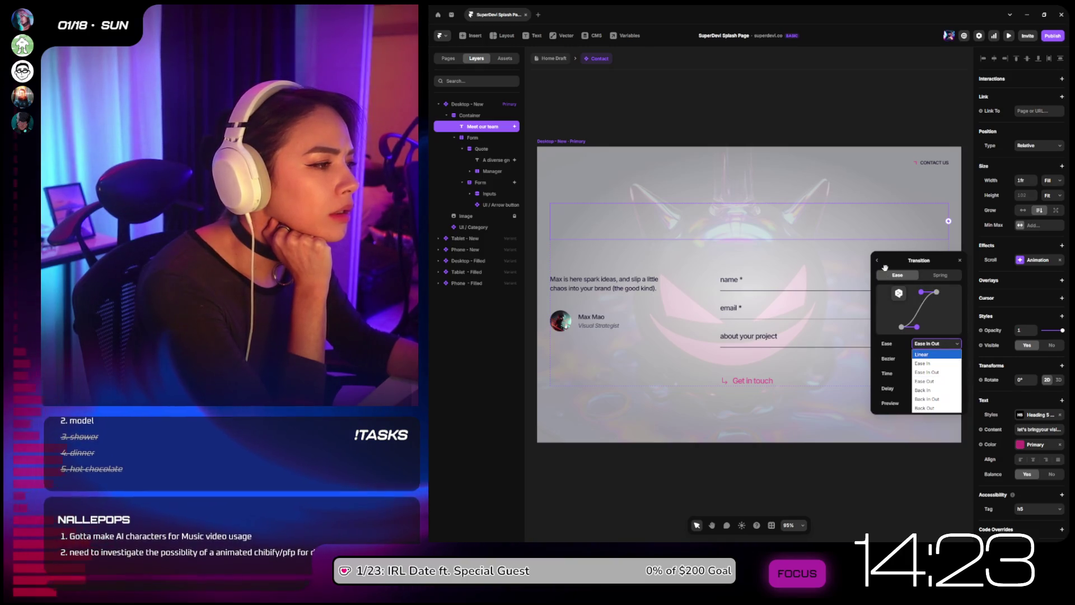
click(934, 381)
click(877, 260)
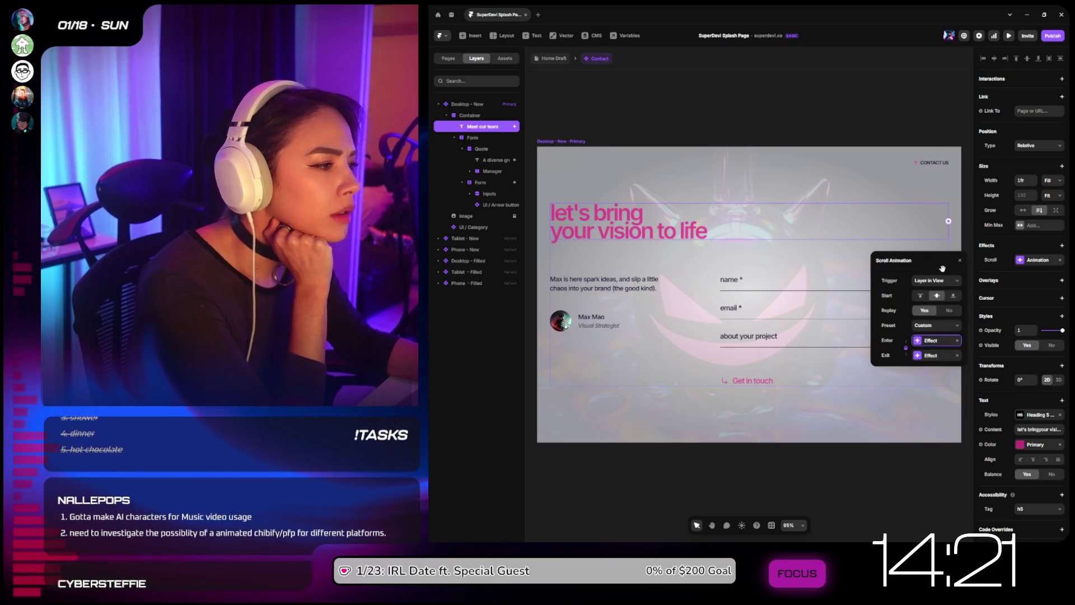
click(934, 330)
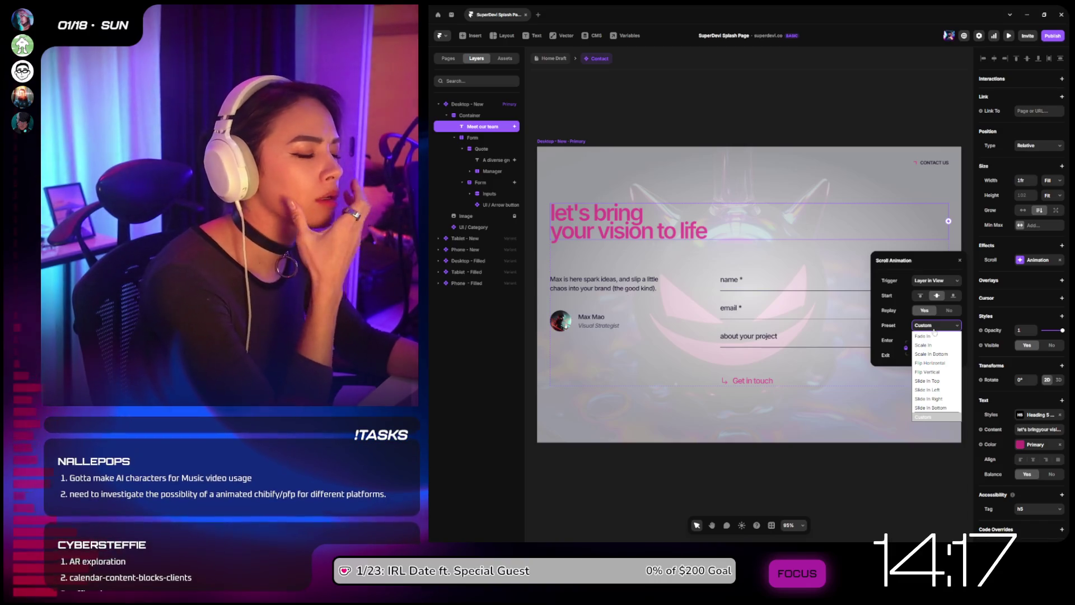
click(944, 408)
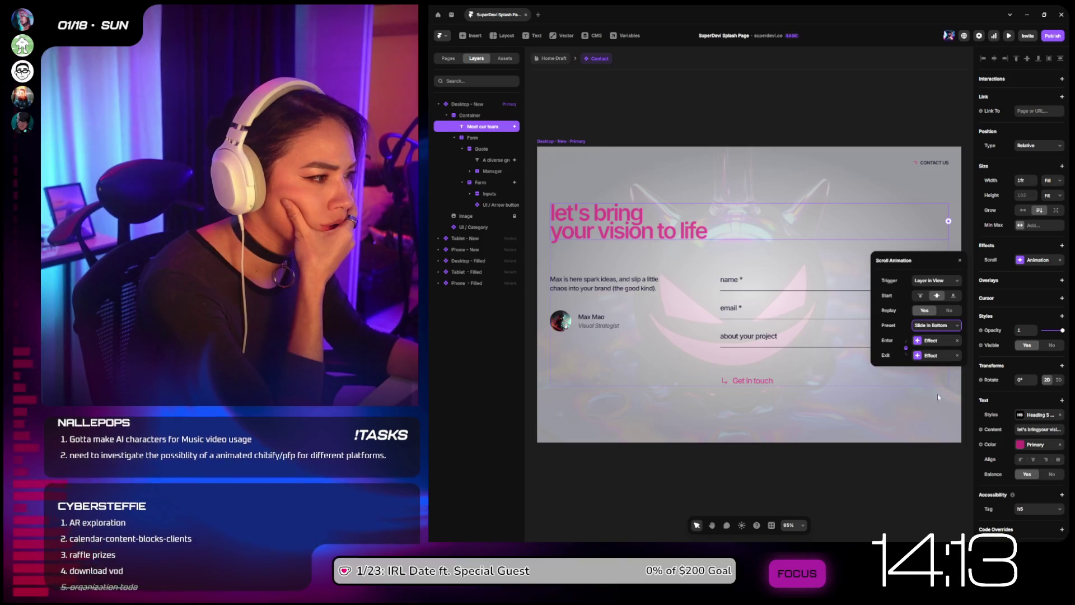
click(1009, 36)
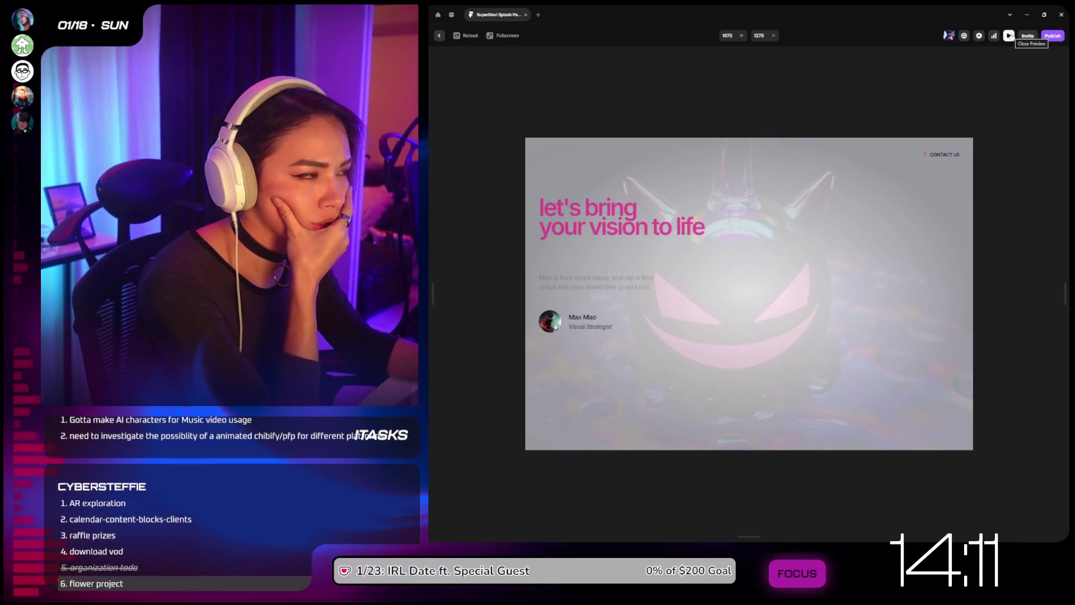
click(1008, 35)
click(1009, 35)
click(1008, 35)
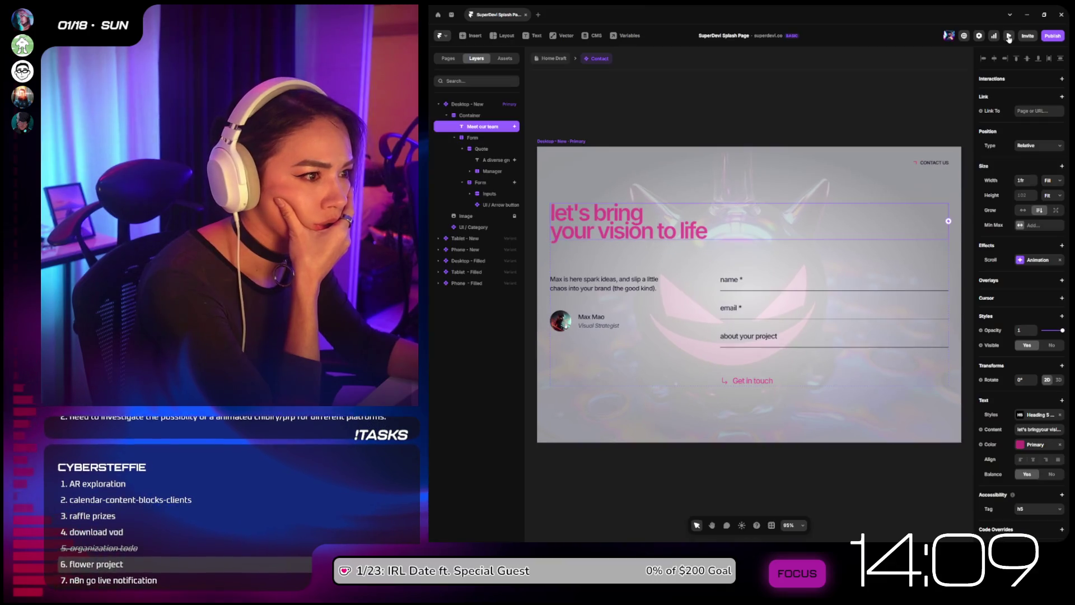
key(Escape)
click(676, 224)
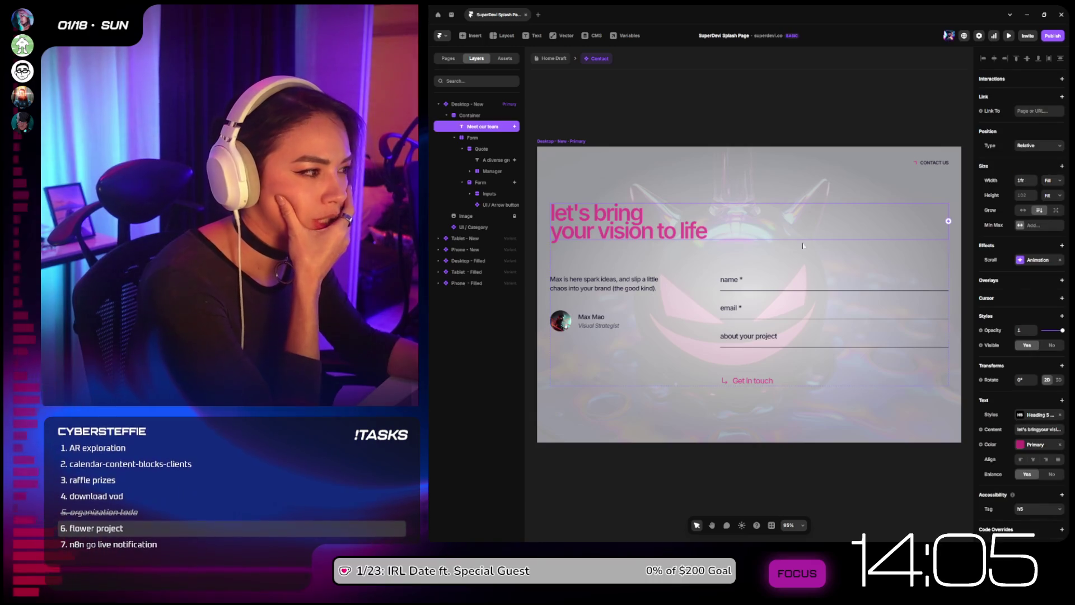
scroll(1016, 418, down, 1)
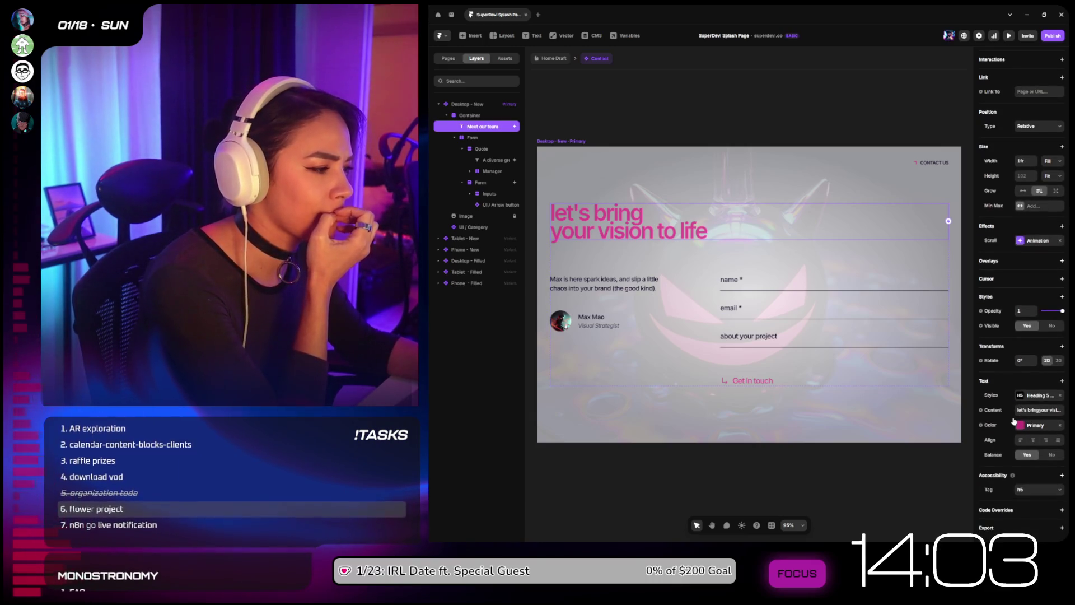
click(1061, 261)
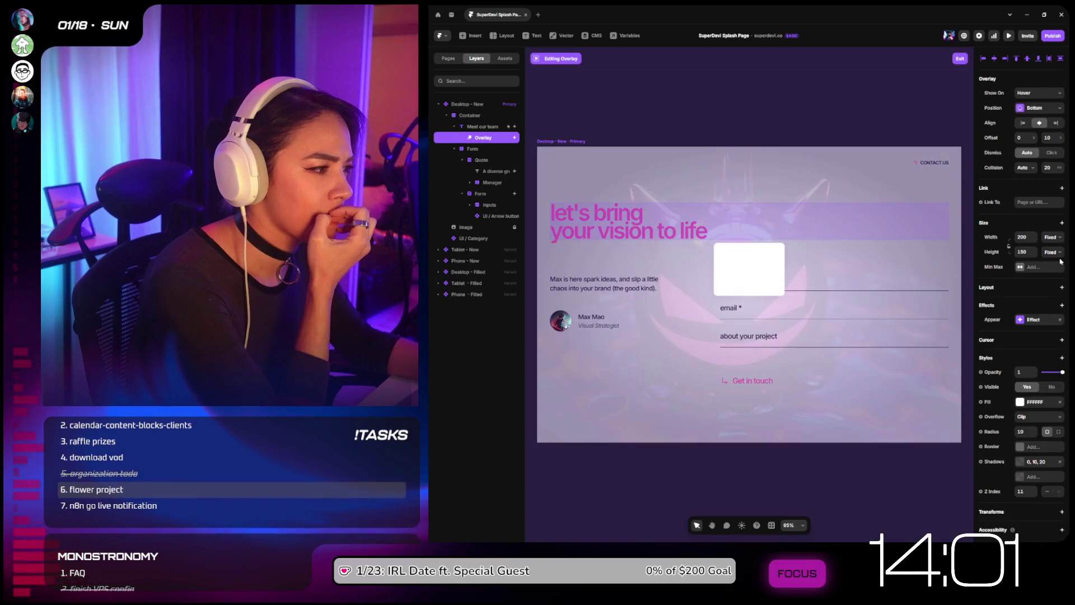
click(1025, 417)
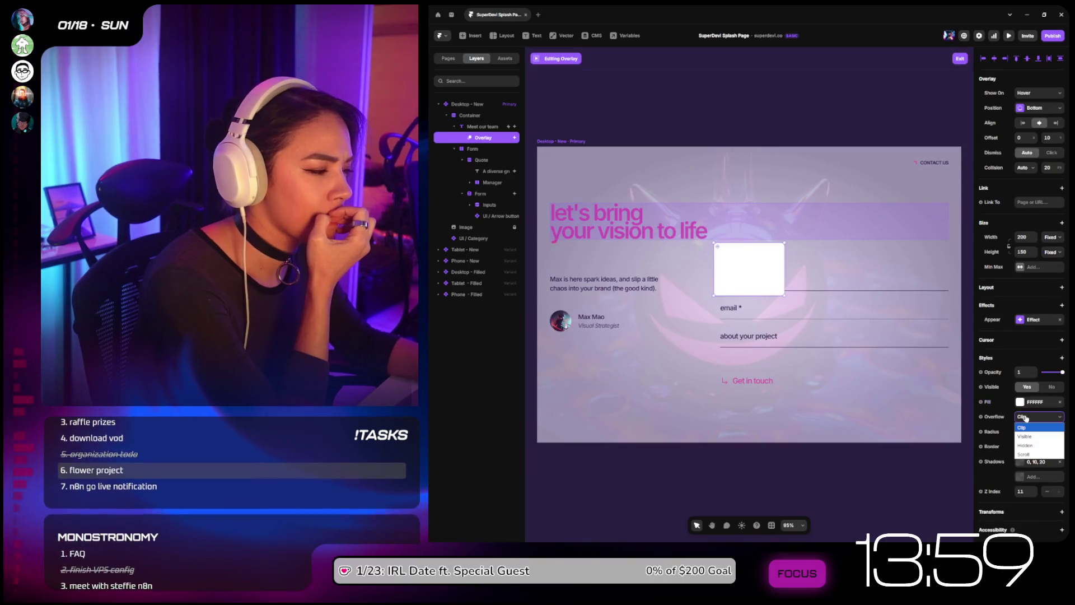
click(1026, 445)
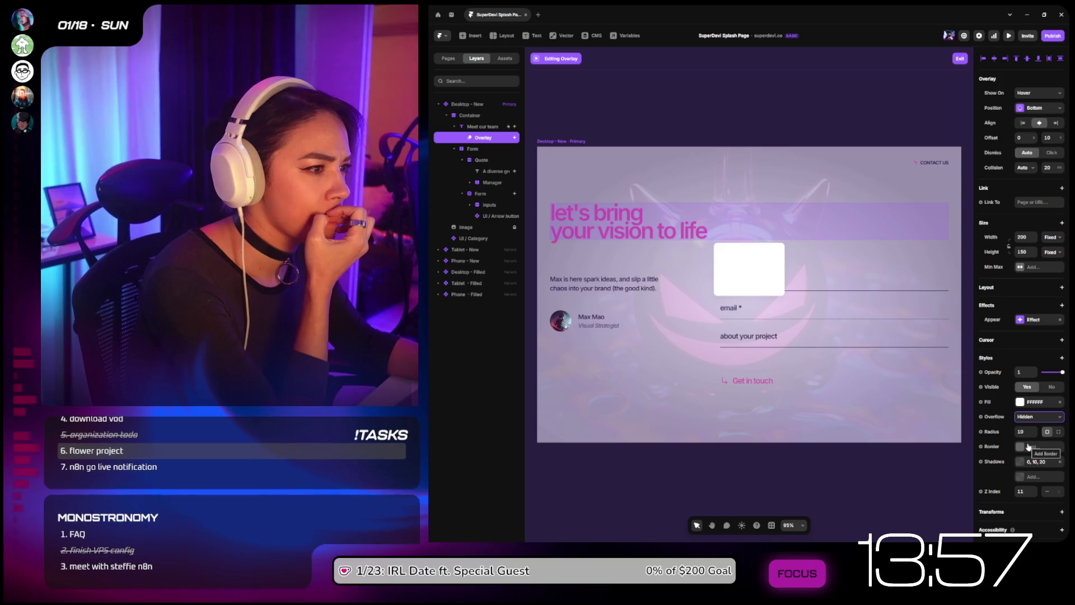
key(Escape)
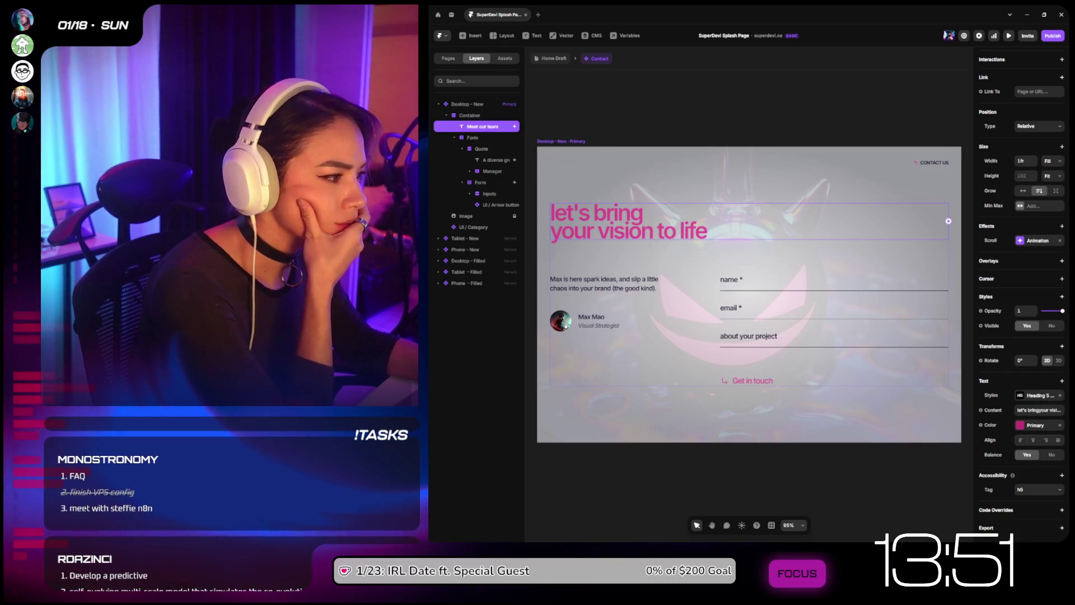
click(1062, 225)
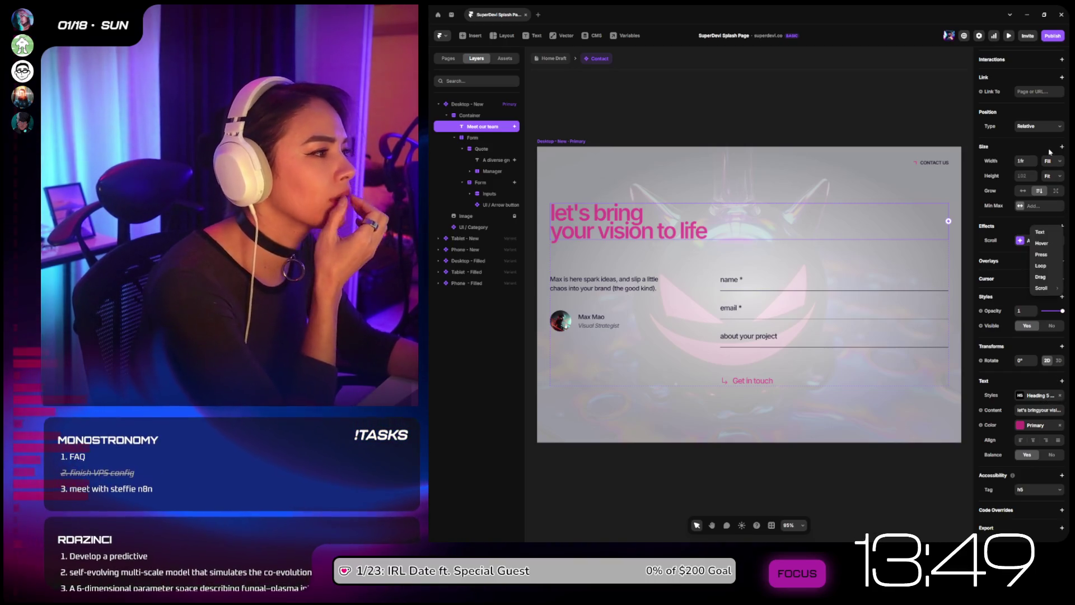
key(Escape)
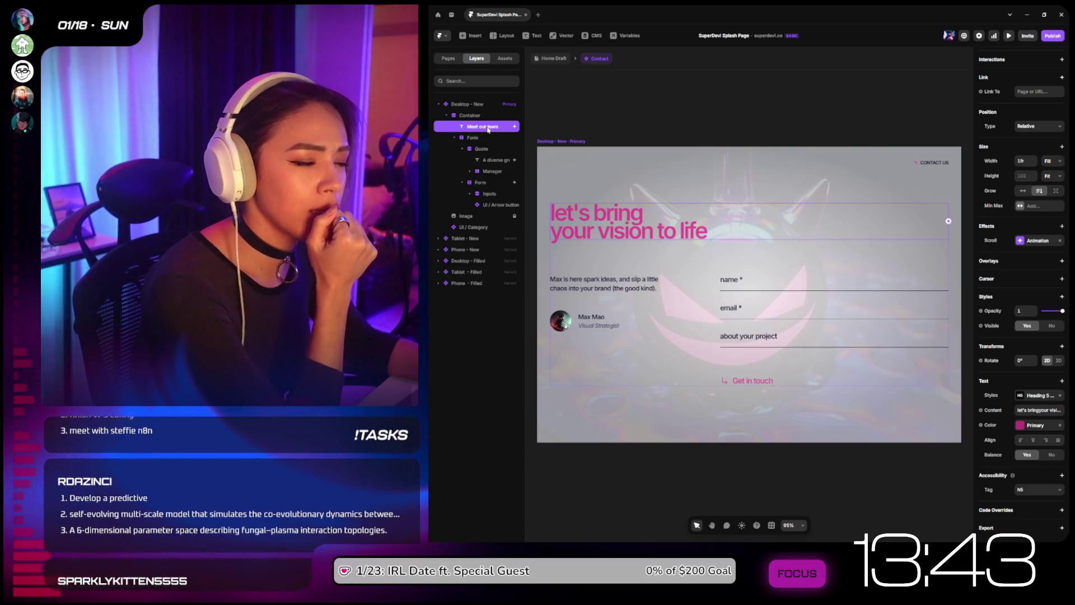
Step: Wrap the Meet our team heading in a new frame named 'Text Wrapper'
right_click(490, 129)
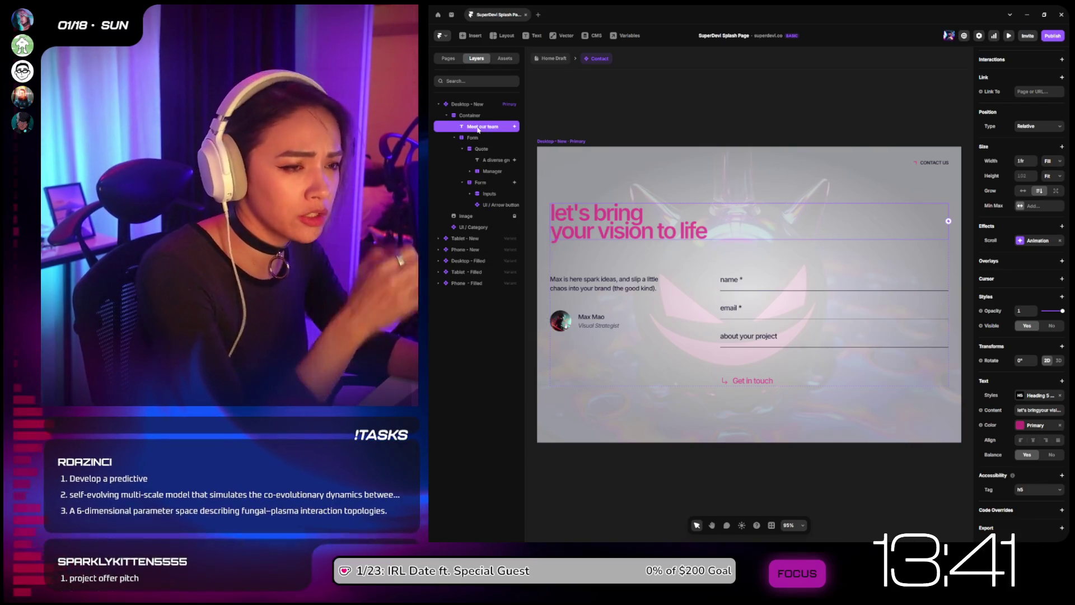
key(ctrl+Return)
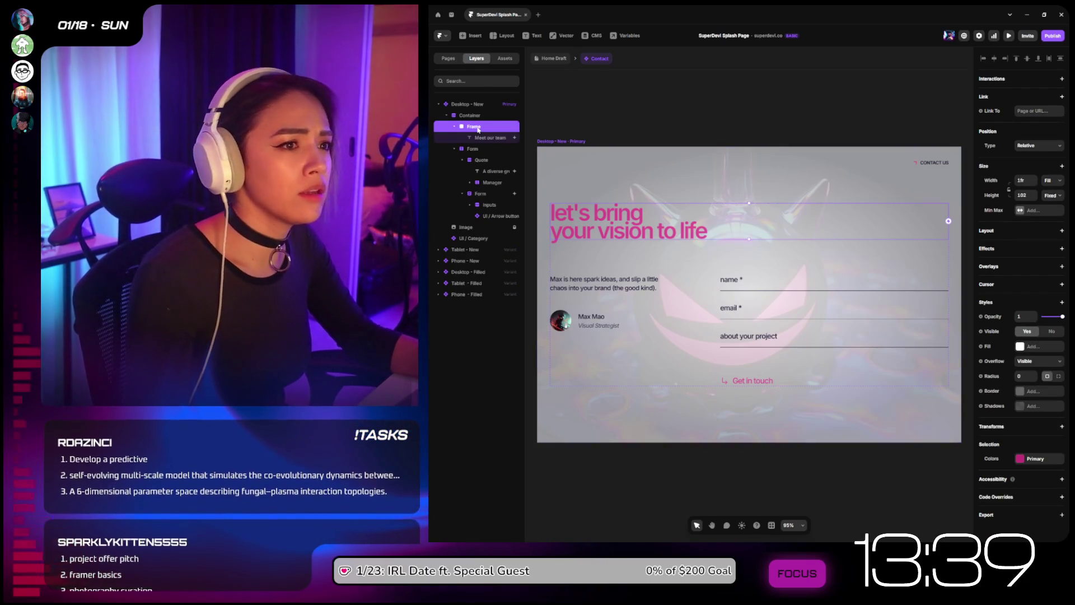
double_click(475, 126)
text(Text Wrapper)
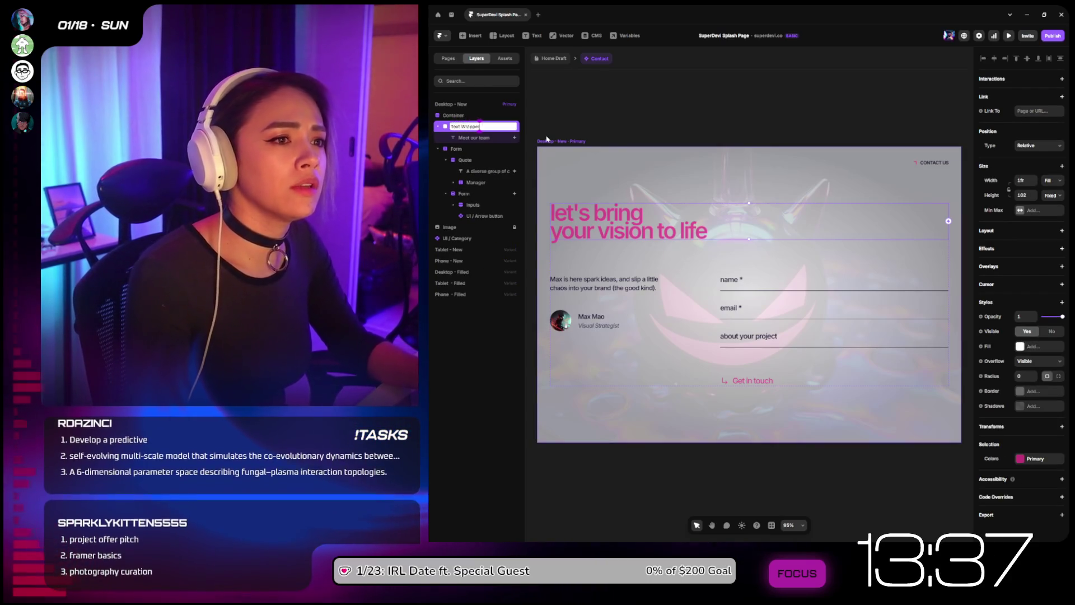
key(Return)
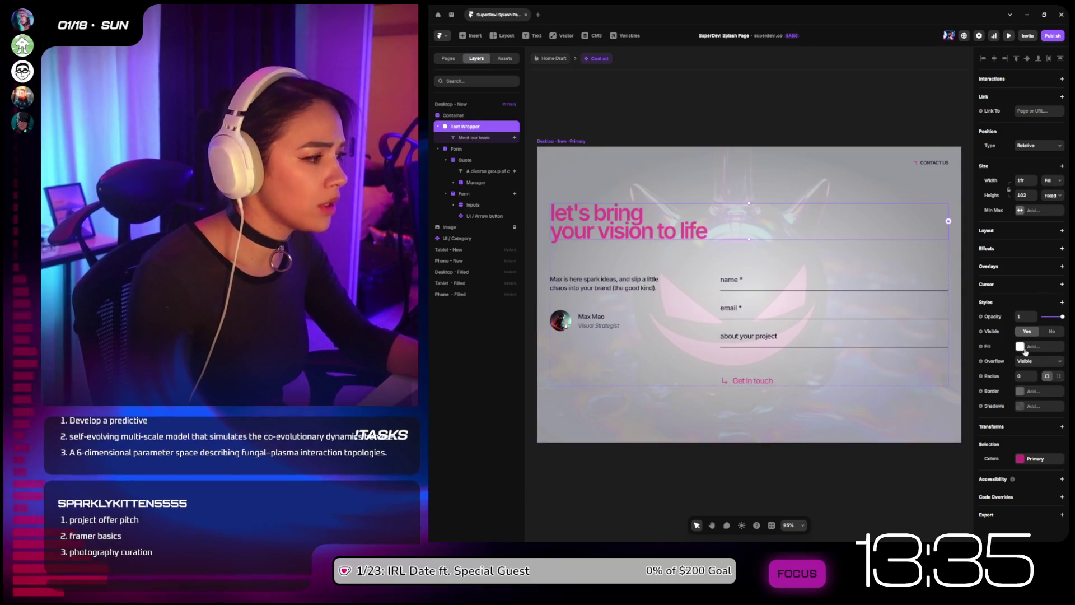
Step: Try hidden overflow and 100% or Fit heights on Text Wrapper, undo them, then preview the page
click(1039, 361)
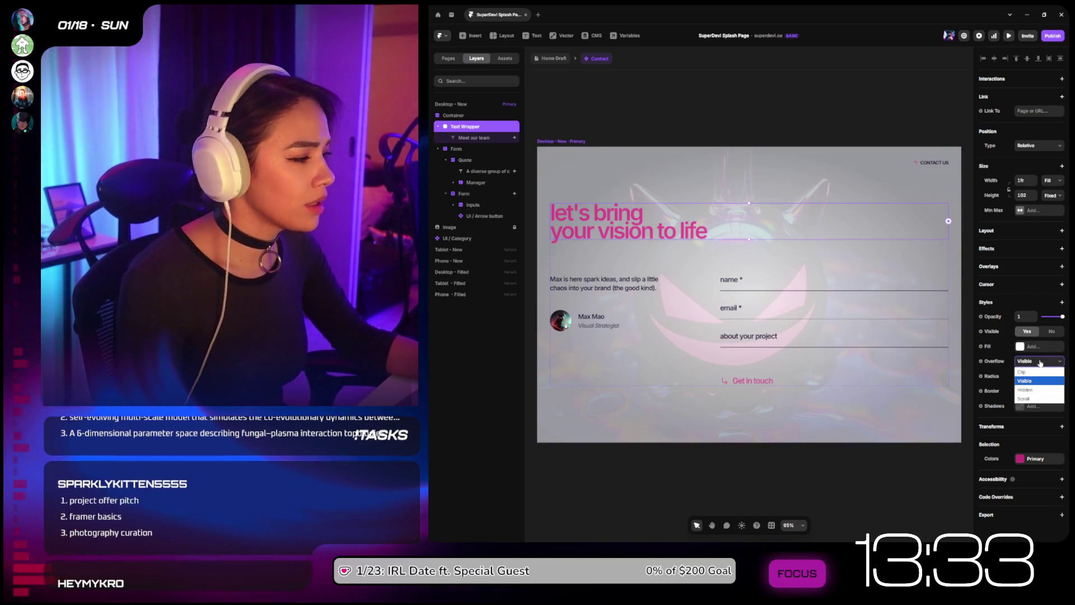
click(1040, 389)
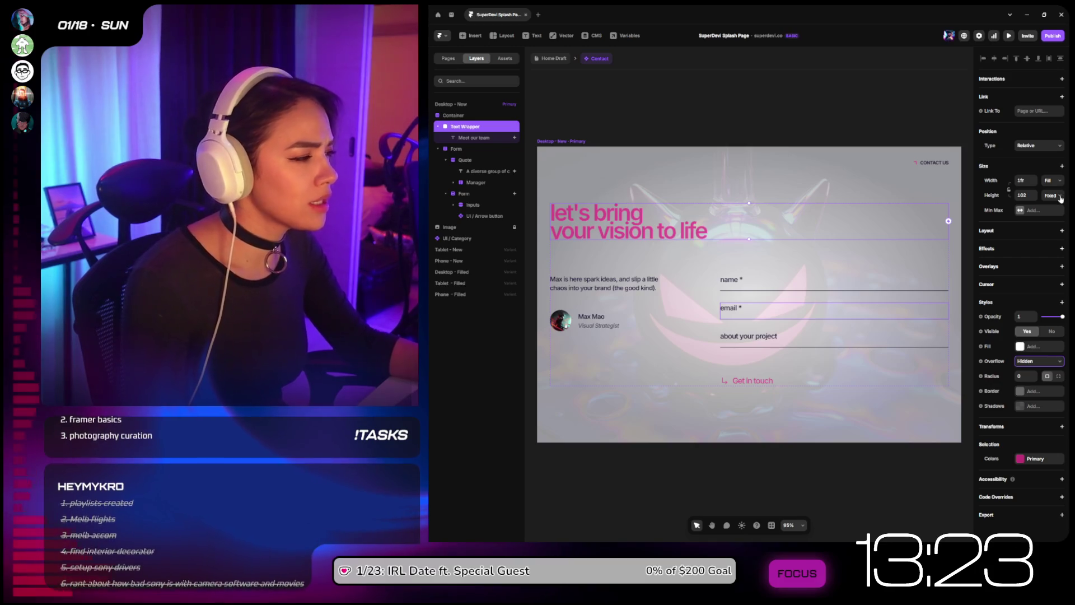
click(1059, 199)
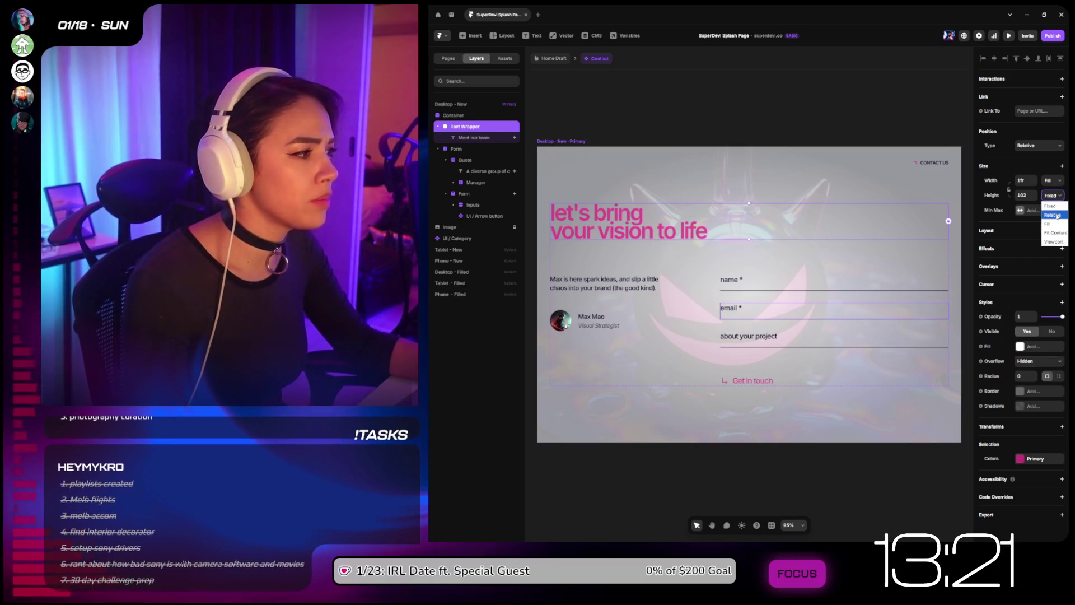
click(1053, 214)
key(Return)
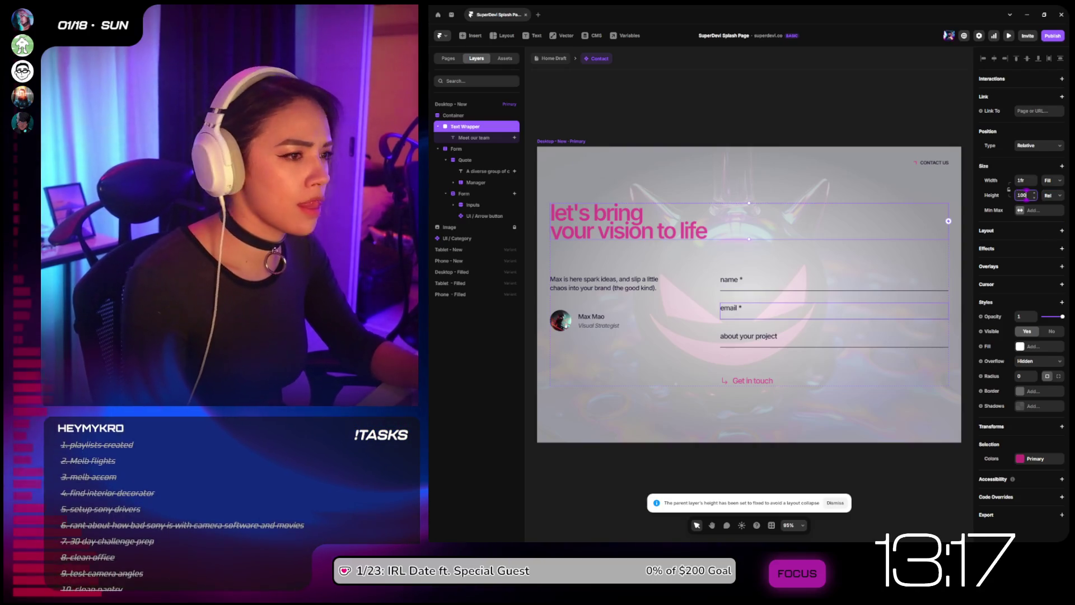
text(100)
key(Return)
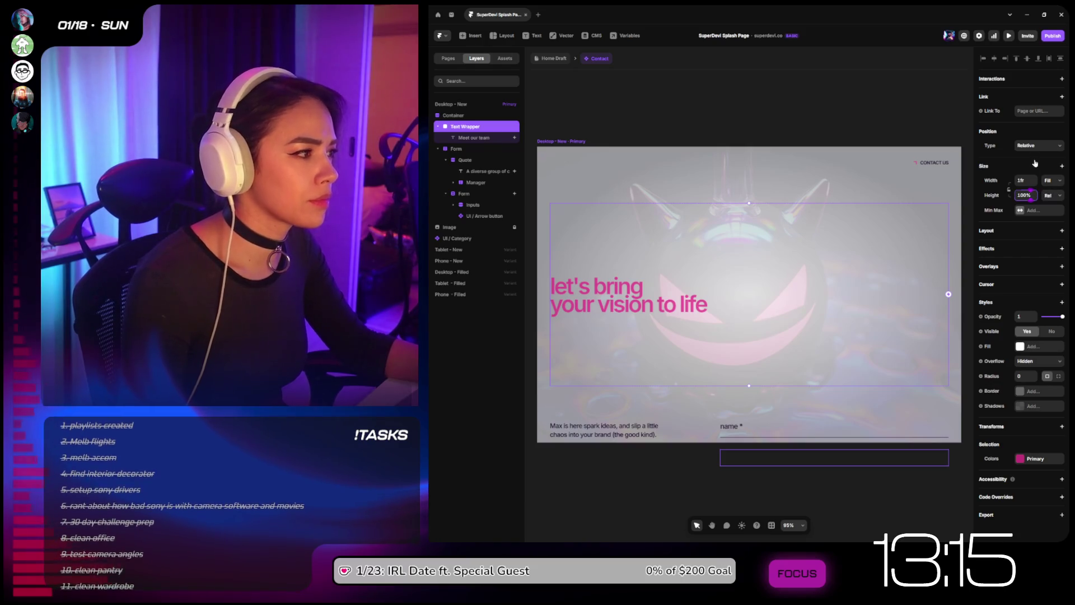
key(ctrl+z)
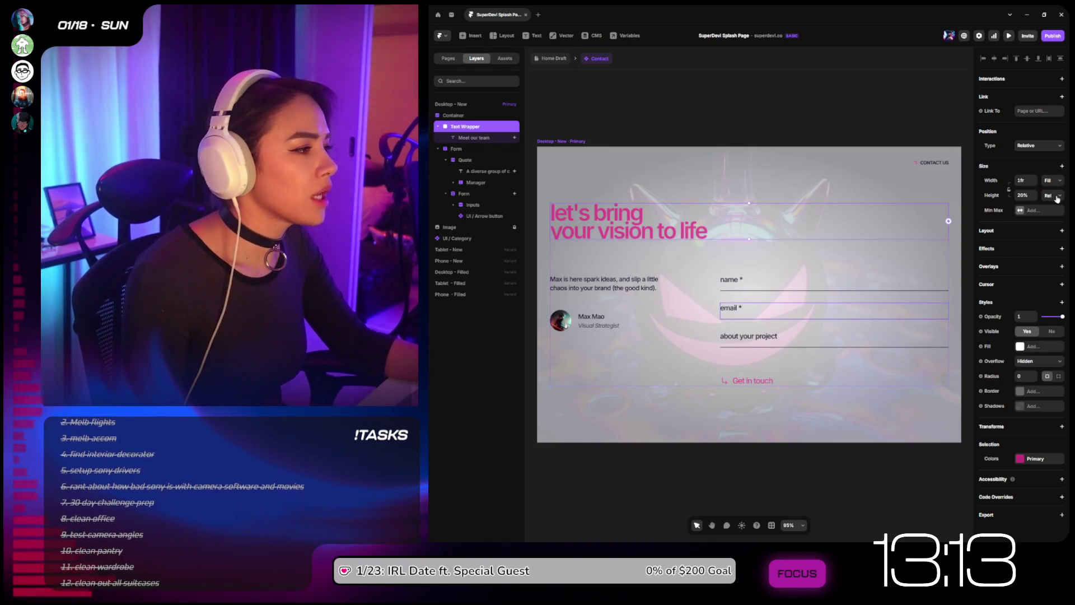
click(1056, 231)
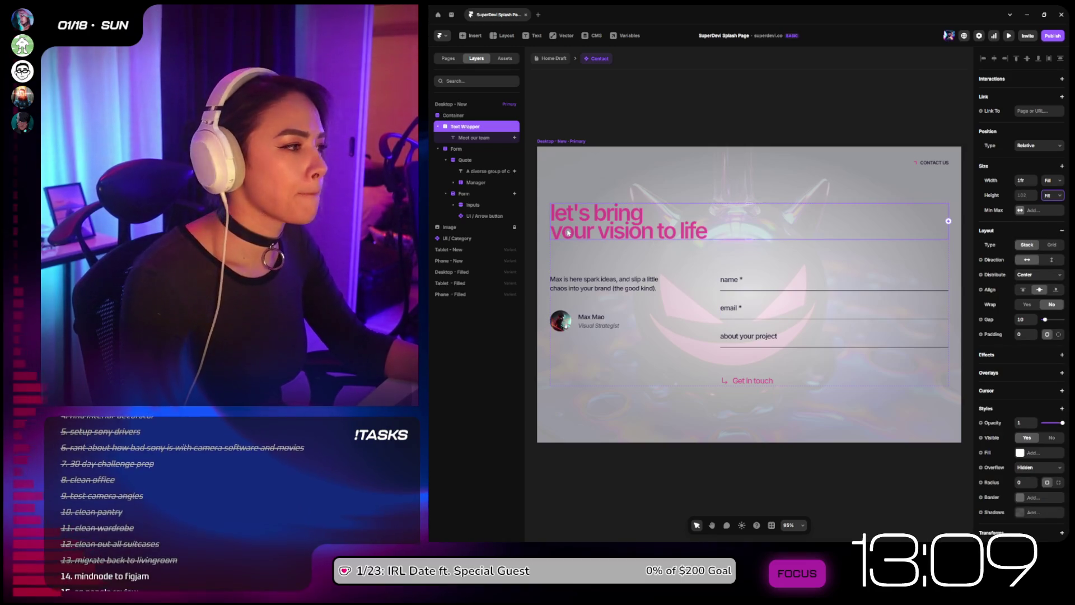
key(ctrl+z)
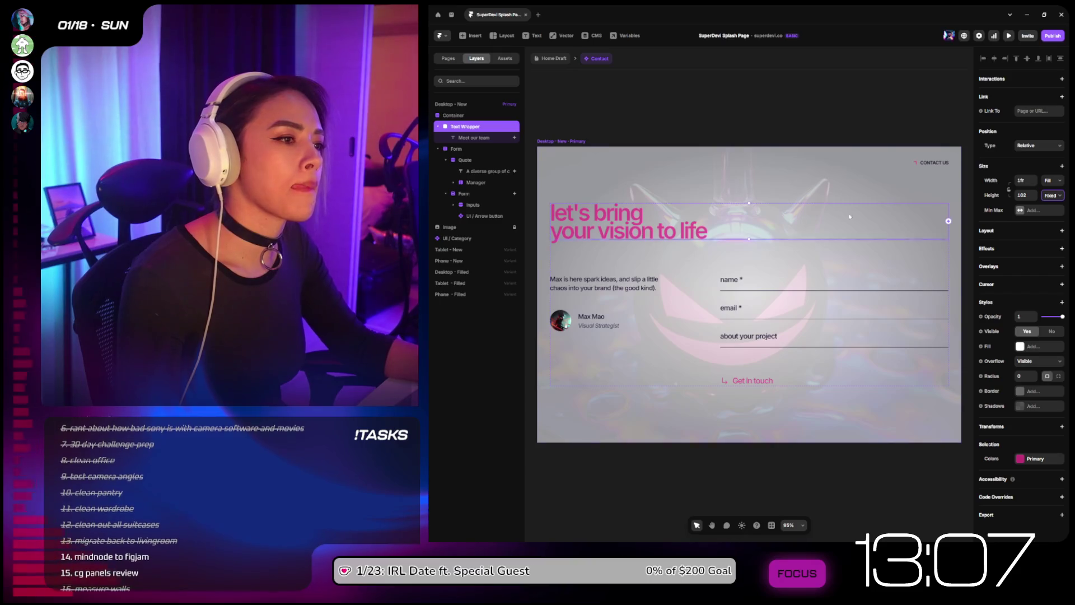
click(566, 243)
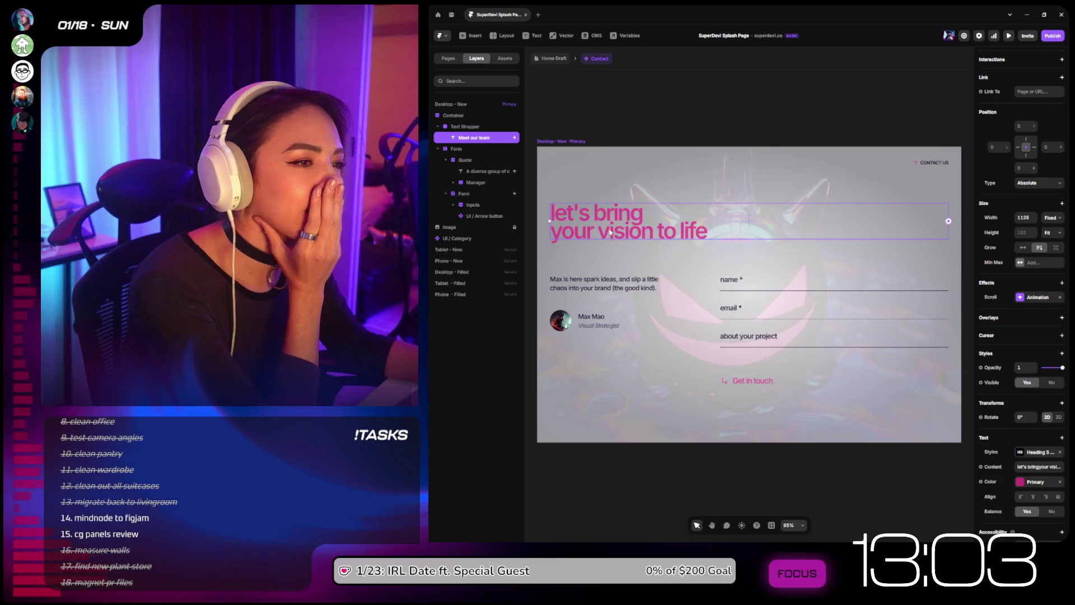
click(1008, 36)
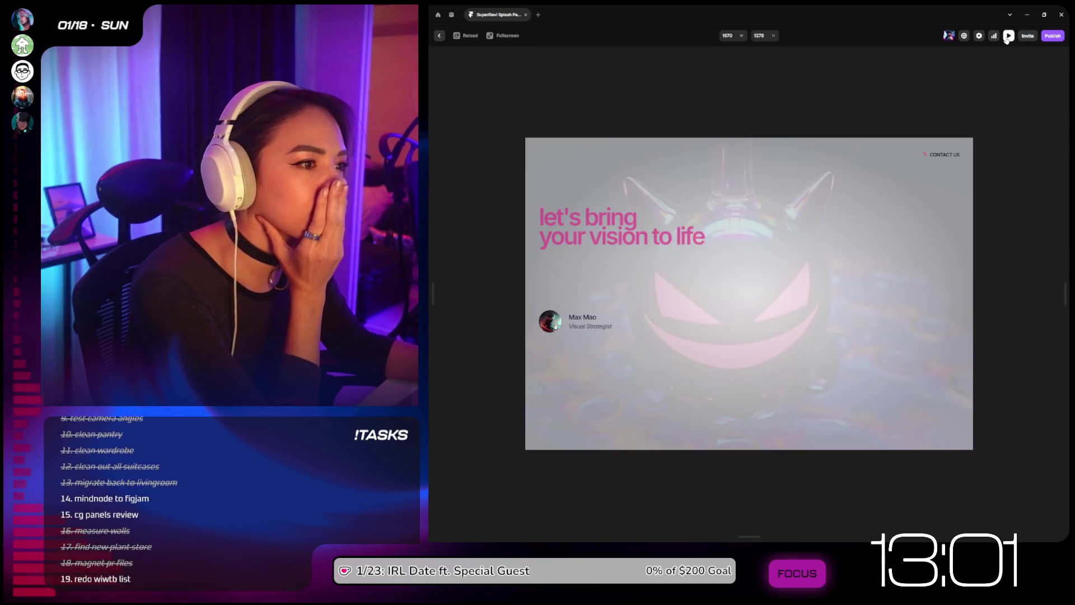
Step: Set Text Wrapper's overflow to Hidden and check the heading in a reloaded live preview
click(441, 36)
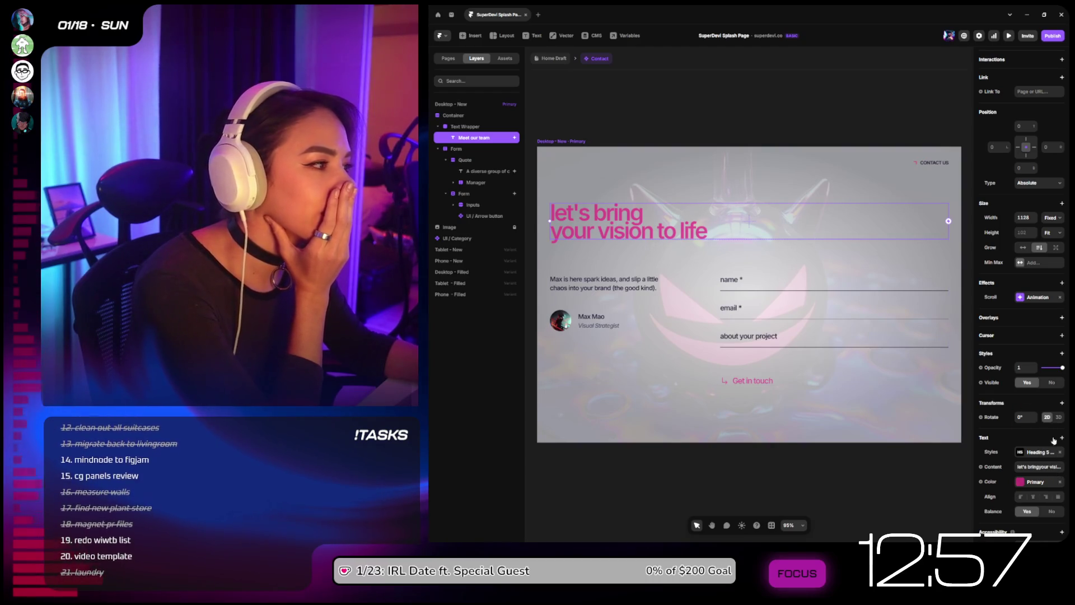
click(480, 128)
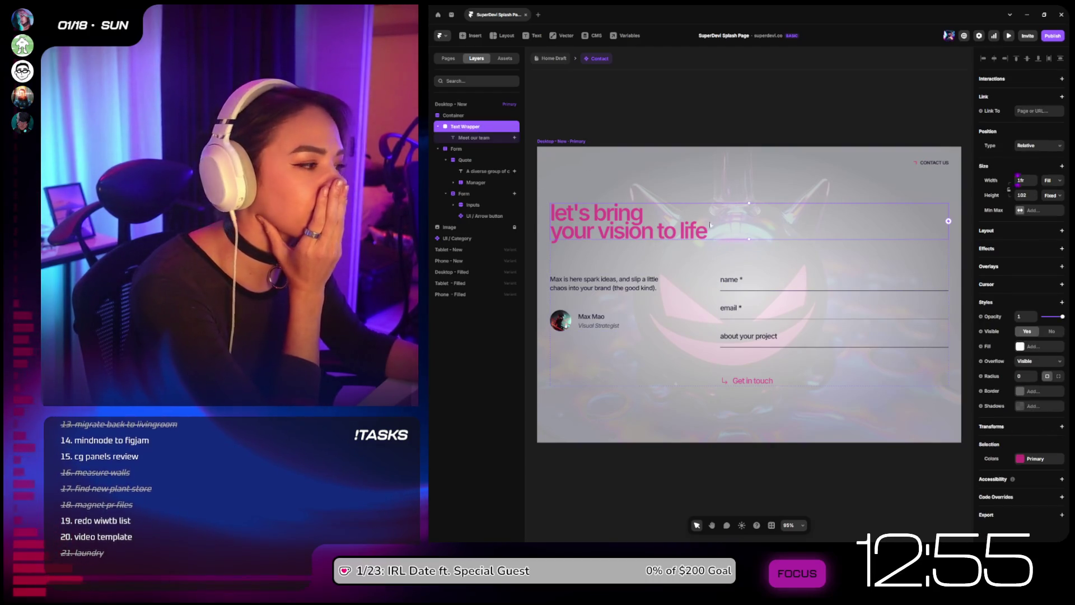
click(1040, 361)
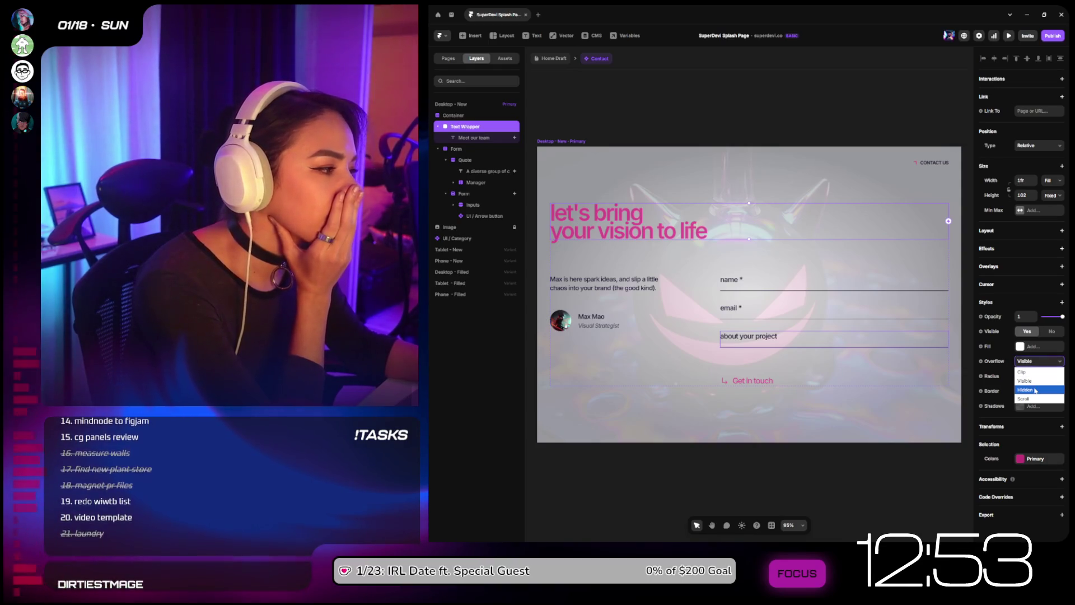
click(1035, 390)
click(1010, 36)
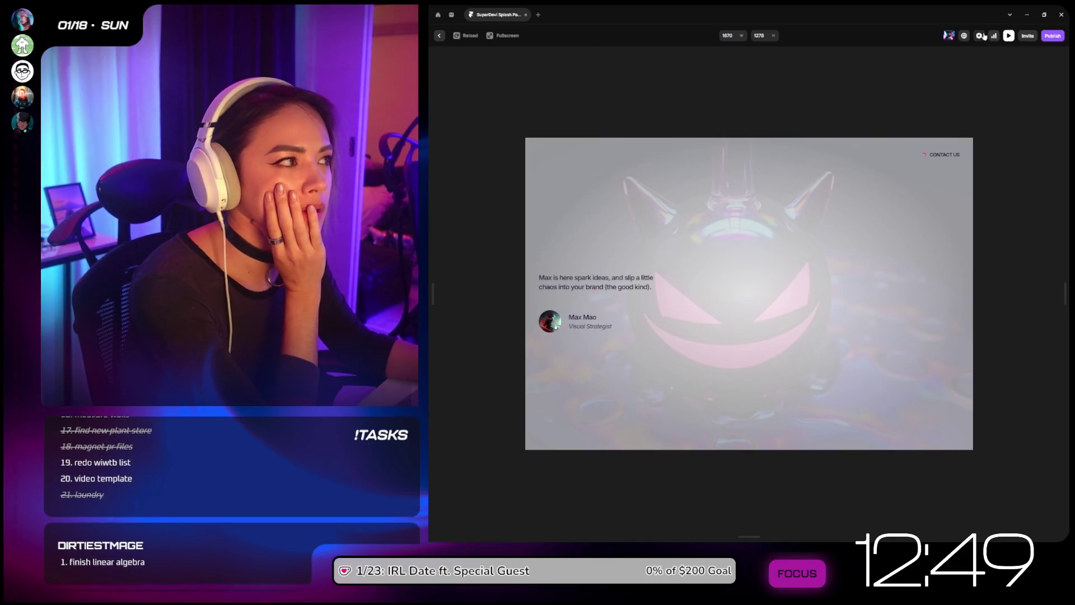
click(465, 39)
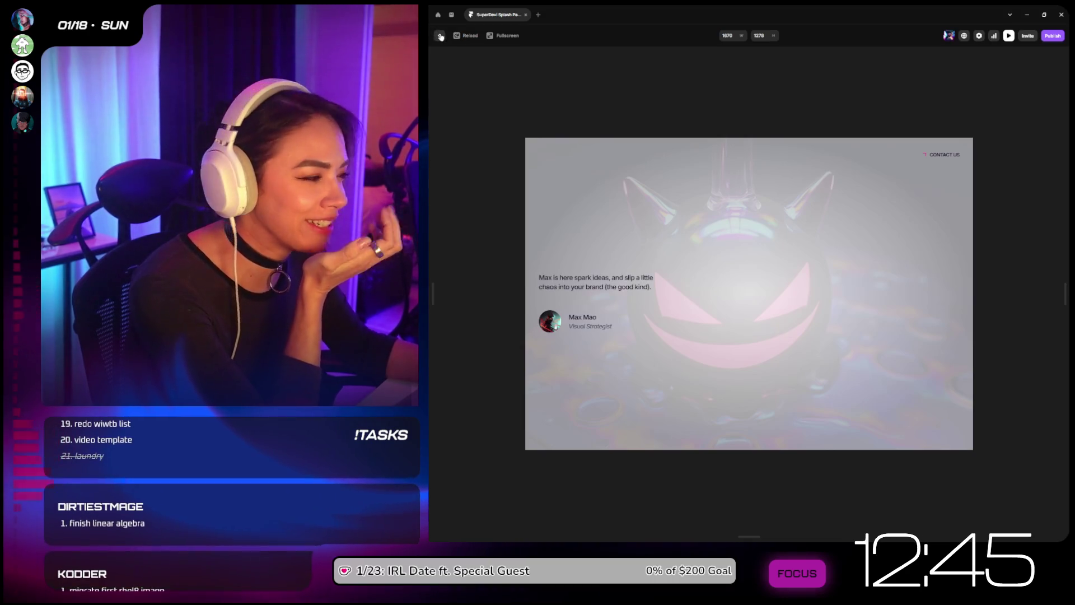
key(Escape)
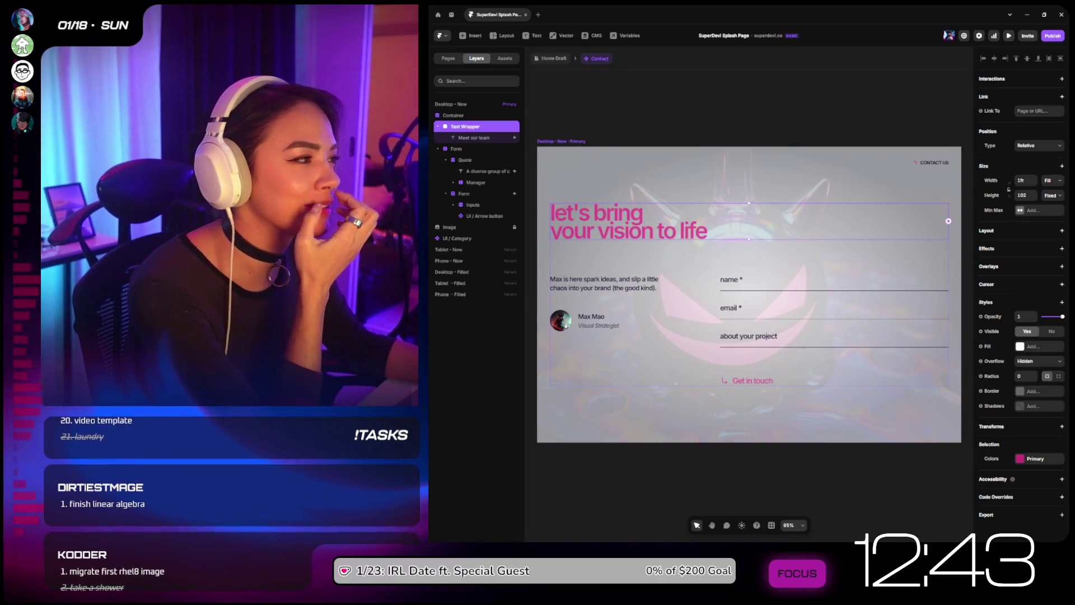
Step: Keep Text Wrapper's overflow at Hidden and reopen the live preview
click(1041, 362)
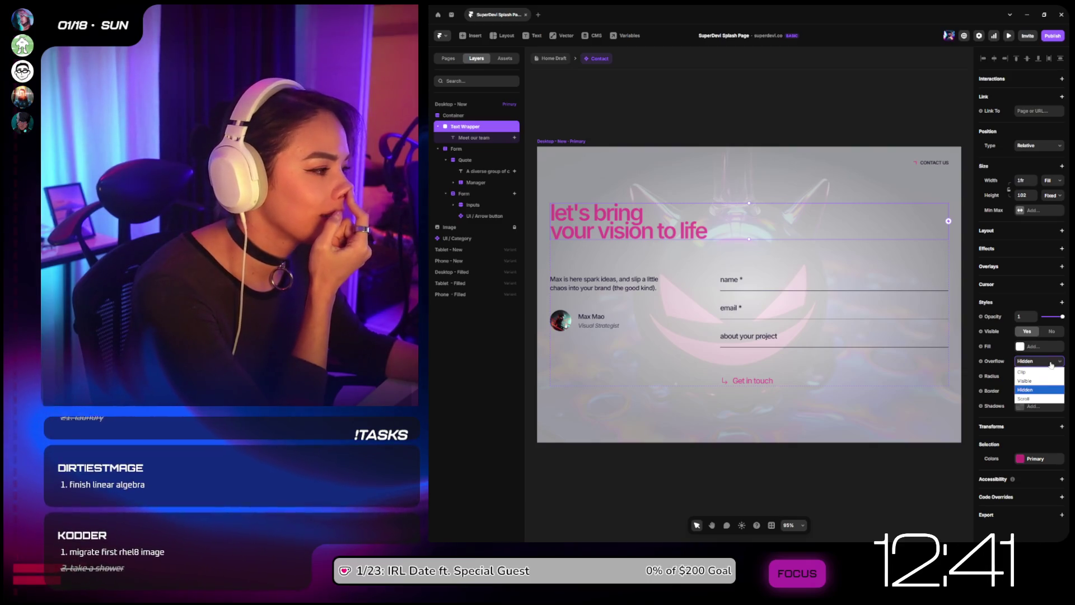
click(1025, 389)
key(Escape)
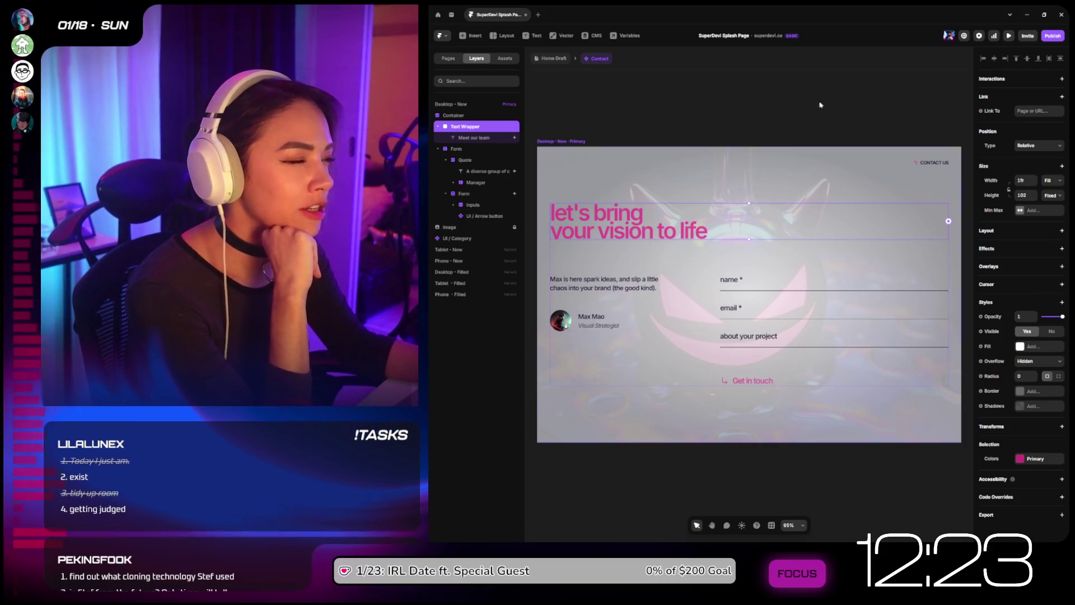
click(1008, 35)
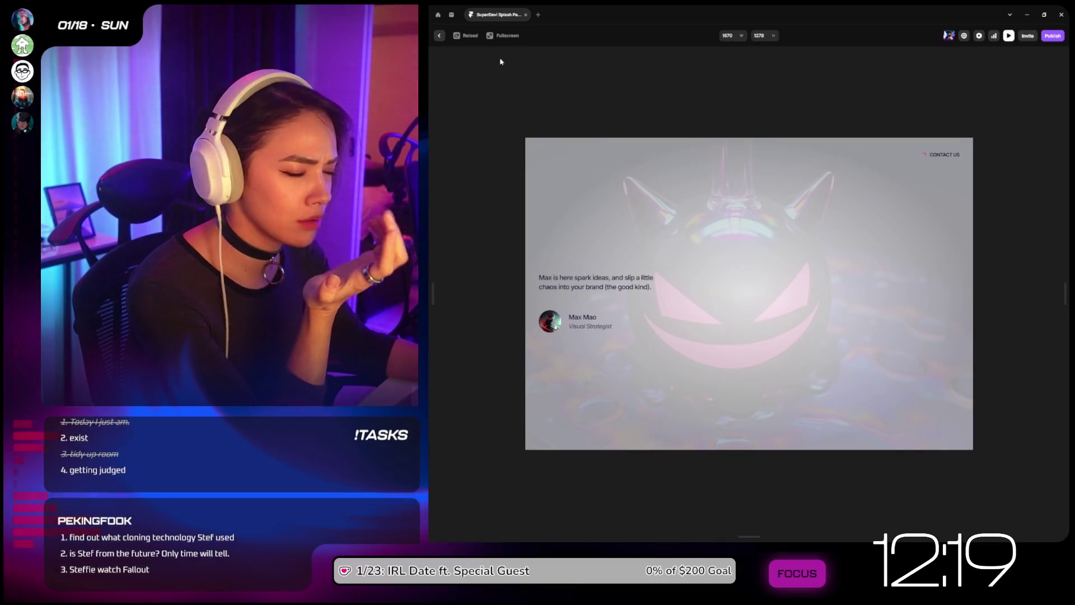
Step: Back in the editor, switch the heading Text Wrapper's overflow from Hidden to Clip
key(Escape)
click(1052, 361)
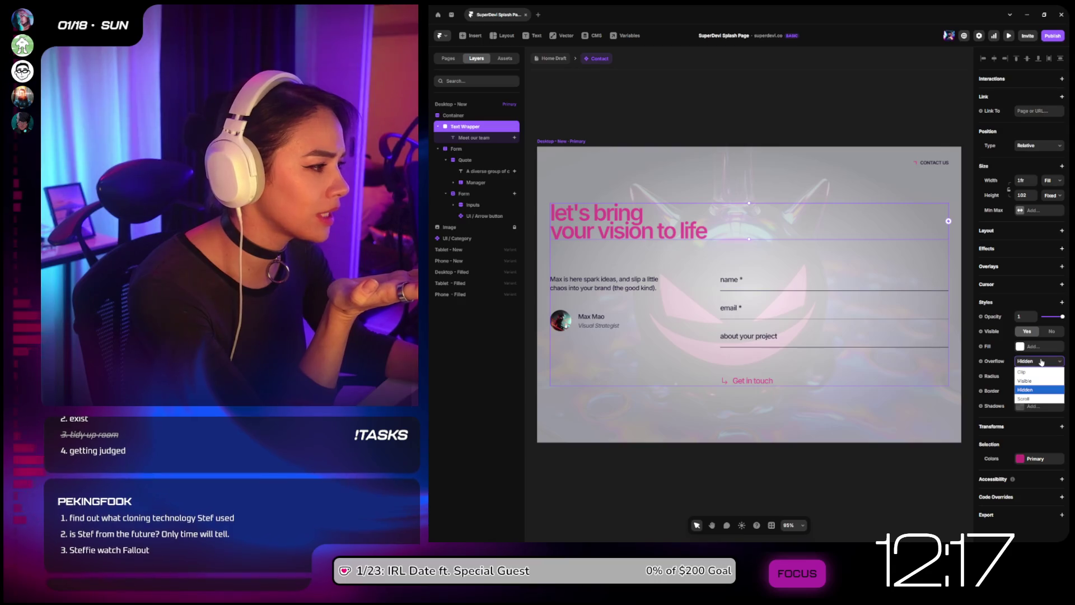
click(1032, 372)
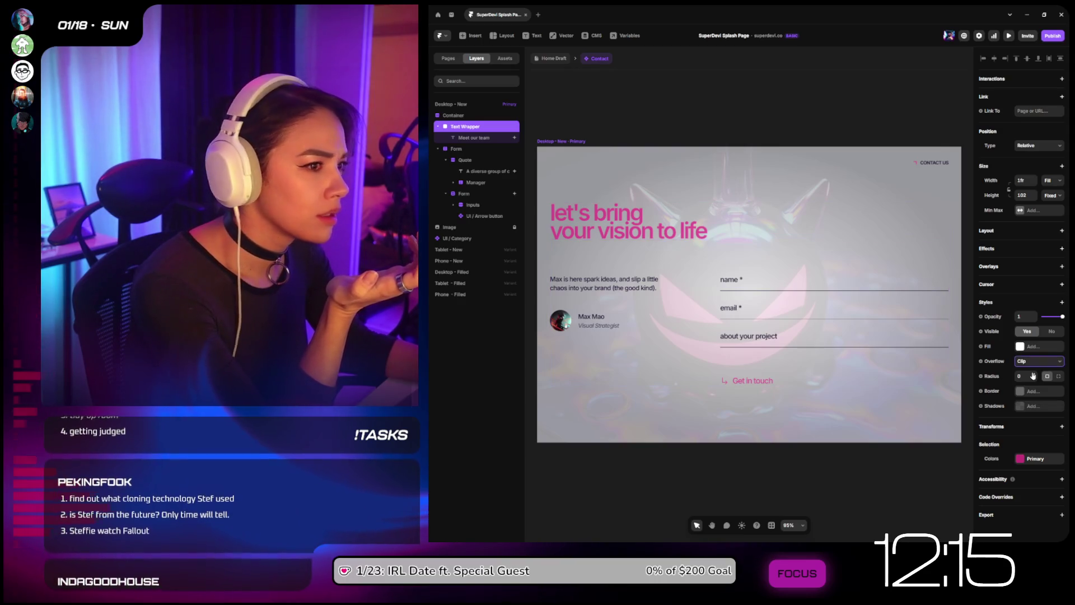
click(482, 128)
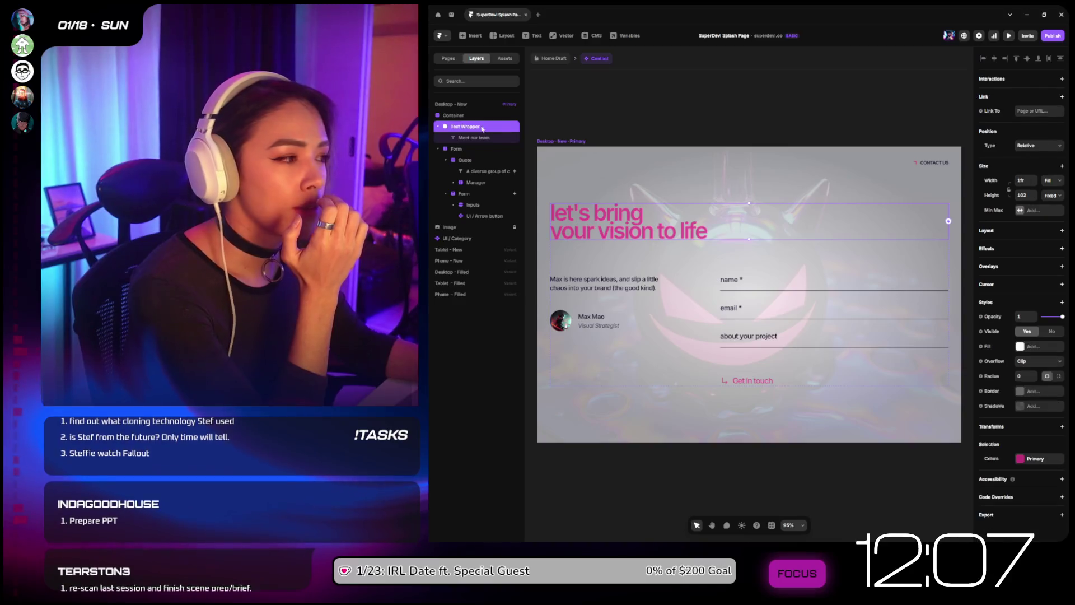
click(1061, 250)
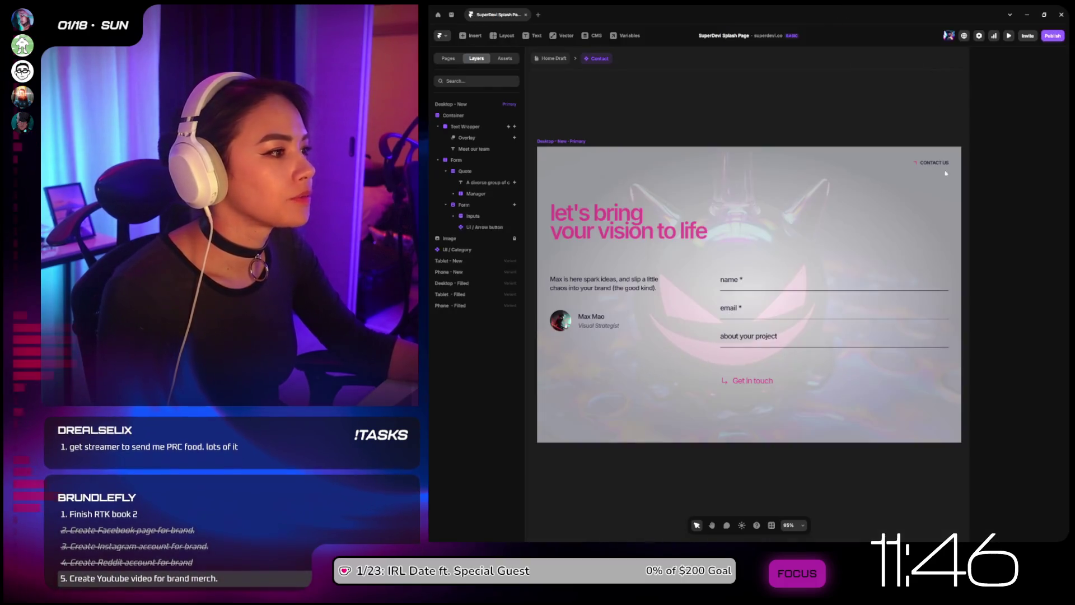
click(916, 276)
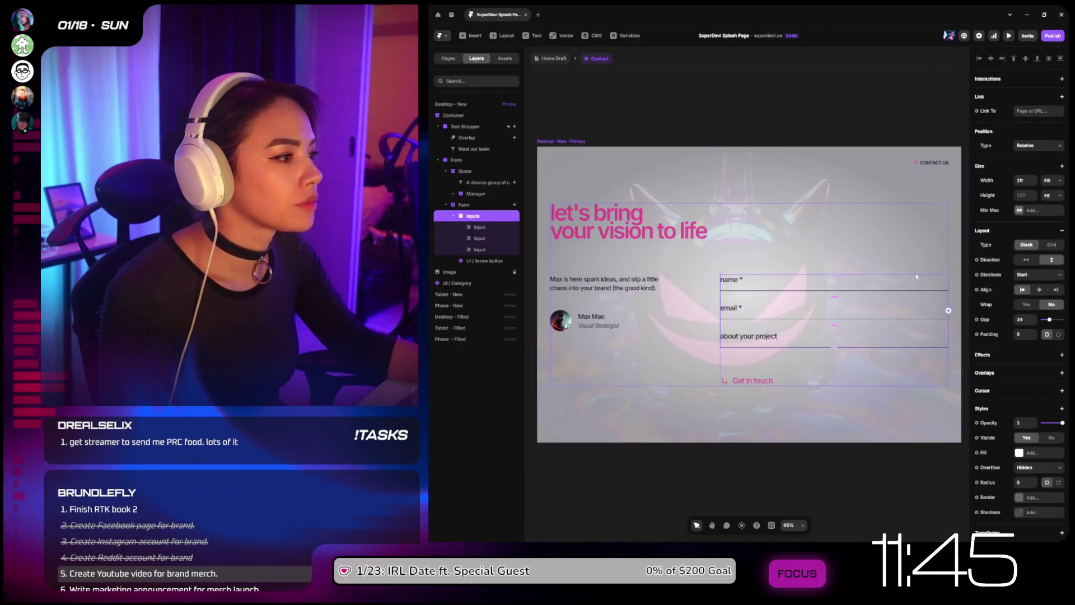
Step: Add an Appear effect with the Slide In Bottom preset to the heading
click(875, 245)
click(879, 232)
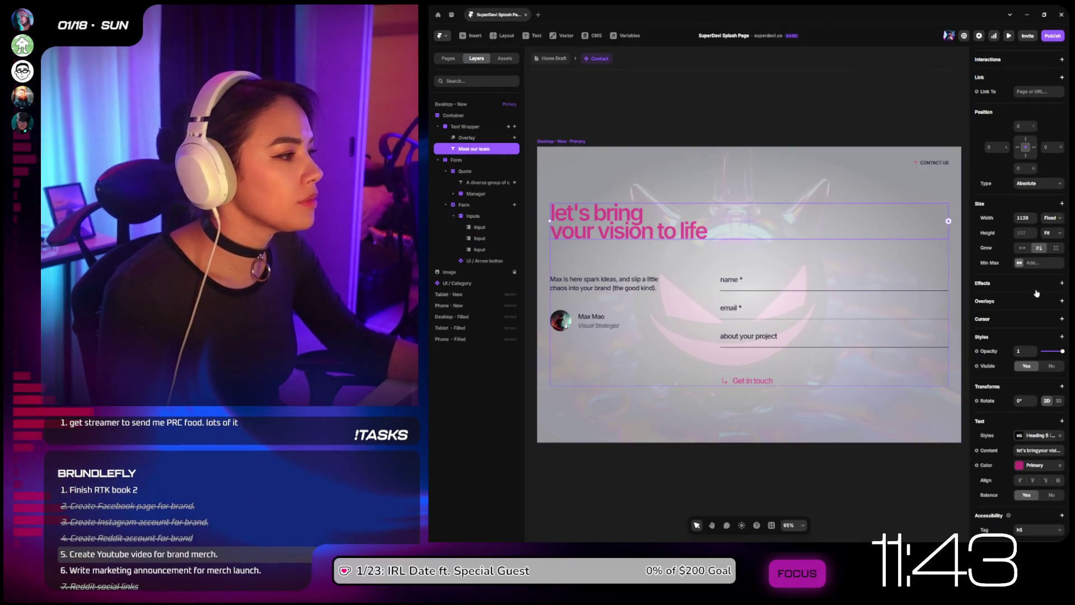
click(1060, 284)
click(1044, 297)
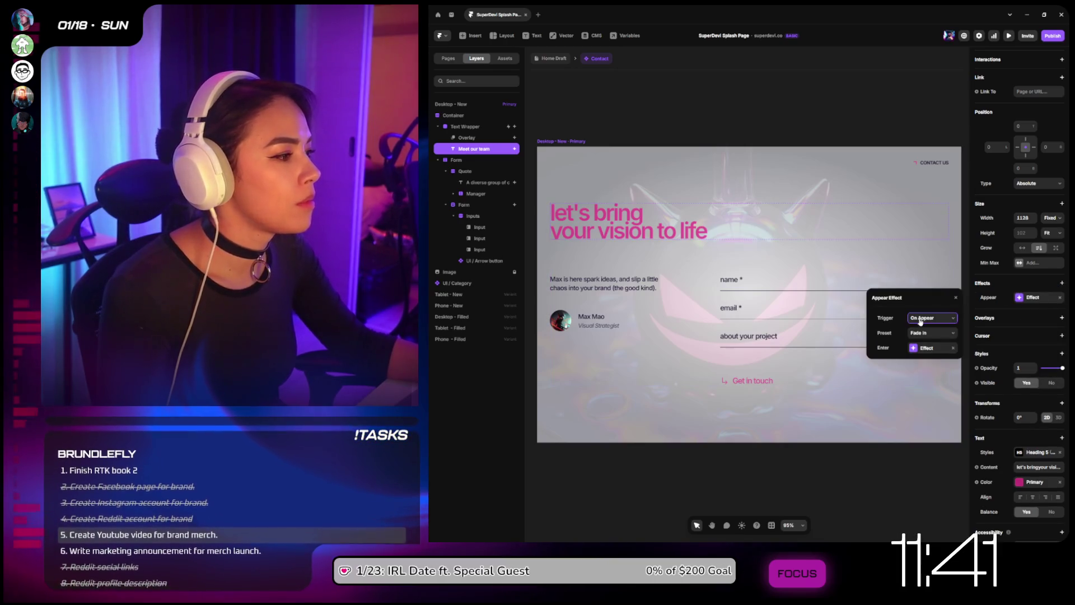
click(932, 332)
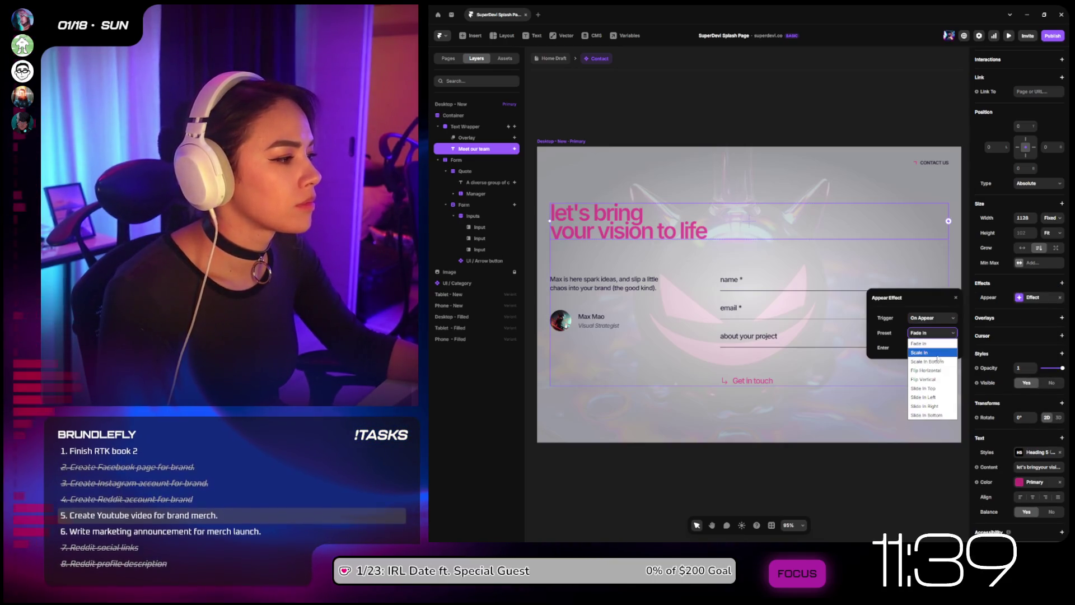
click(942, 414)
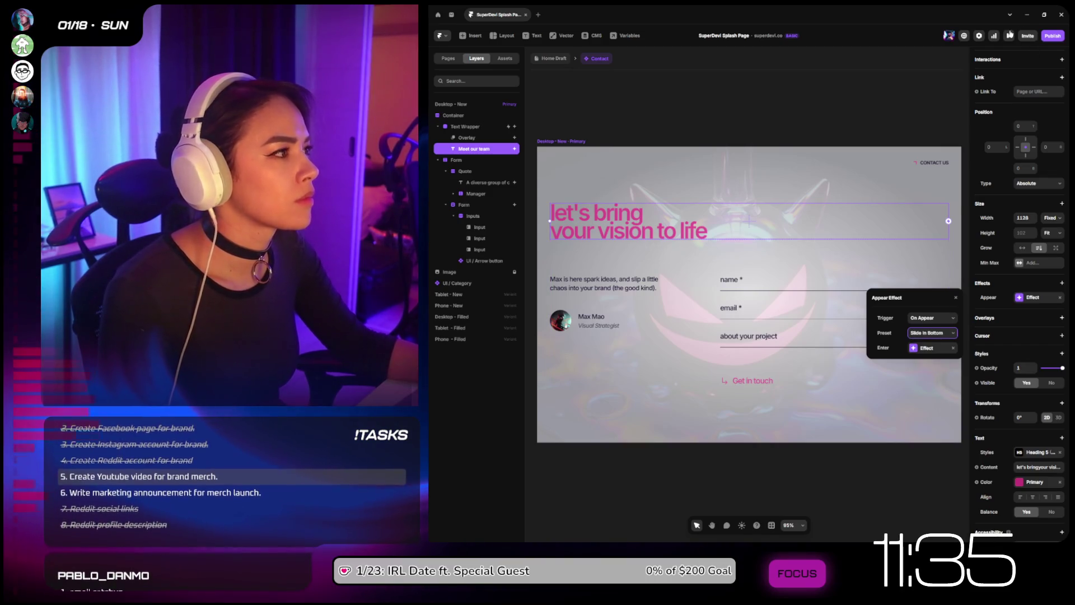
Step: Watch the heading slide in during a live preview, replaying it several times, then return to editing
click(1009, 35)
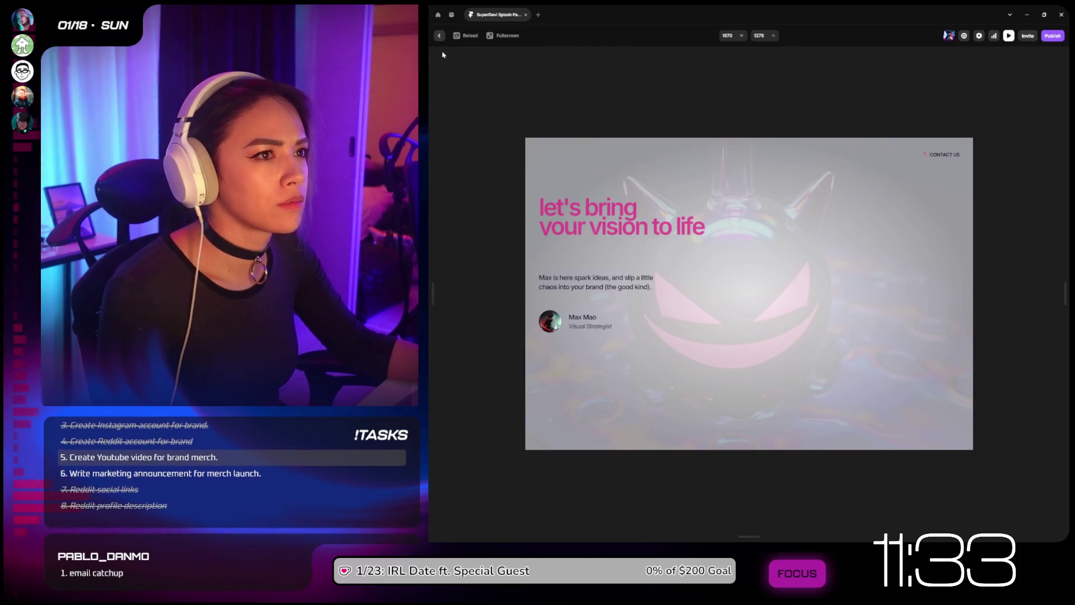
click(457, 37)
click(456, 36)
click(456, 36)
click(438, 36)
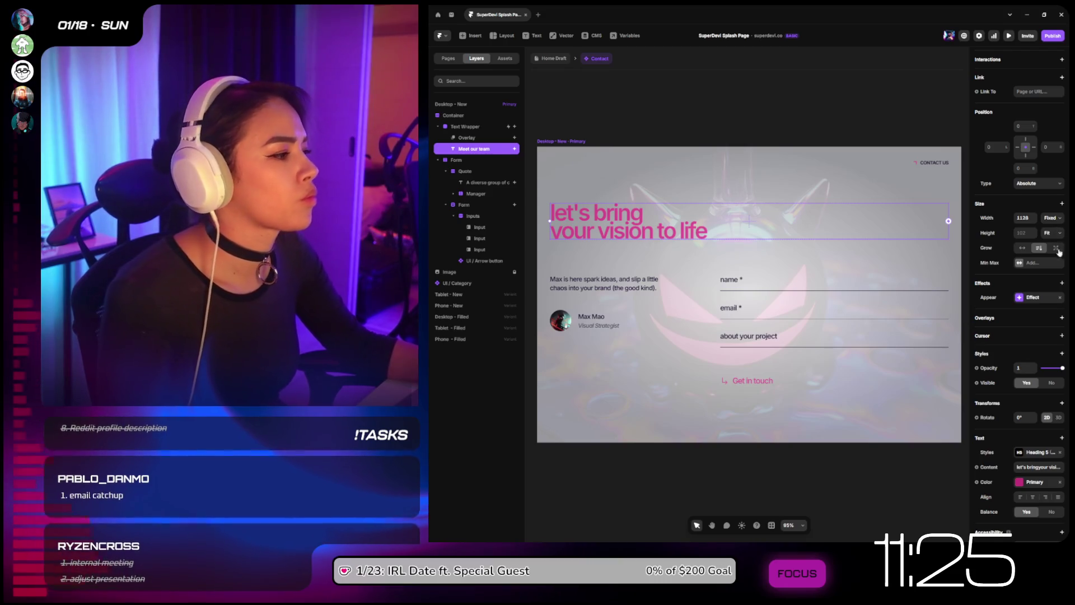
click(1062, 283)
click(1062, 285)
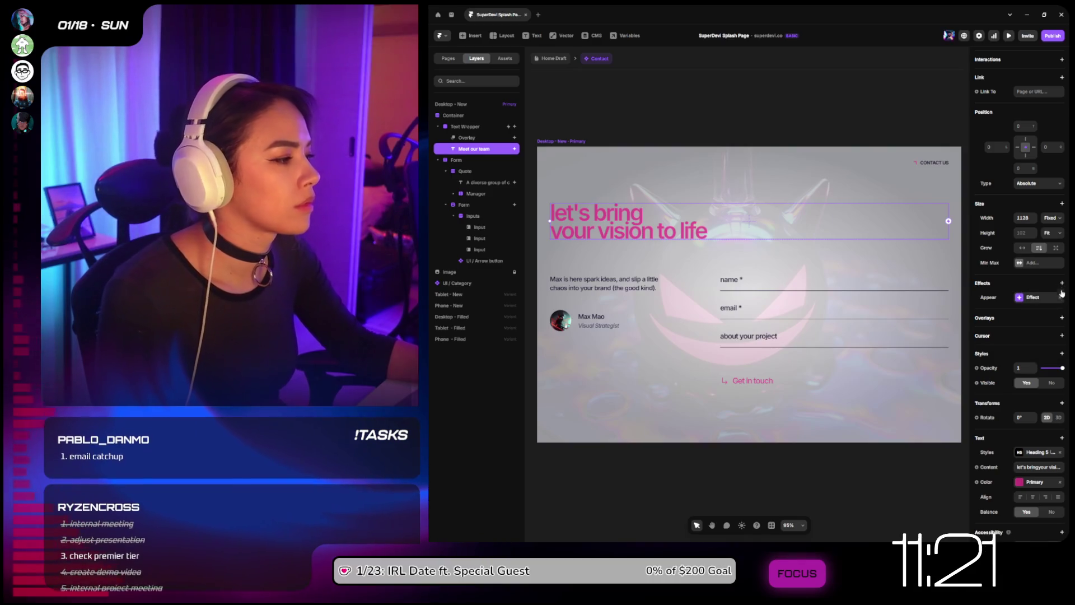
click(1061, 354)
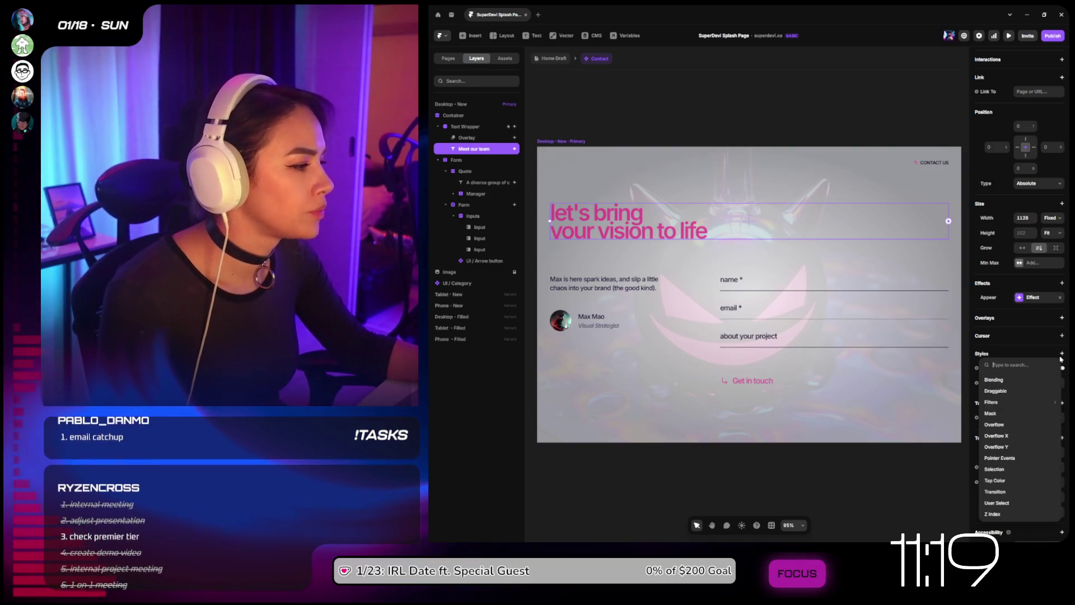
click(1059, 354)
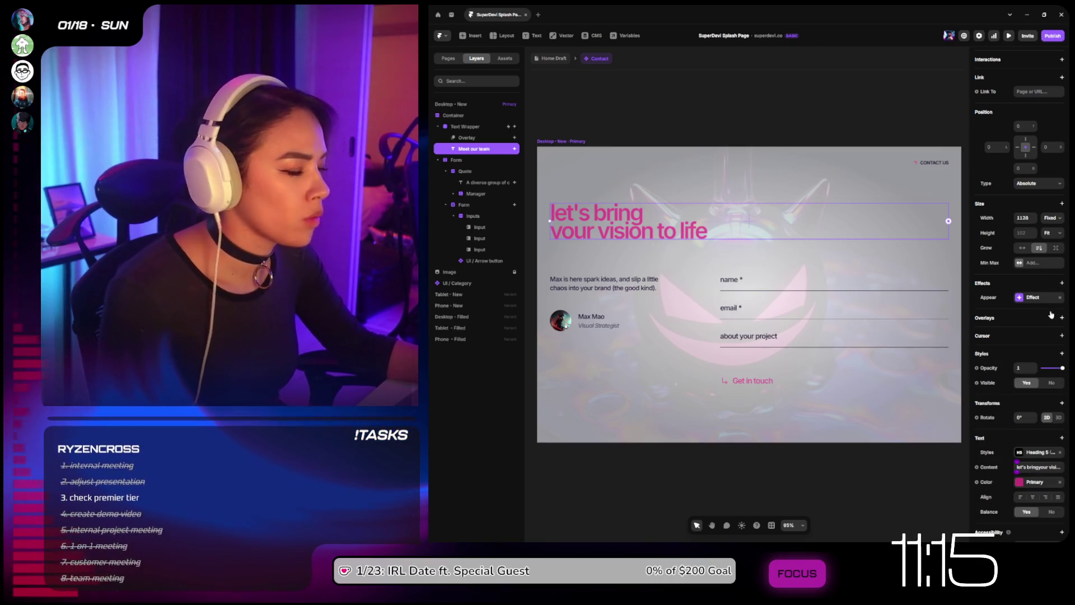
Step: Delete the Overlay layer from the heading wrapper and reselect the Text Wrapper
click(474, 138)
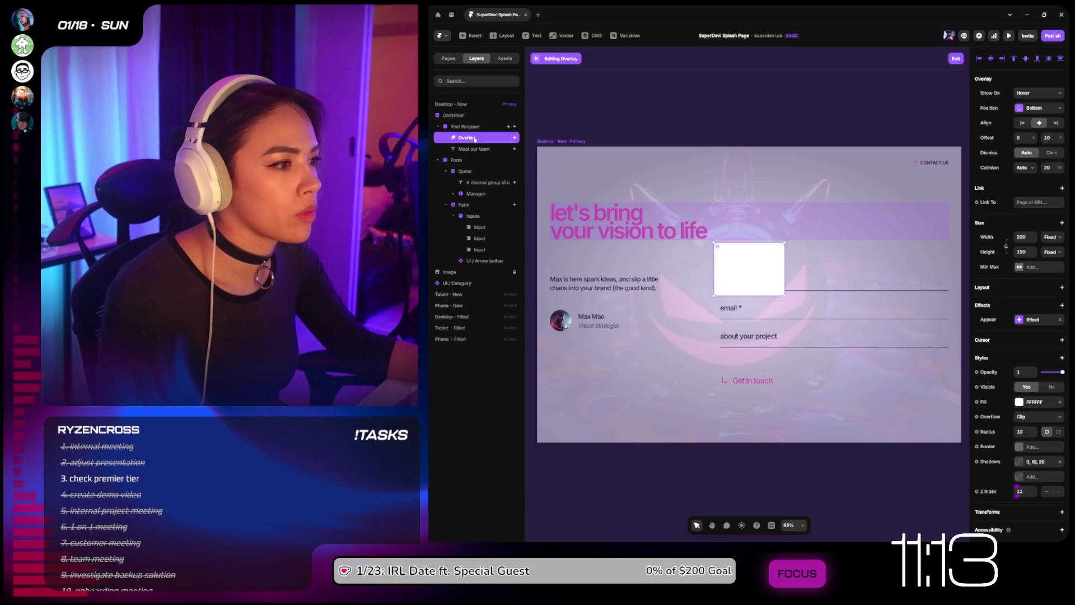
key(Escape)
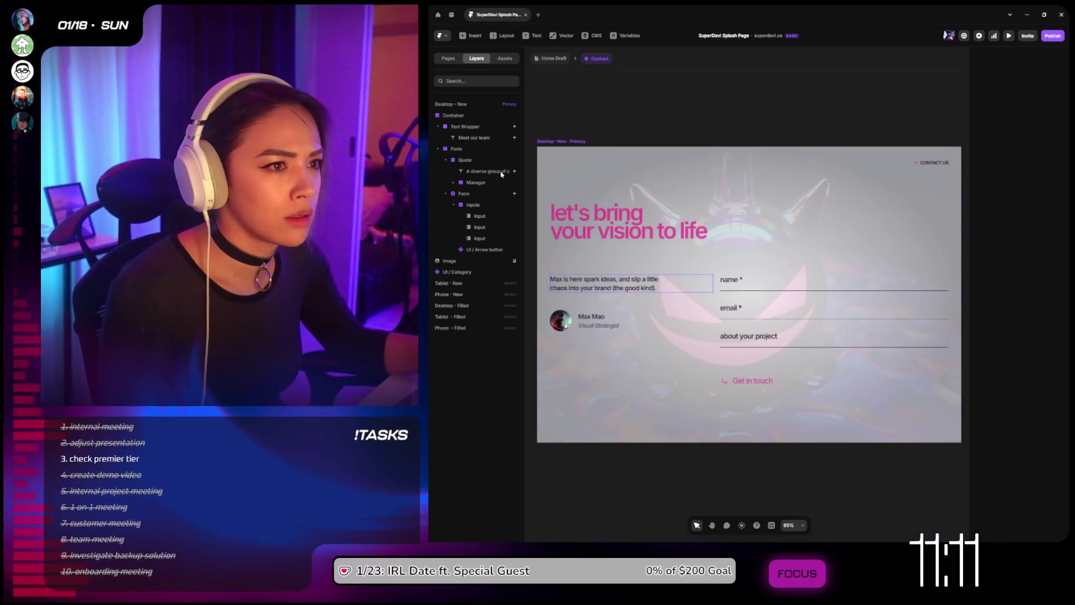
click(501, 137)
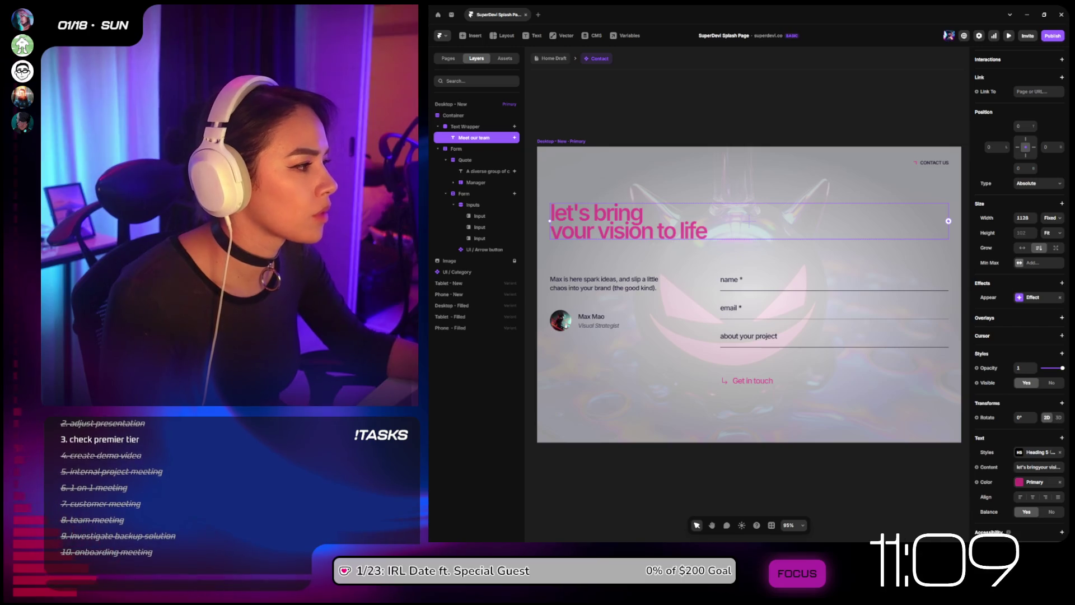
key(Escape)
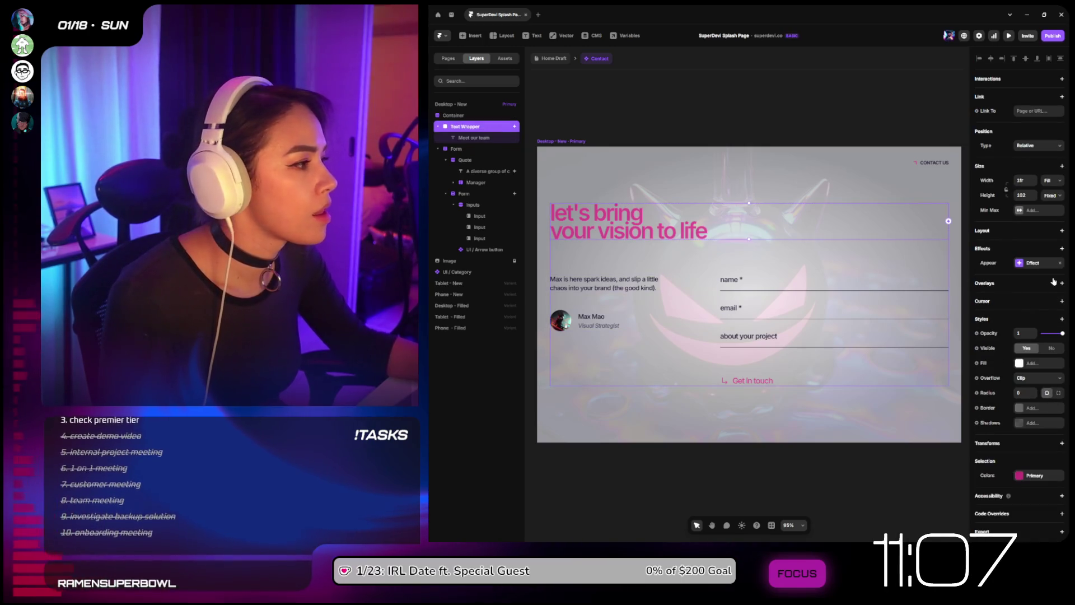
Step: Set the Text Wrapper's appear preset to Slide In Bottom and add a stack layout
click(1036, 263)
click(932, 298)
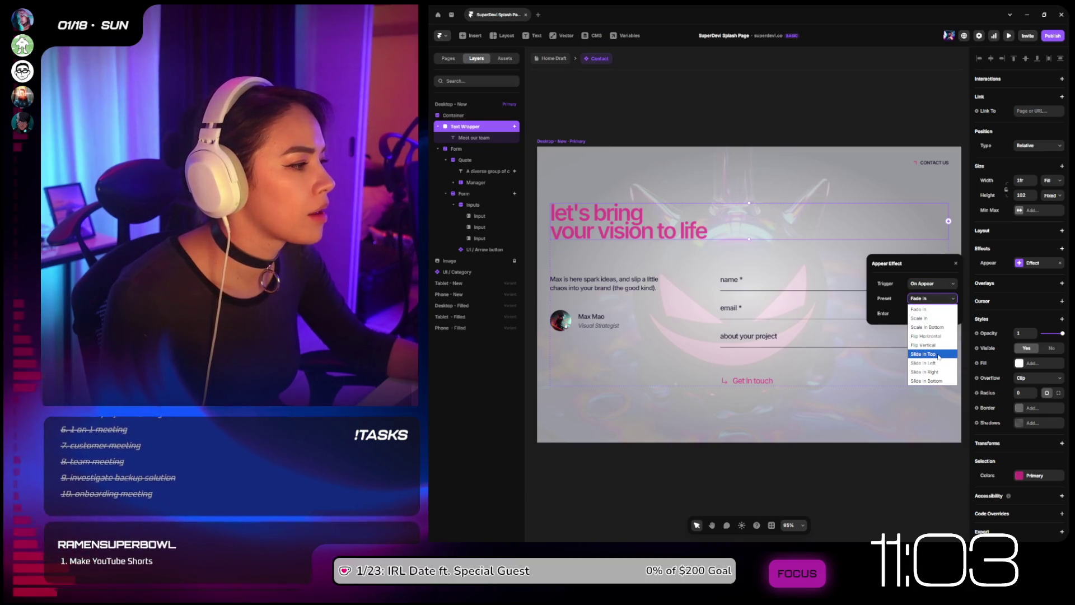
click(927, 381)
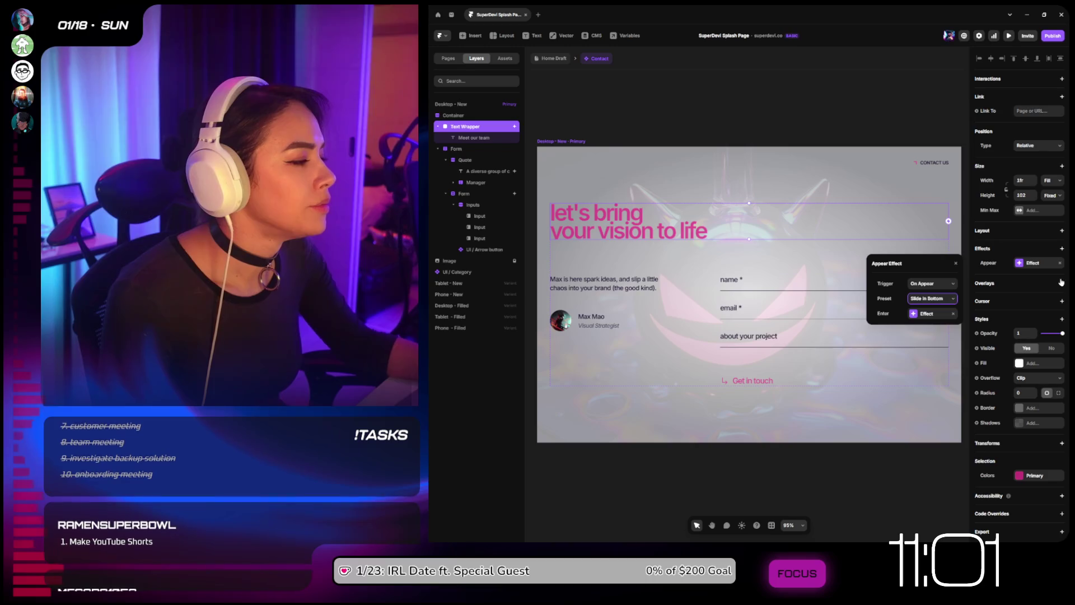
click(1062, 232)
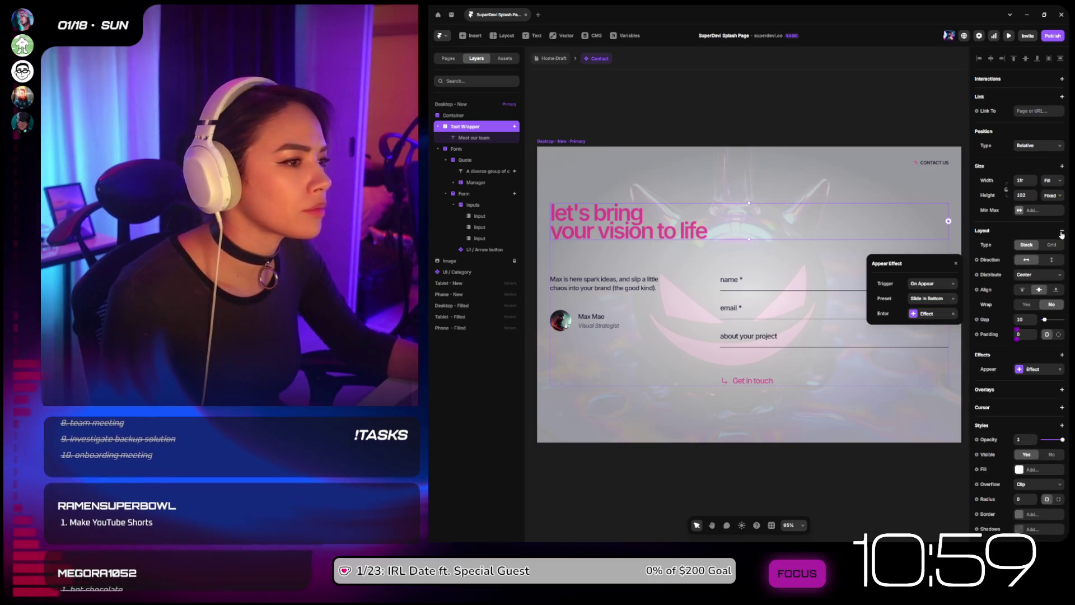
Step: Switch the wrapper's padding to per-side mode and set its height to Fit
click(1058, 334)
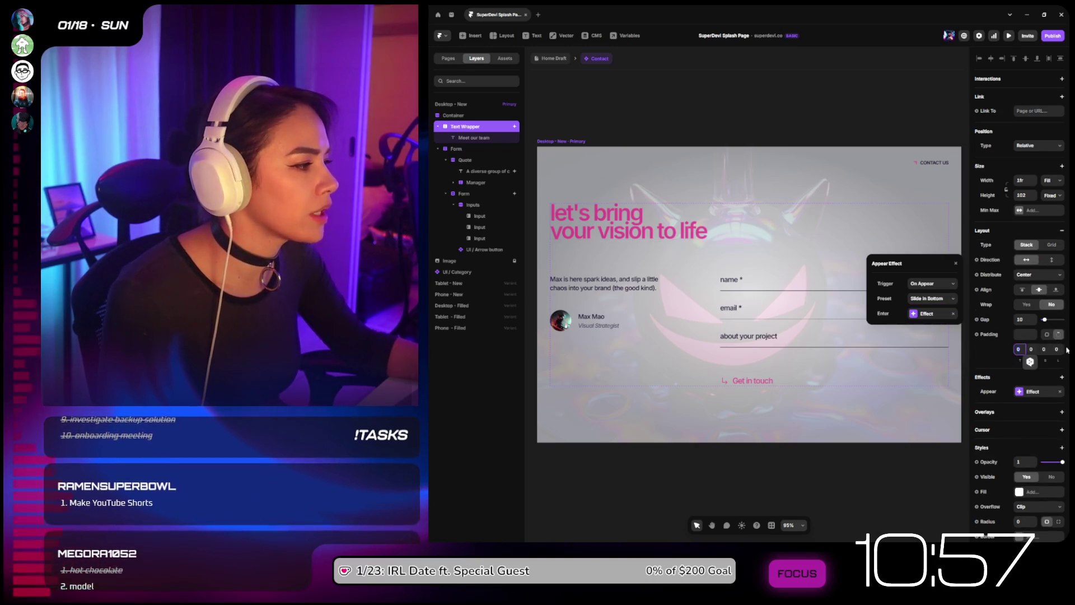
click(1043, 349)
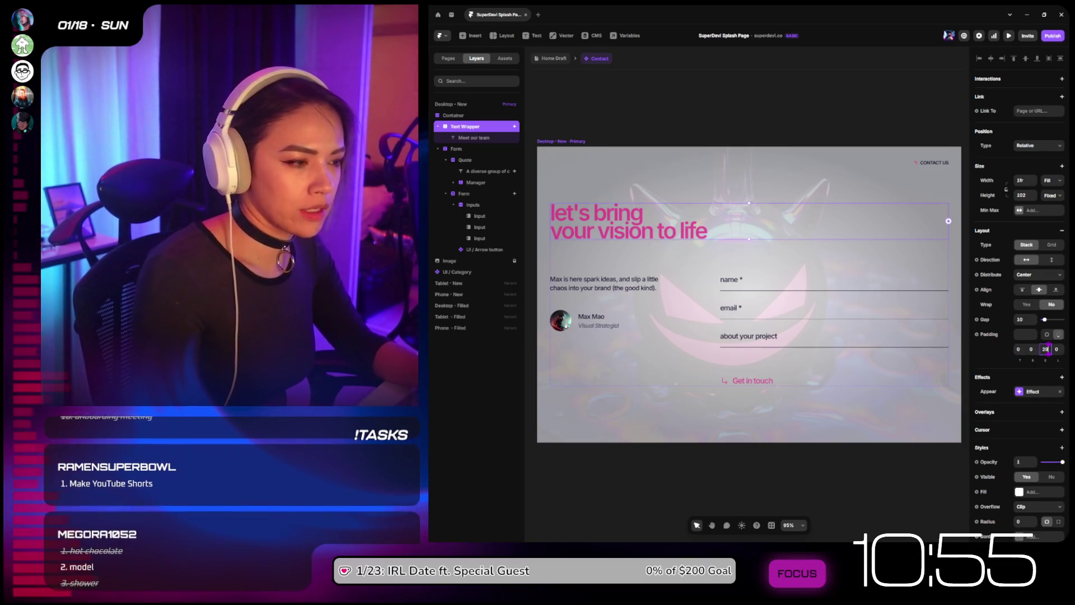
text(29)
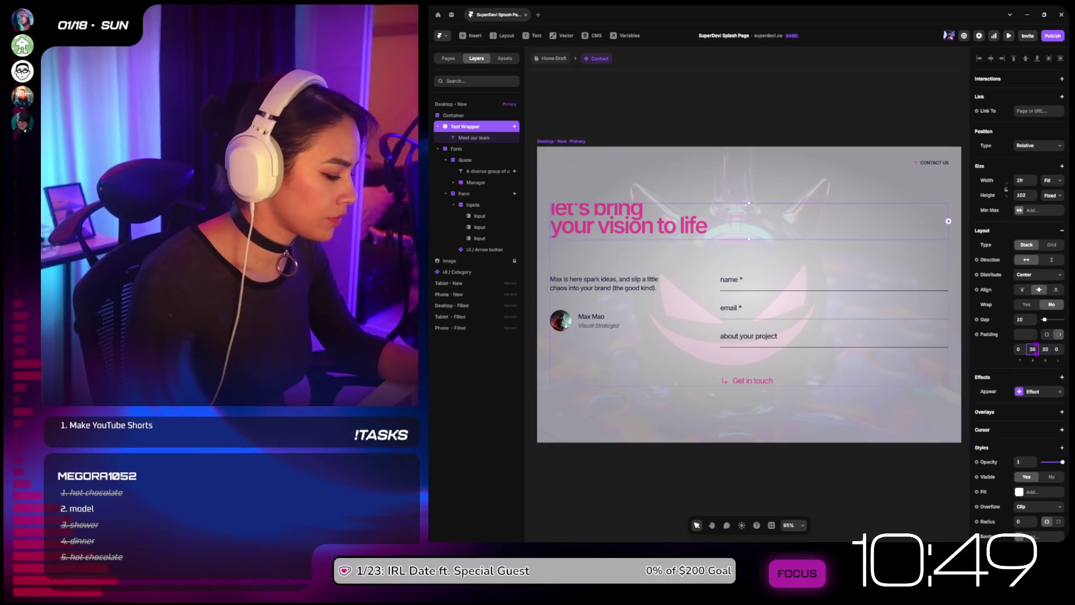
click(1051, 195)
click(1057, 233)
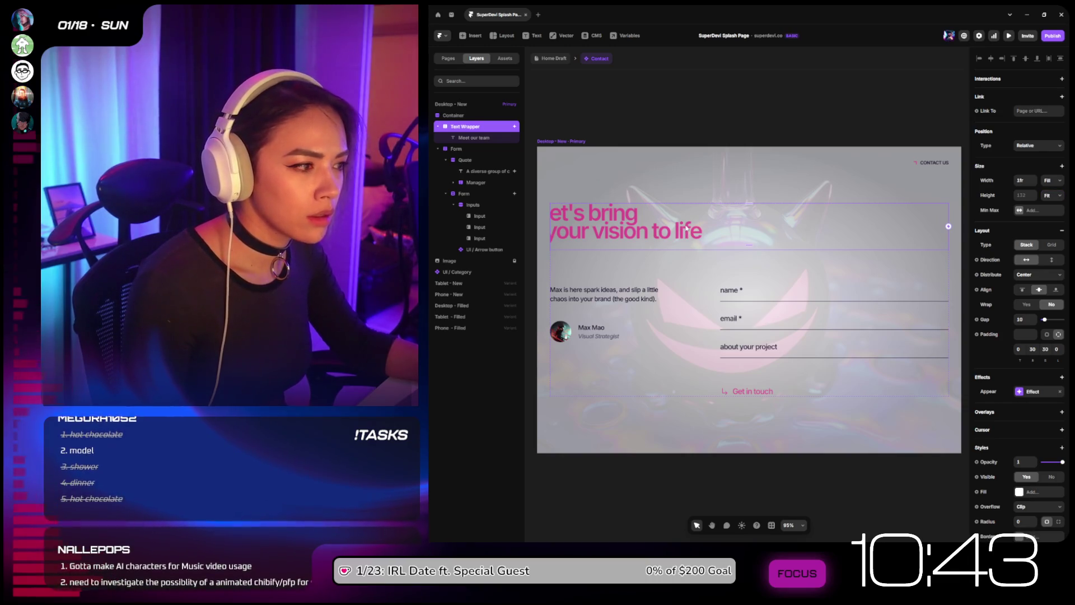
Step: Enter padding 30 top, 0 right, 30 bottom, 0 left, then deselect the wrapper
click(1032, 349)
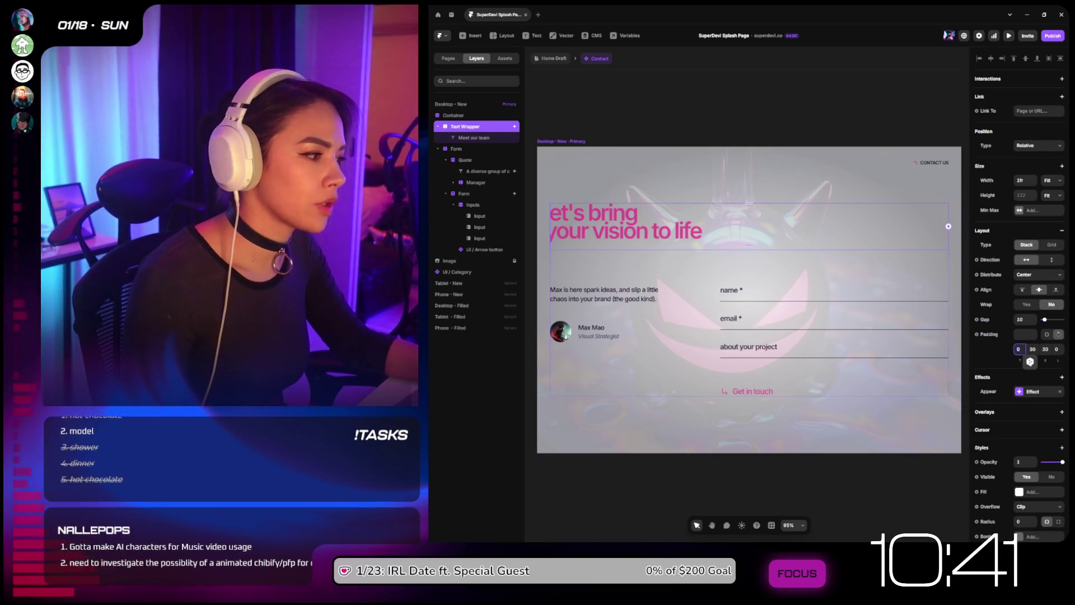
key(shift+Tab)
text(30)
key(Tab)
text(0)
key(Tab)
text(0)
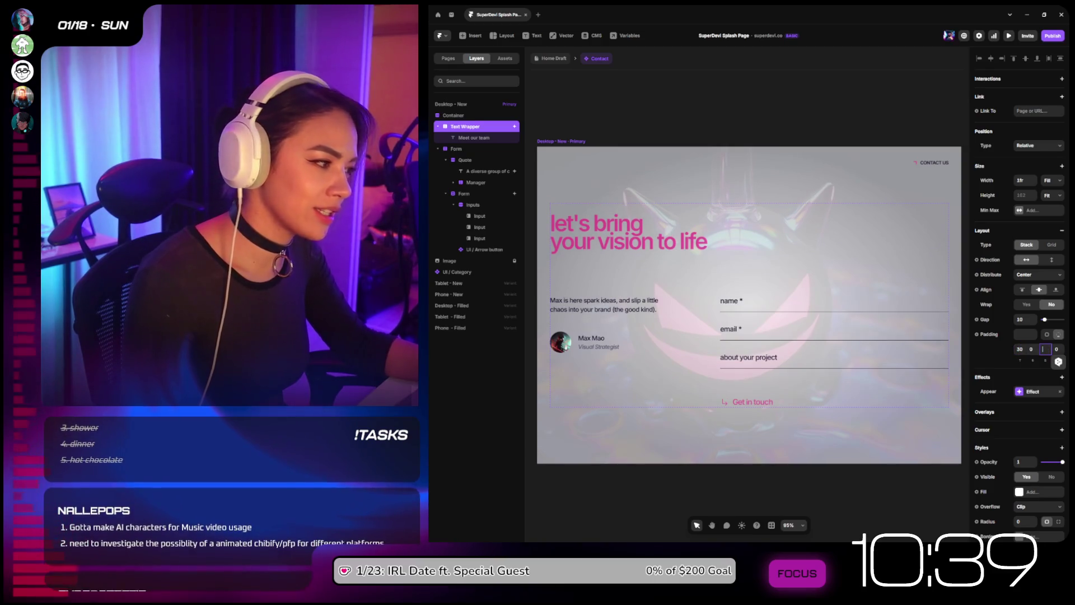
key(Tab)
text(30)
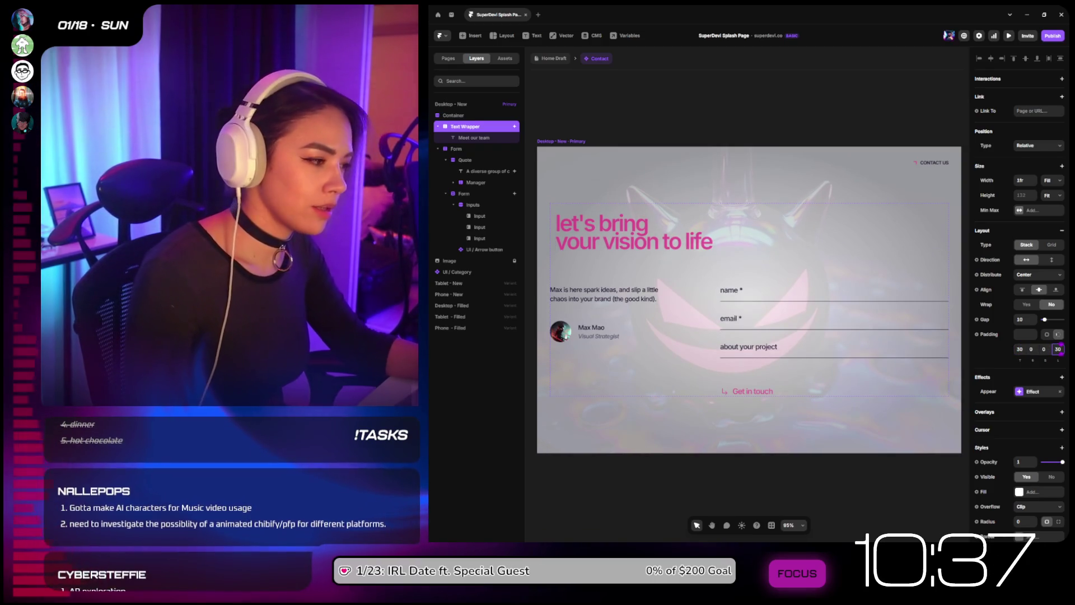
key(BackSpace)
key(BackSpace)
click(1045, 348)
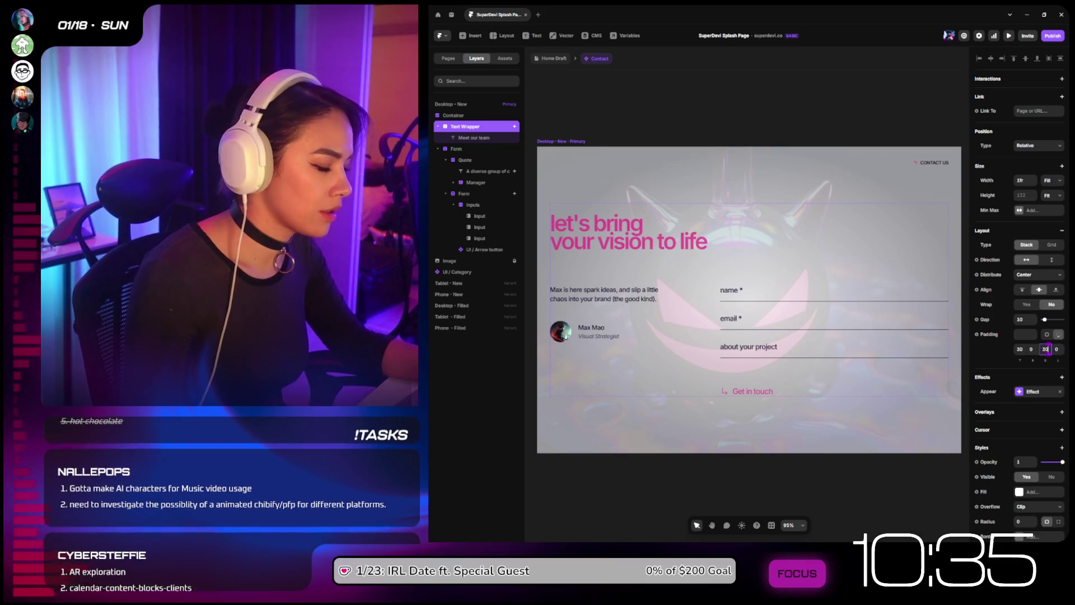
text(30)
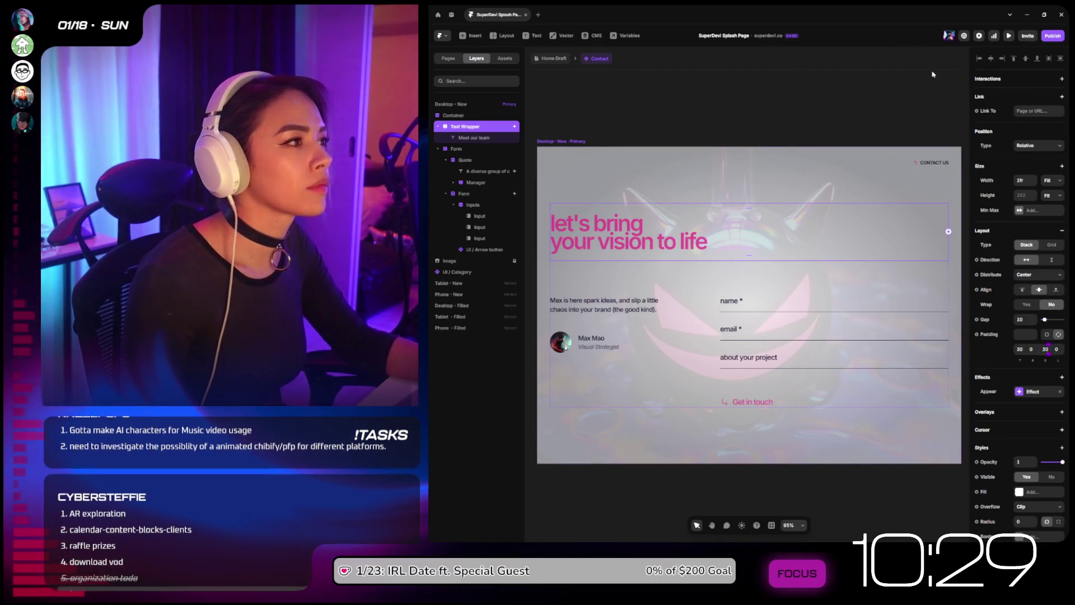
click(873, 107)
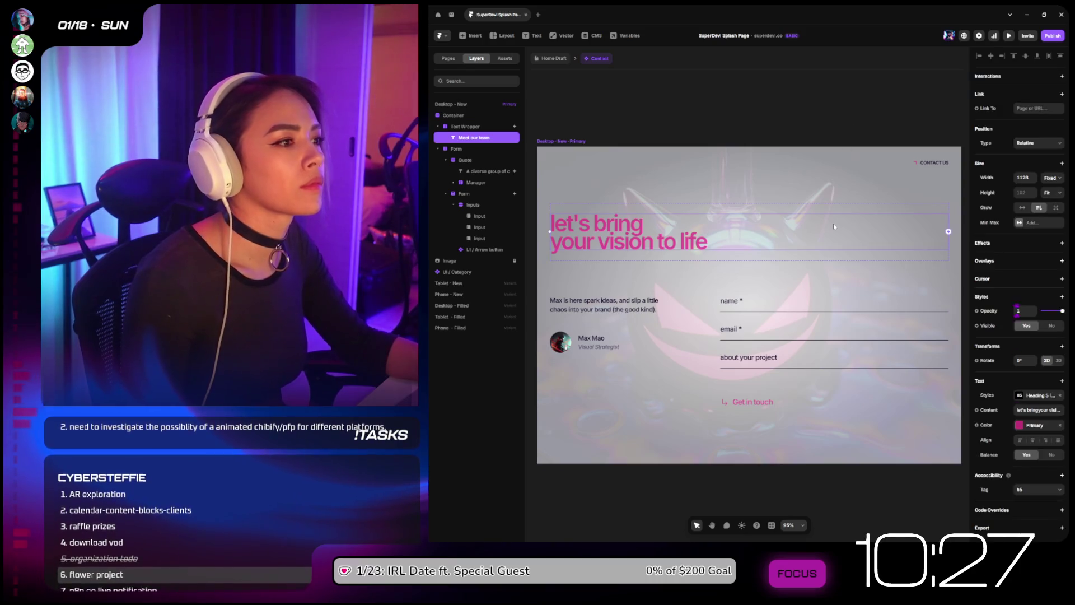
click(1008, 36)
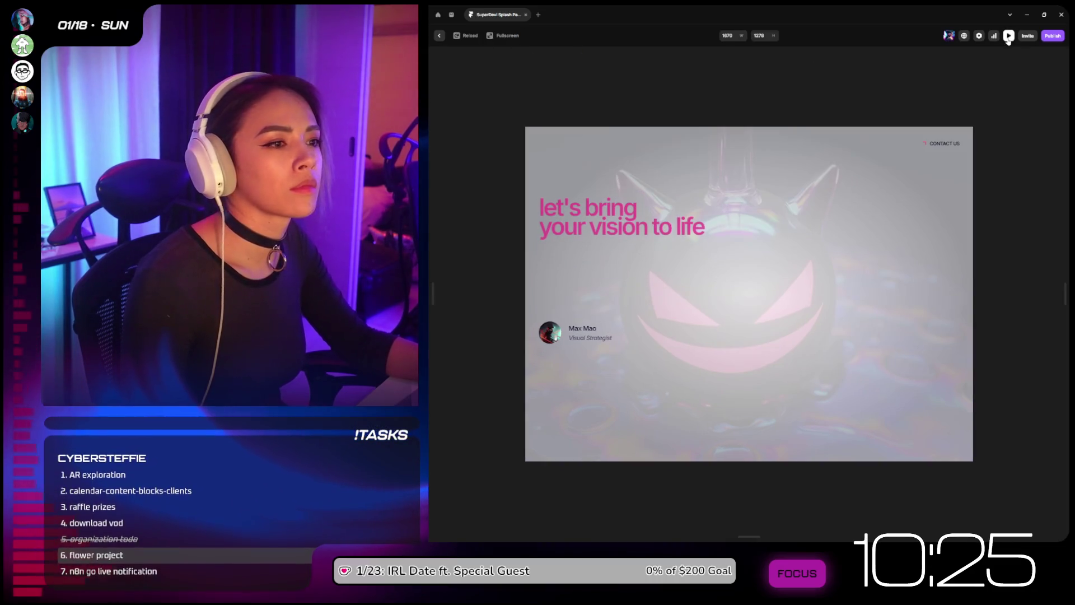
click(1008, 37)
click(1008, 37)
click(1008, 38)
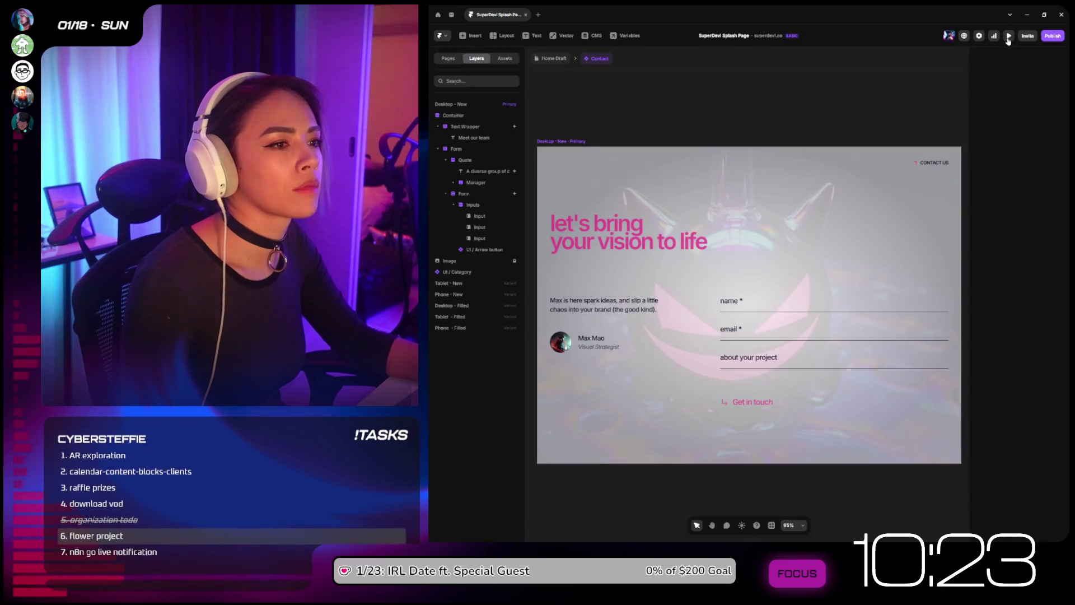
click(585, 233)
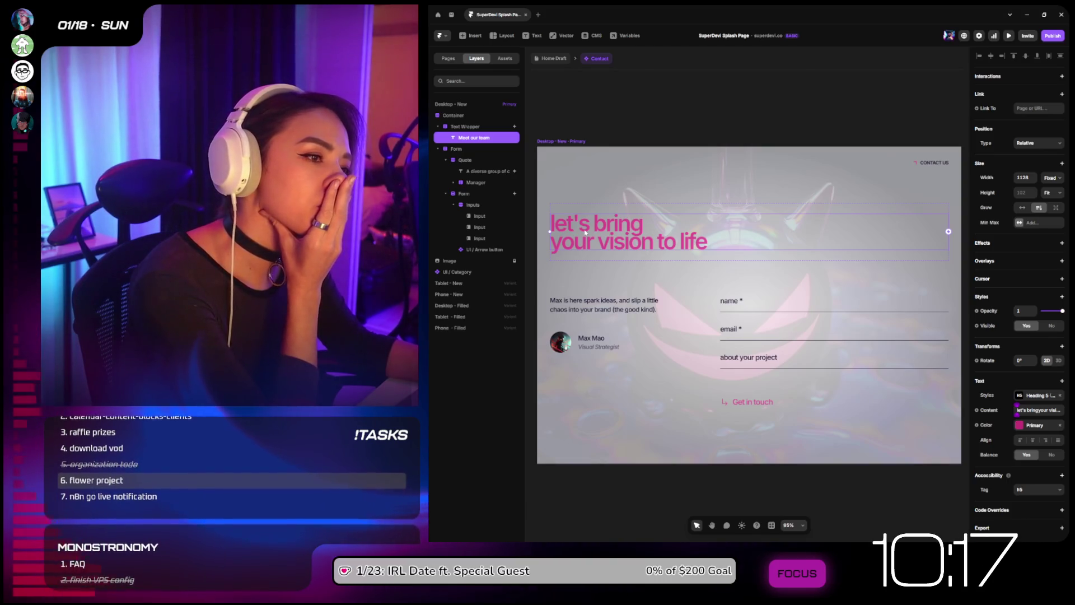
click(452, 15)
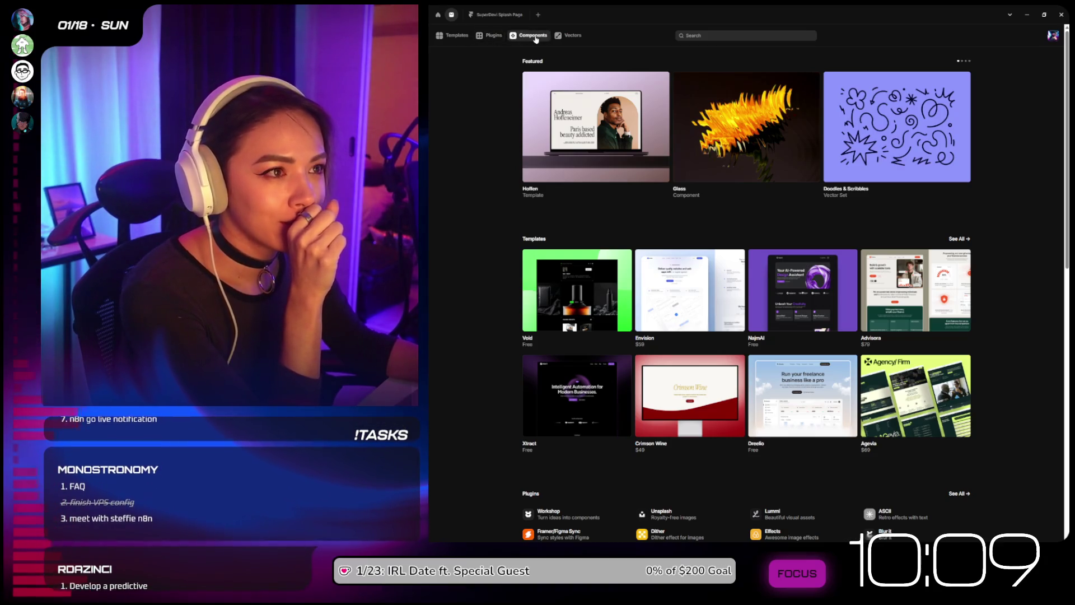
Step: Search Marketplace components for 'animated', filter to Free, and scroll down to World Map
click(535, 37)
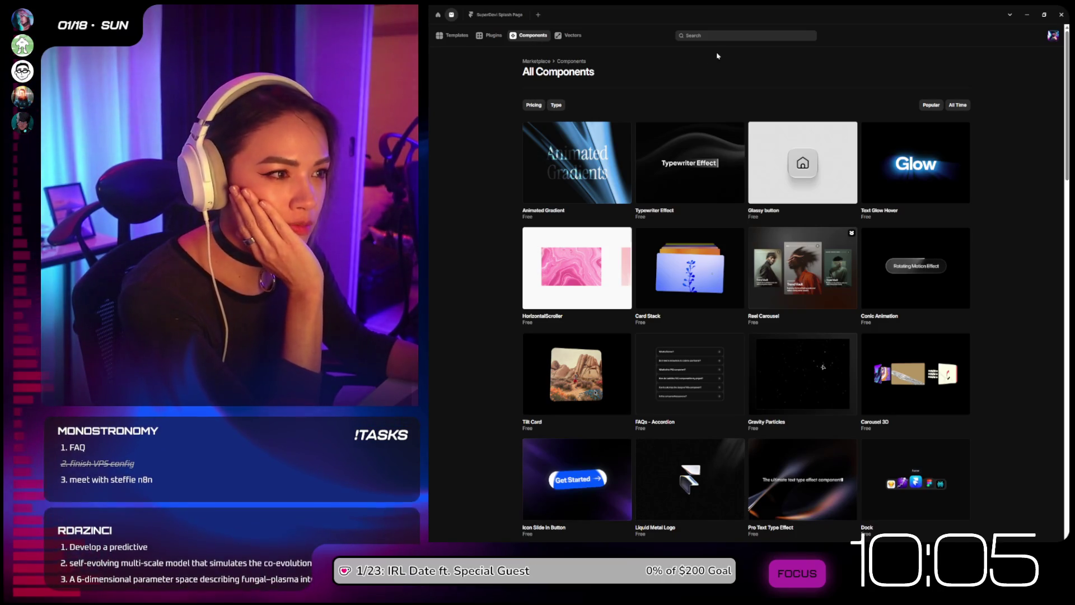
click(695, 35)
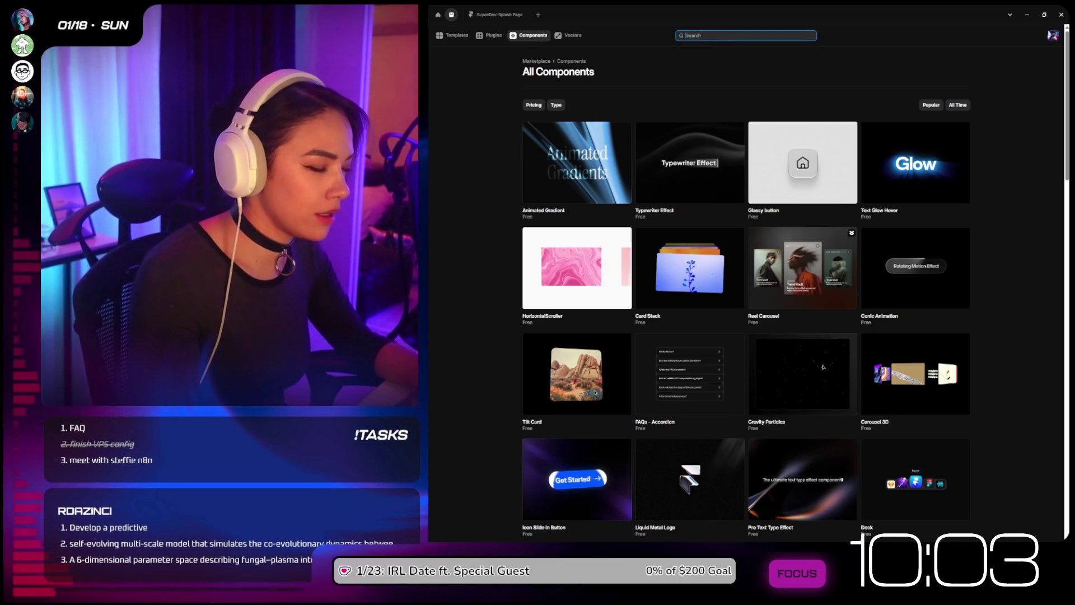
text(animated)
key(Return)
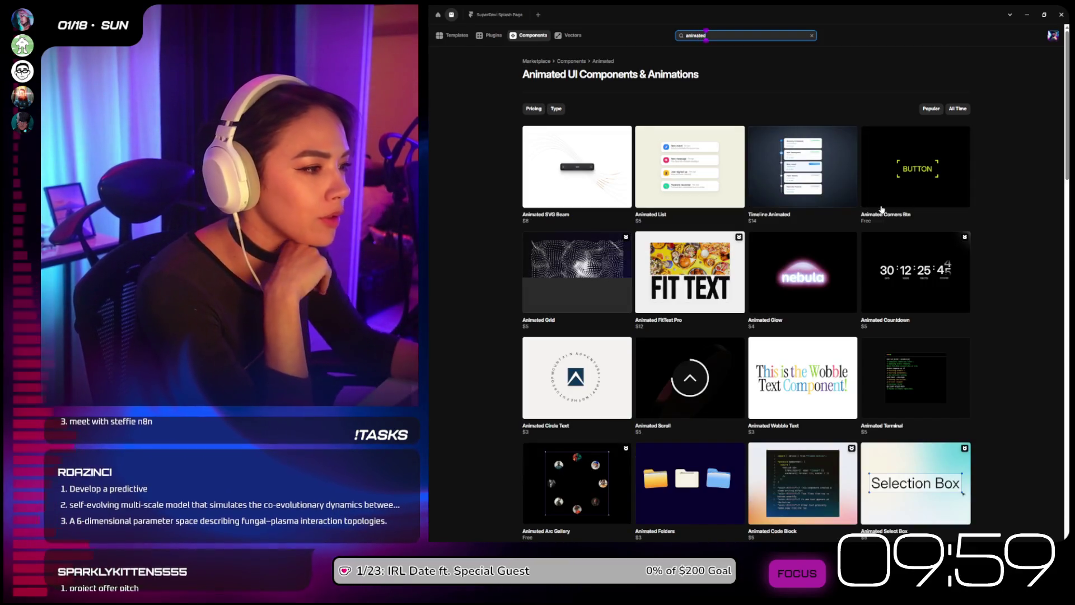
click(534, 108)
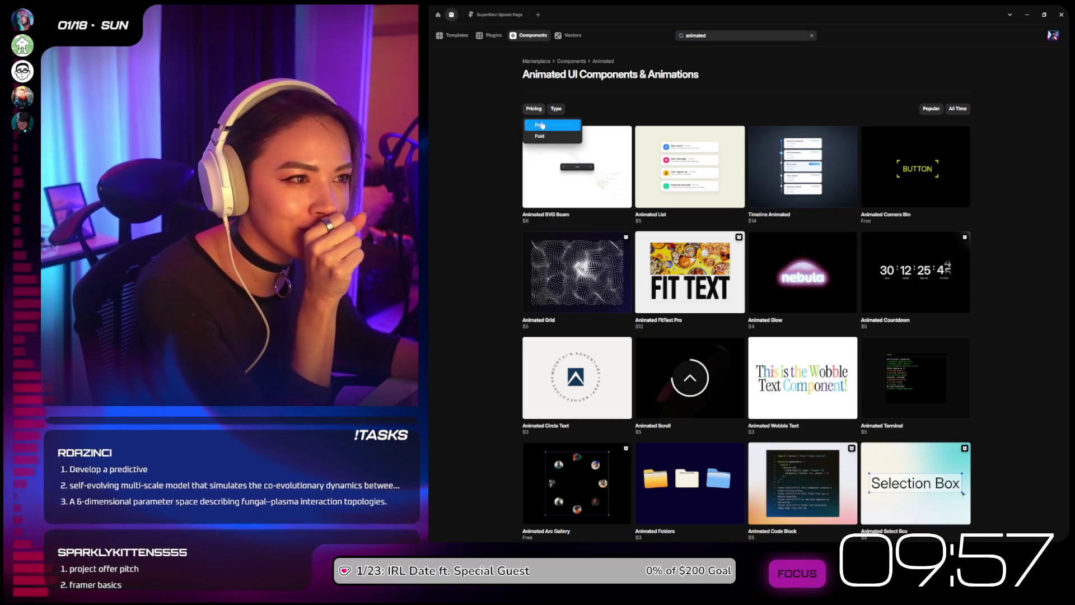
click(542, 124)
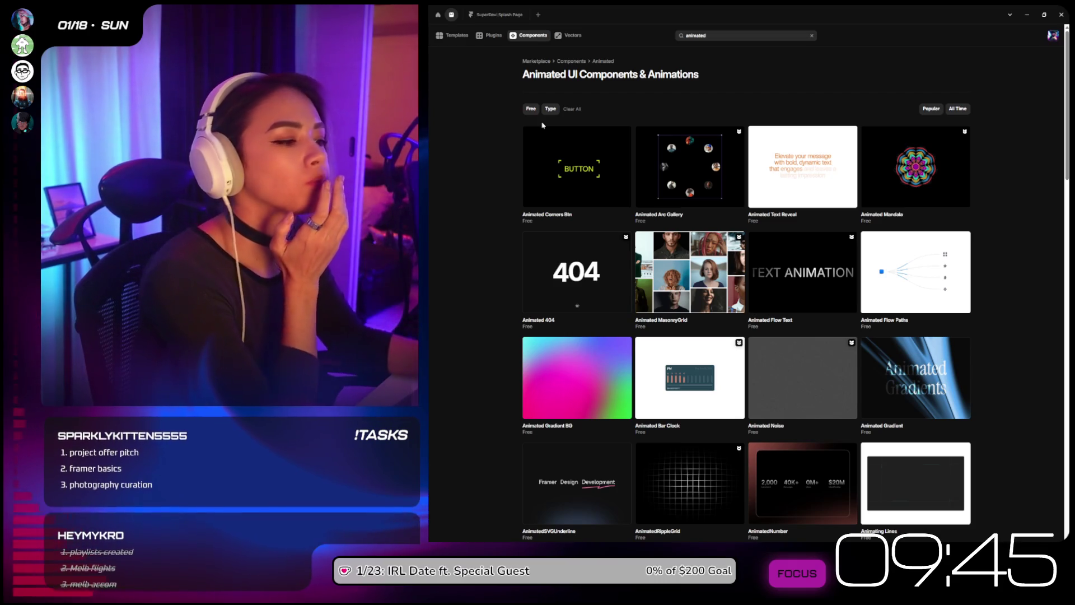
scroll(723, 225, down, 3)
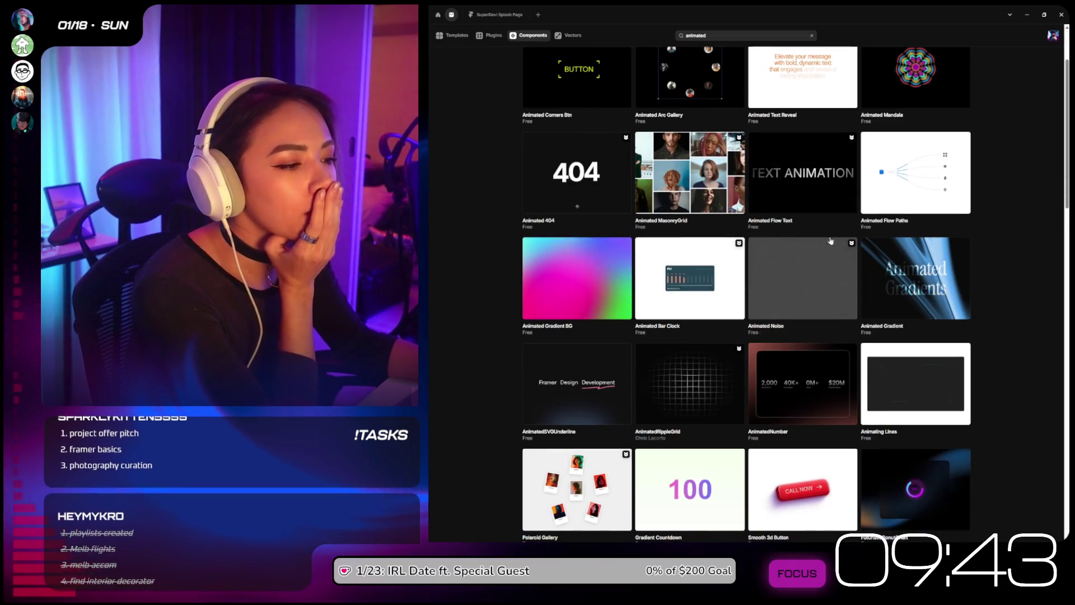
scroll(950, 147, down, 3)
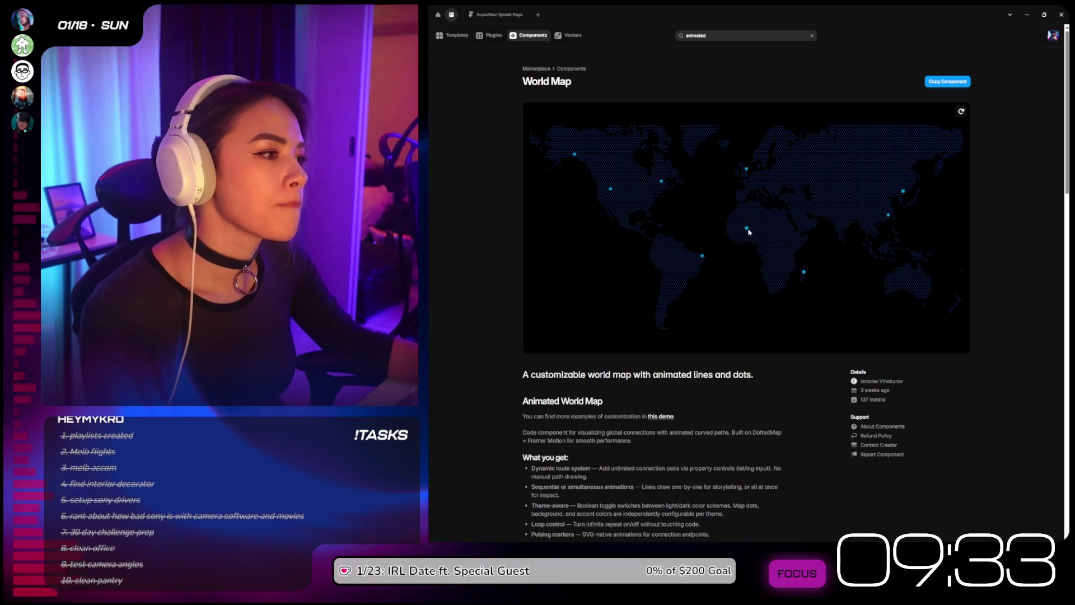
Step: Copy the World Map component and switch back to the SuperDevi Splash Page tab
scroll(821, 204, down, 1)
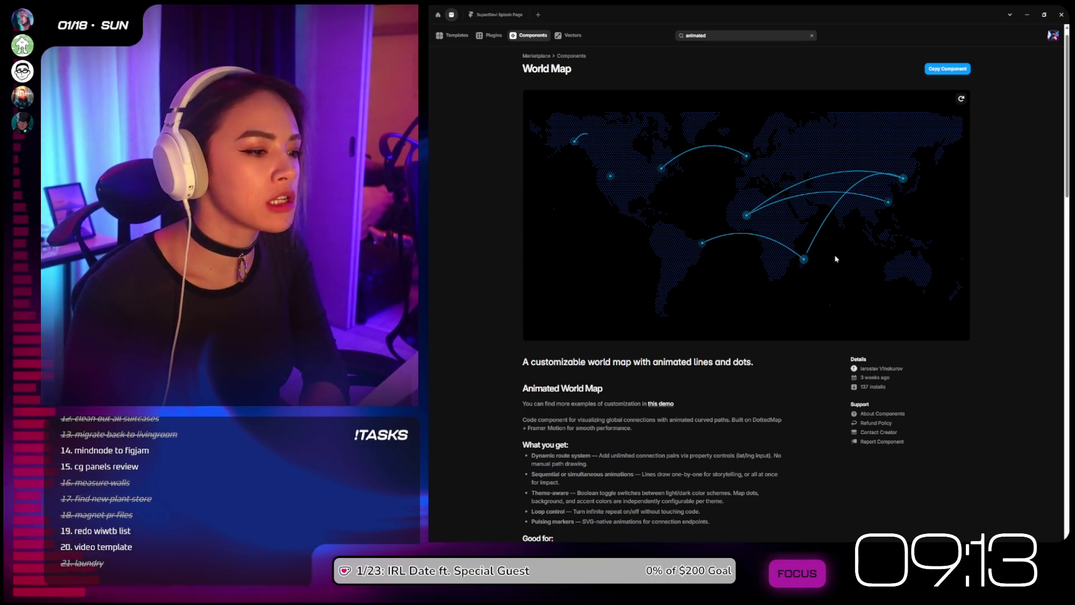
click(948, 69)
click(511, 15)
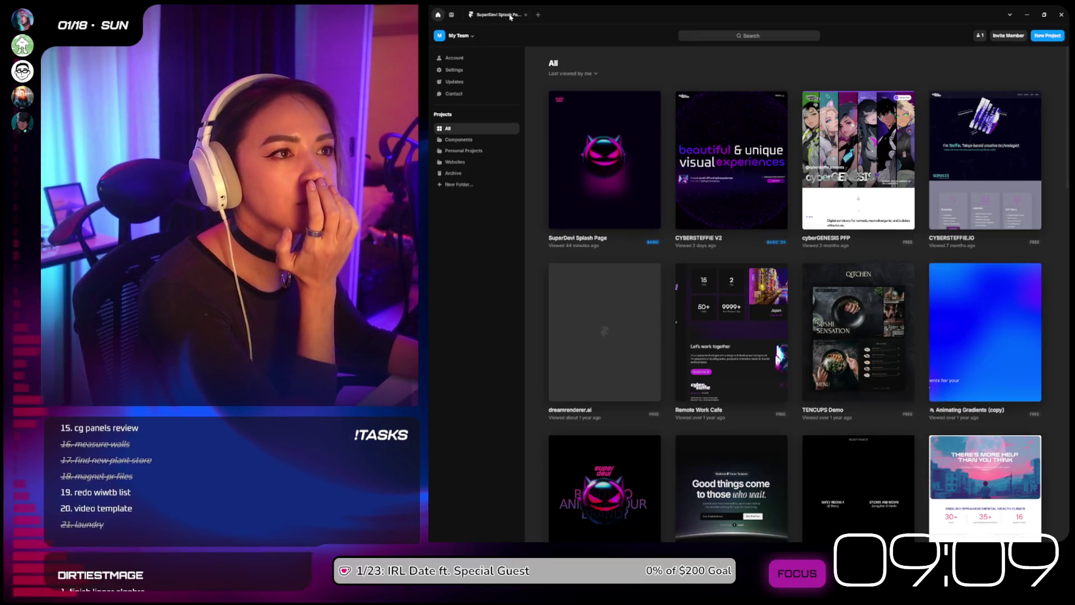
Step: On the Home Draft page, set the HEADER through FAQ layers to Visible
key(Escape)
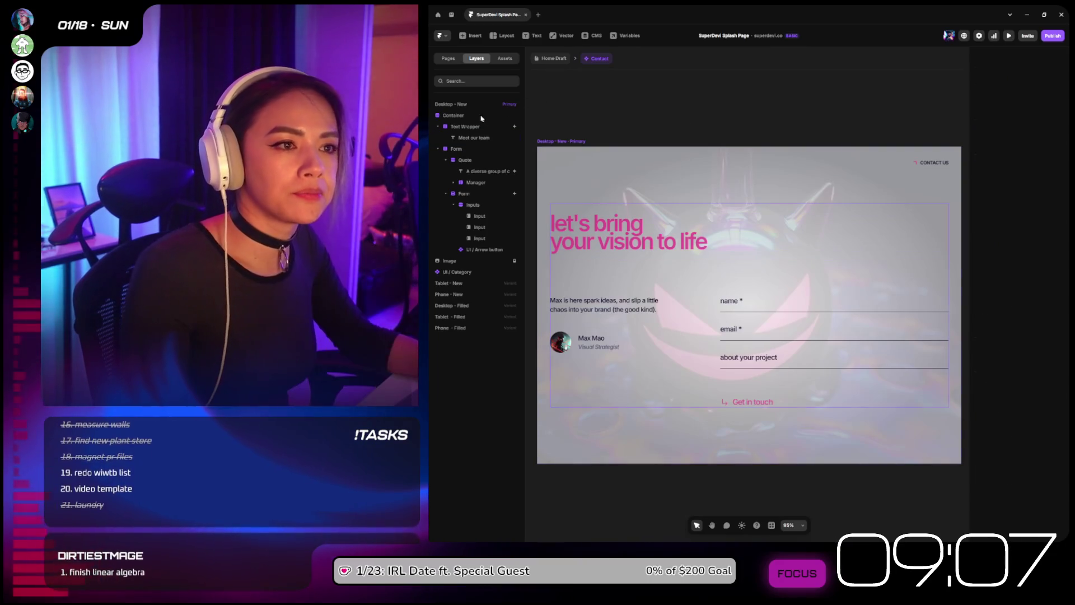
scroll(726, 94, down, 5)
click(561, 57)
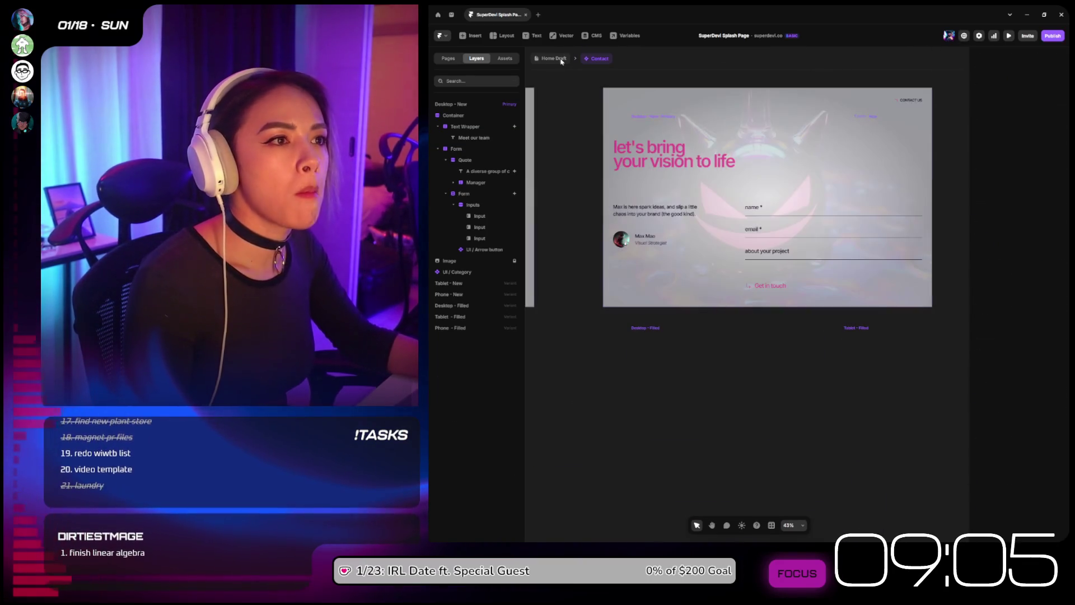
click(452, 141)
shift+click(448, 220)
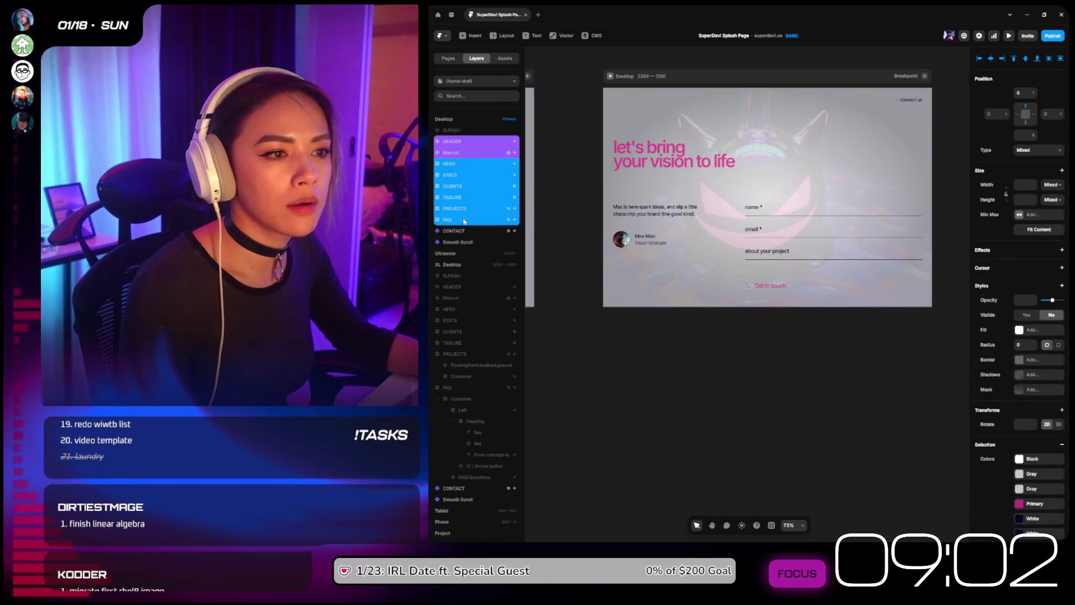
click(1026, 315)
Step: Scroll down to the stats section and select its Container
scroll(718, 212, down, 2)
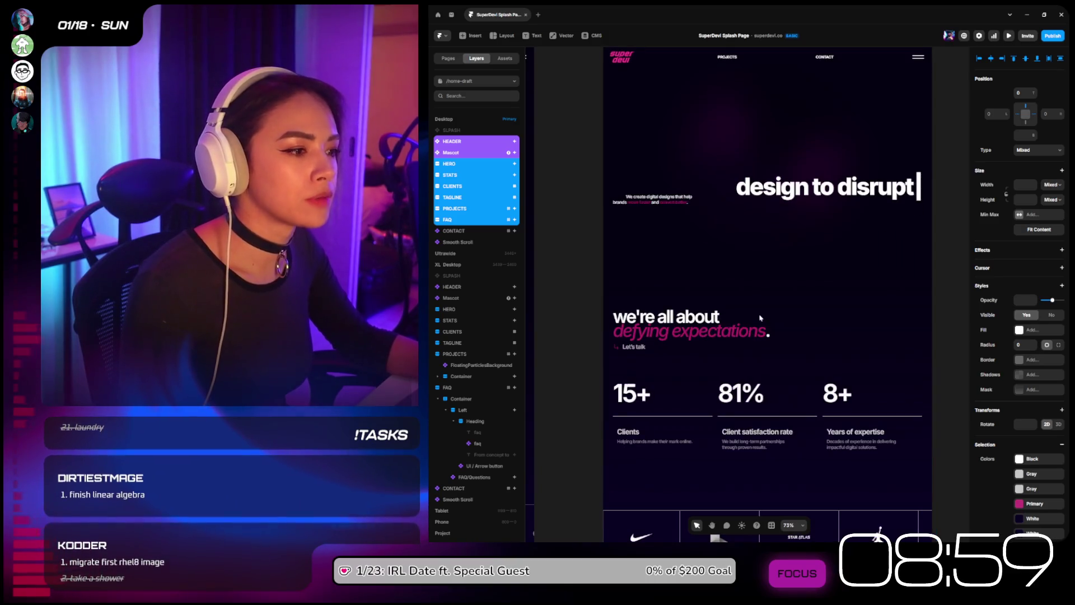
scroll(722, 230, down, 2)
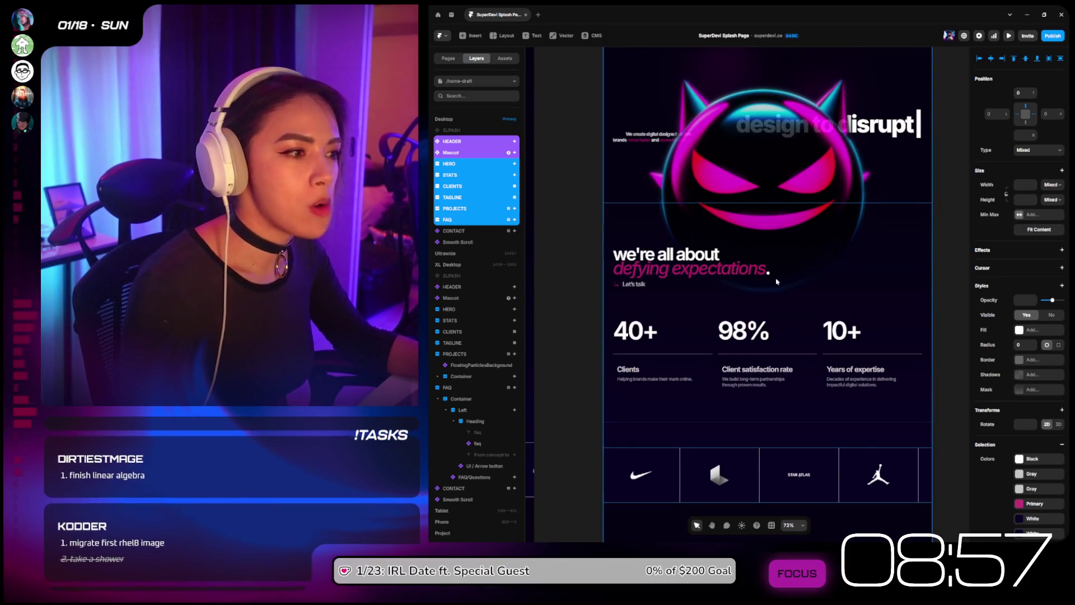
scroll(780, 277, down, 3)
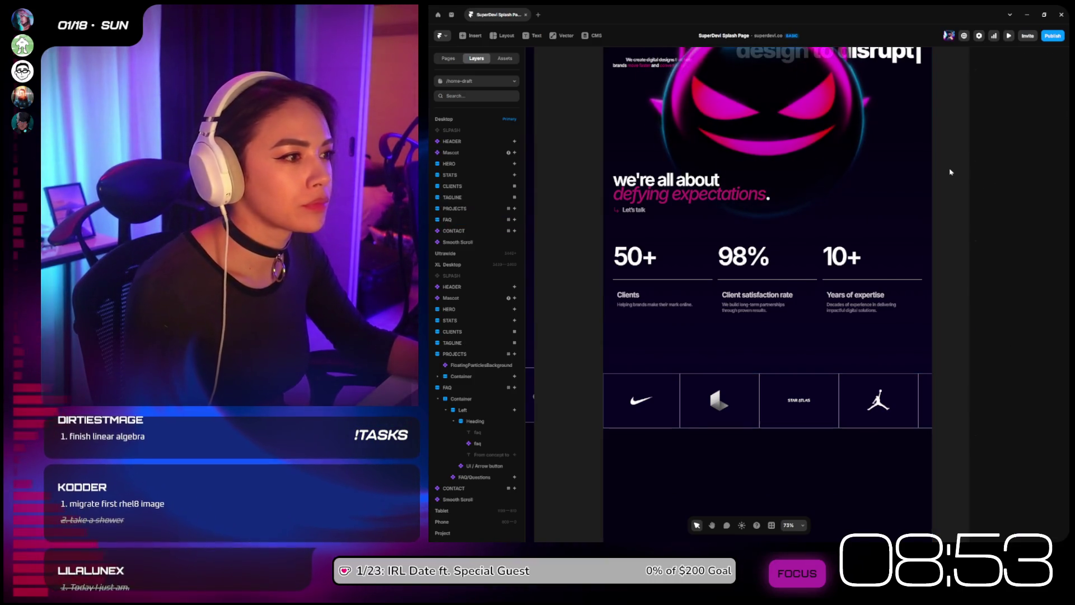
click(936, 177)
click(803, 263)
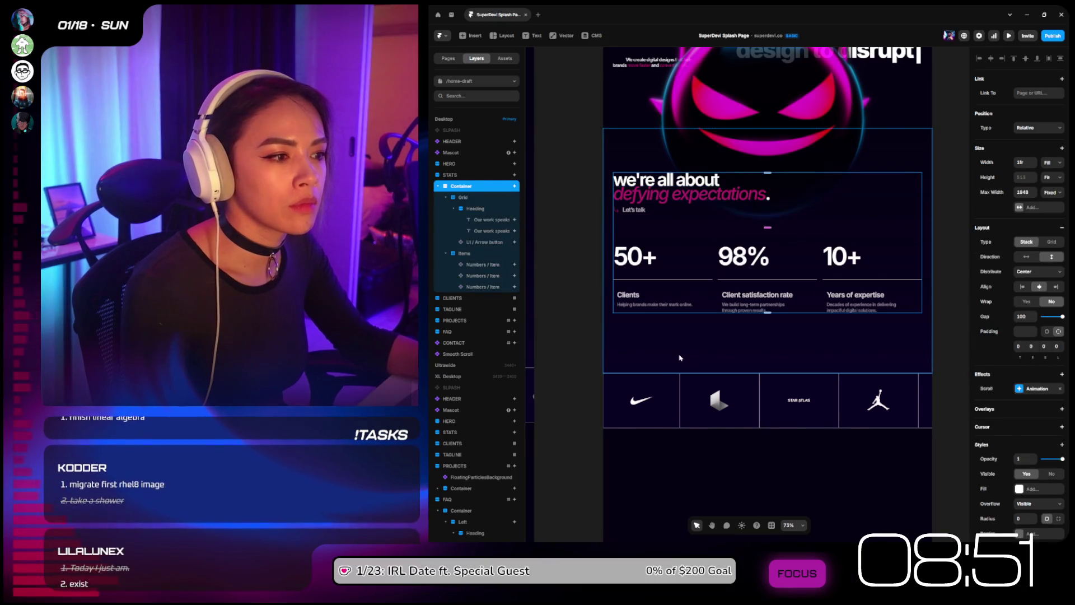
Step: Move the WorldMap layer up into the STATS section
click(474, 176)
right_click(473, 176)
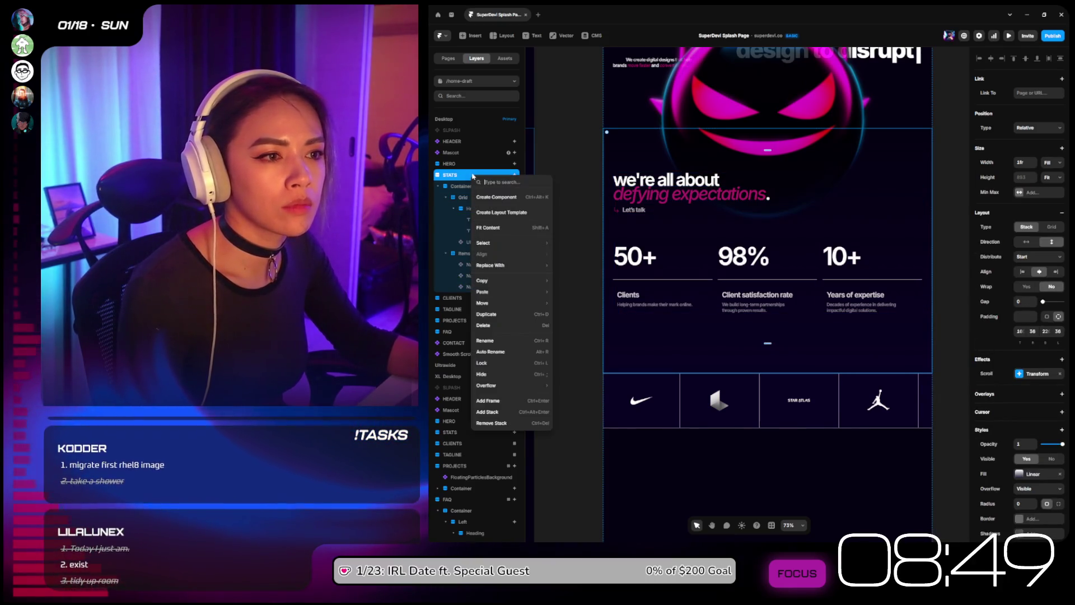
click(455, 180)
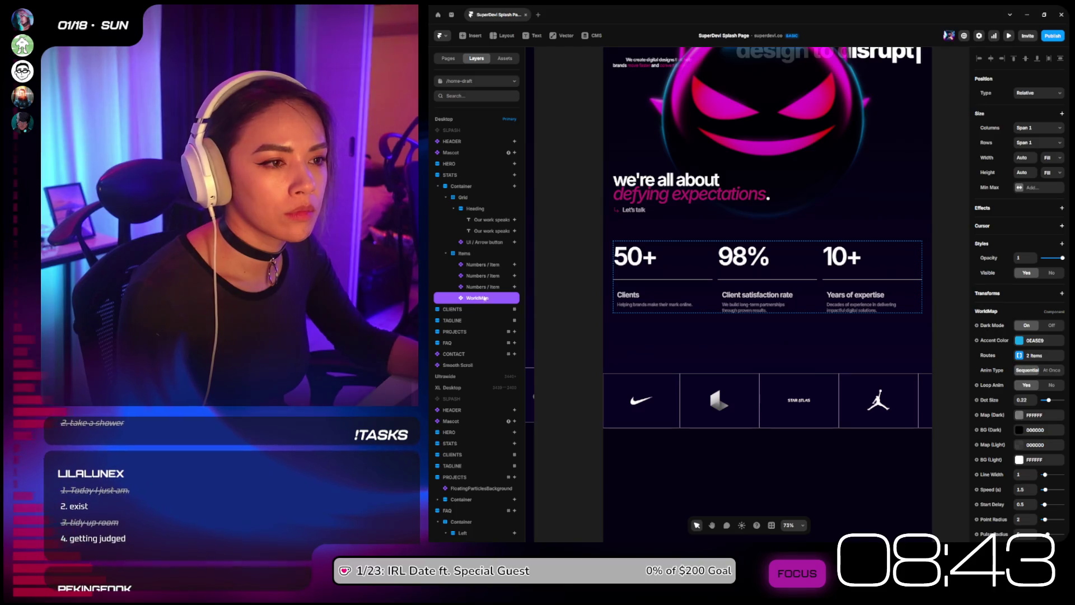
drag(480, 304, 477, 185)
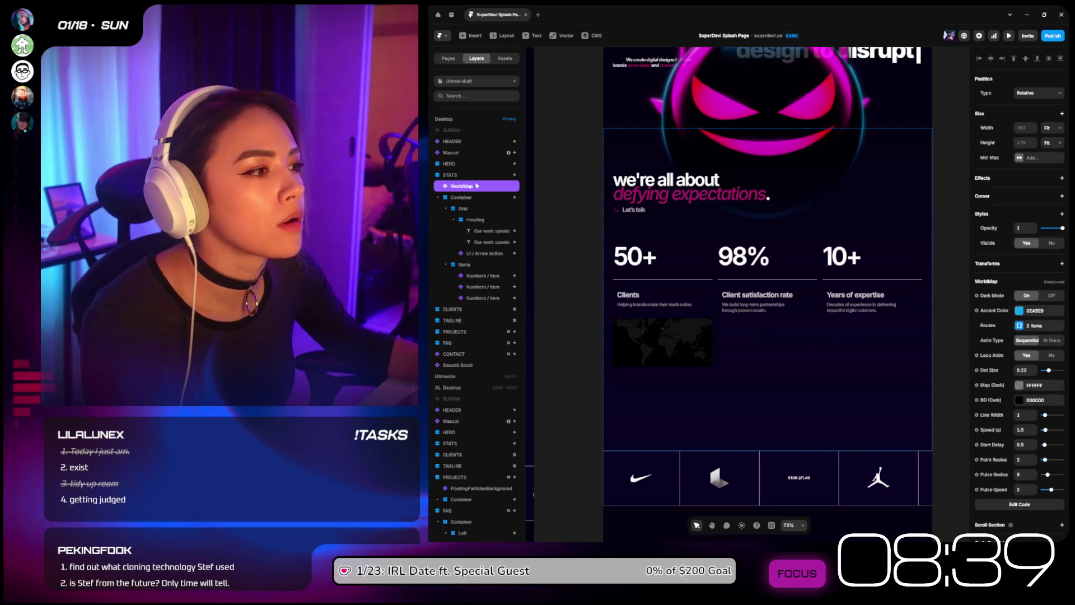
Step: Make the WorldMap absolutely positioned with top and left offsets of 0
click(1039, 93)
click(1042, 104)
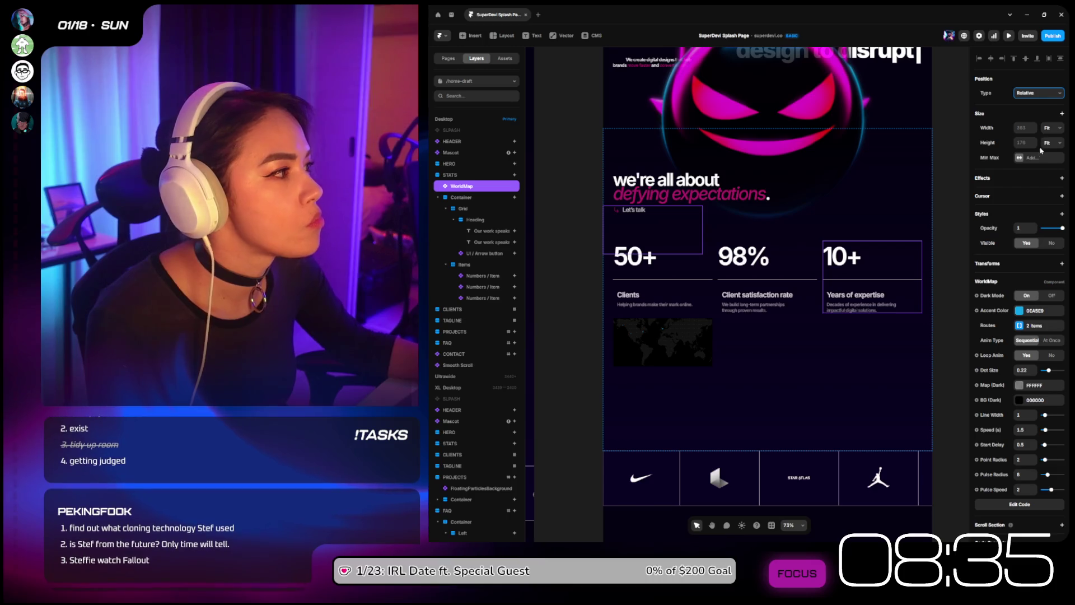
click(1035, 105)
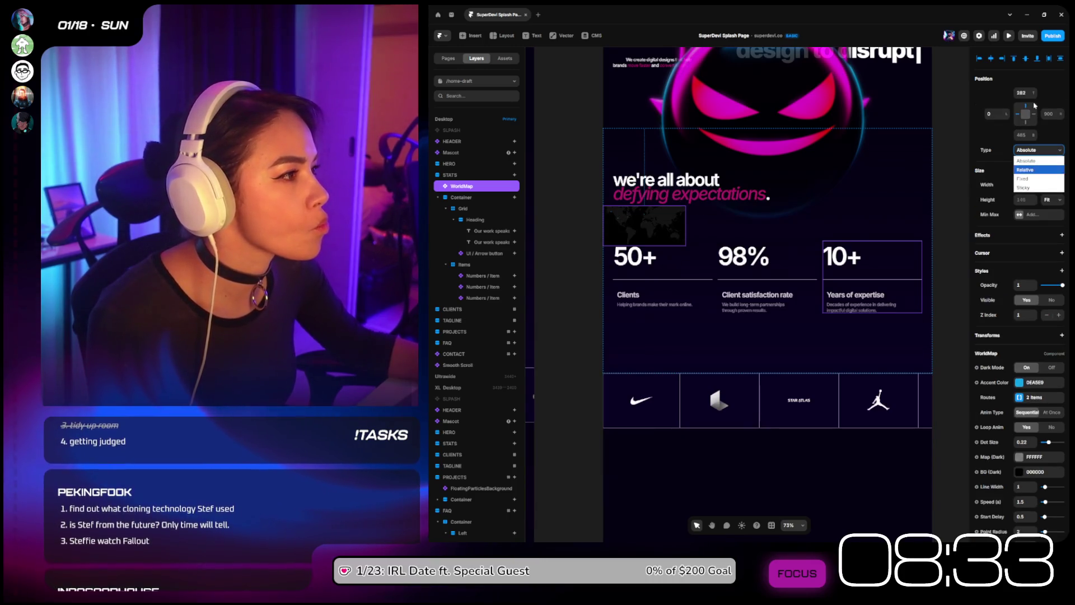
text(0)
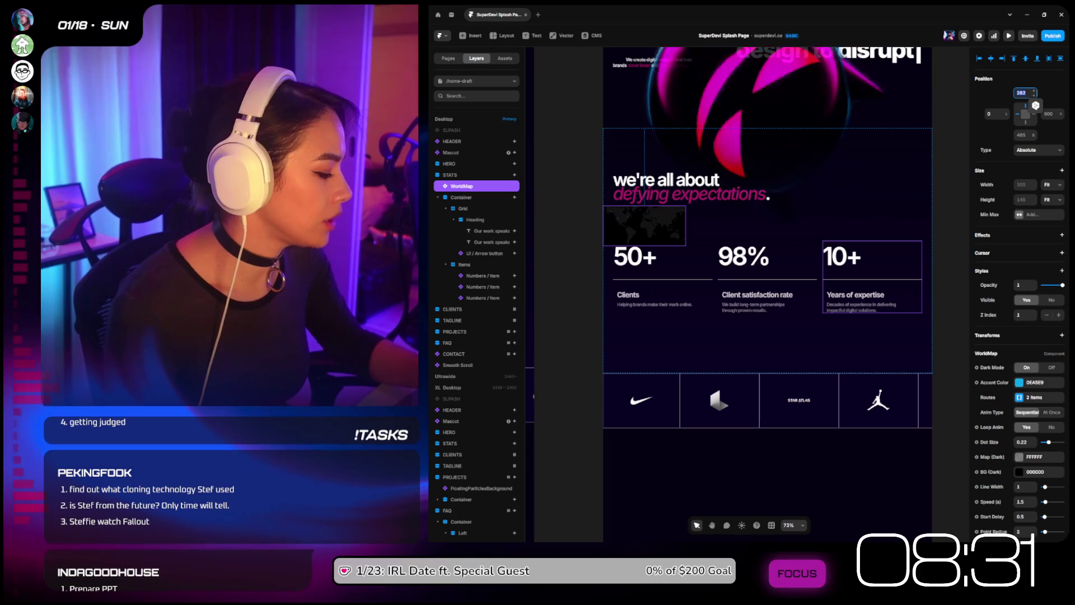
key(Return)
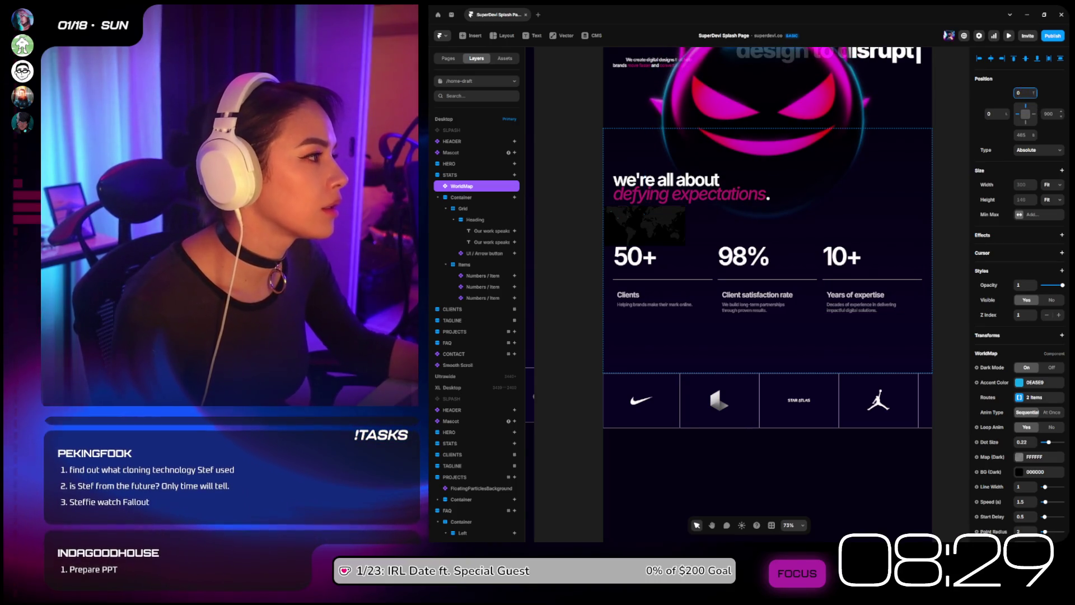
text(0)
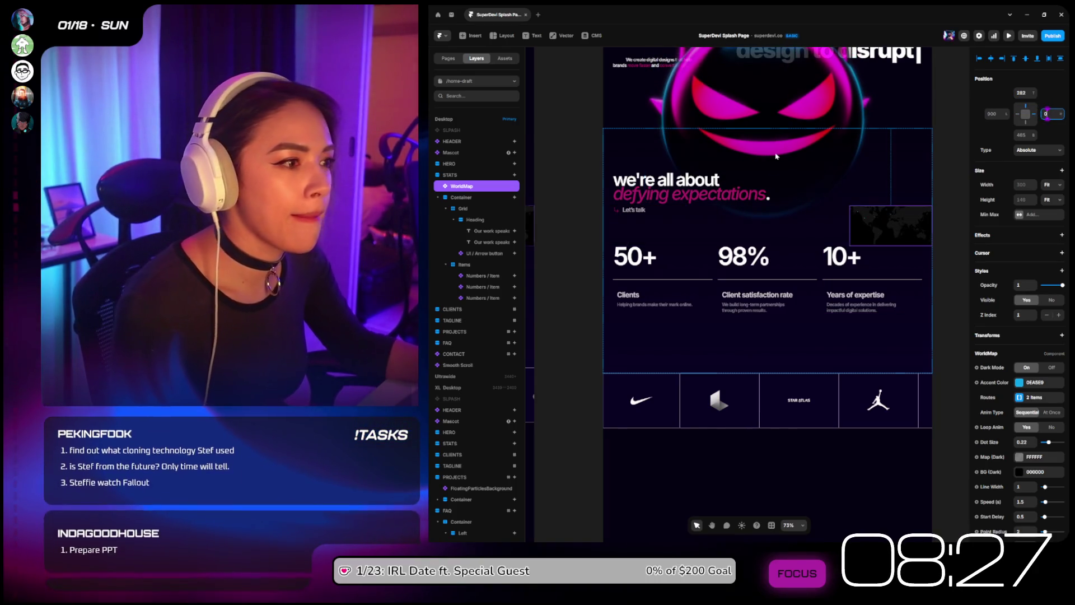
click(997, 114)
text(0)
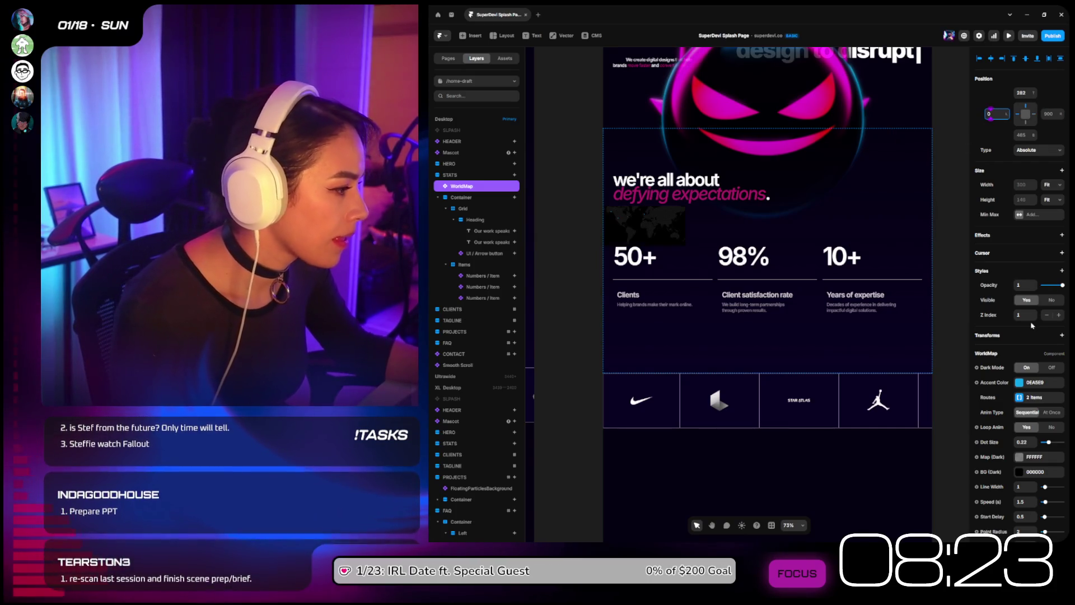
Step: Set the WorldMap width to 100% relative
scroll(1032, 325, down, 3)
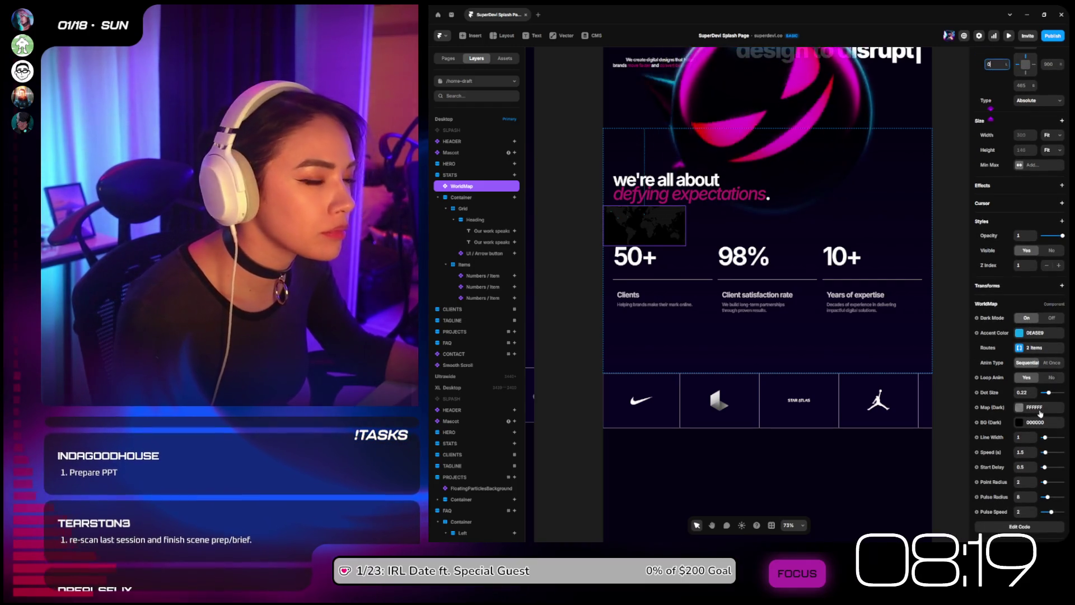
click(1049, 136)
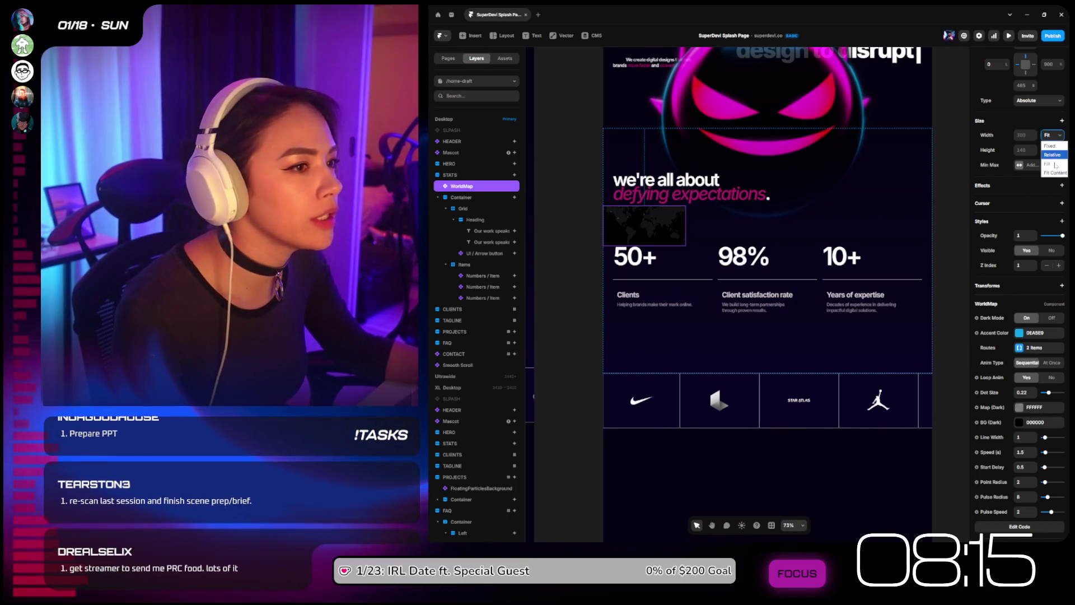
key(Down)
key(Down)
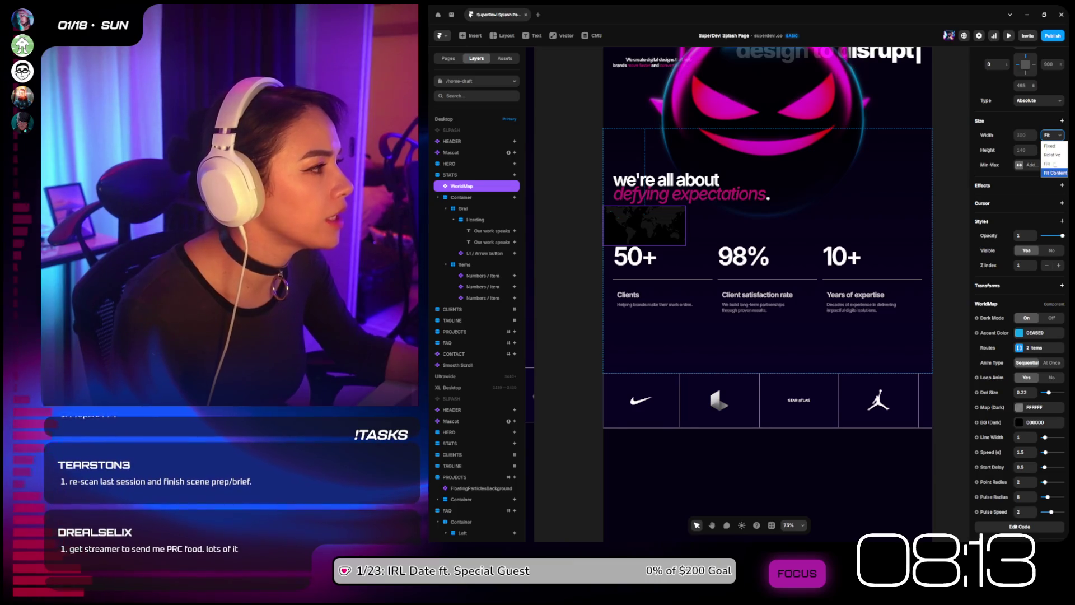
text(100)
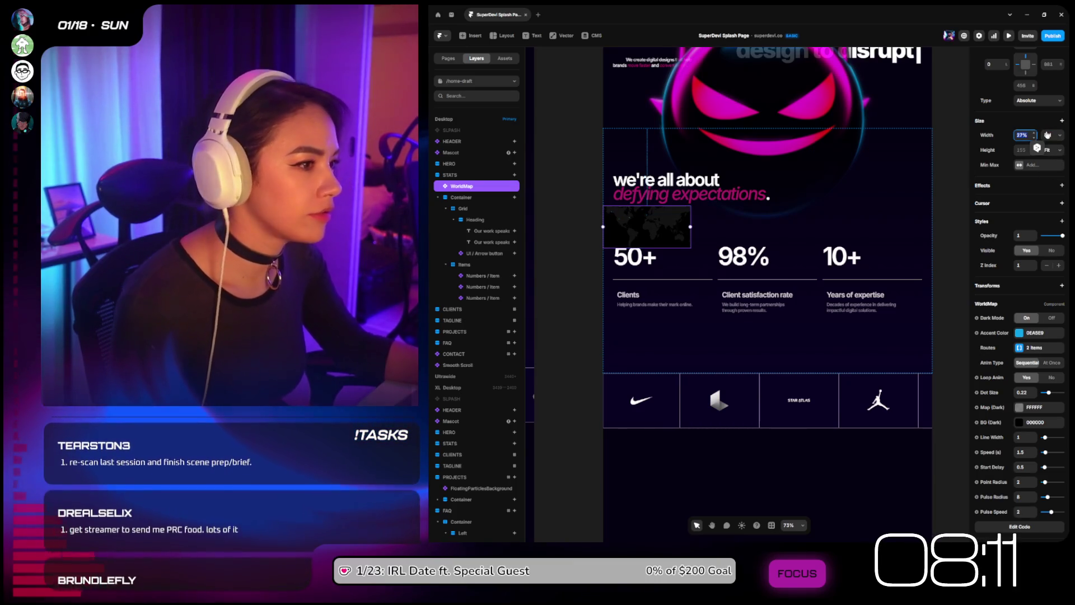
key(Return)
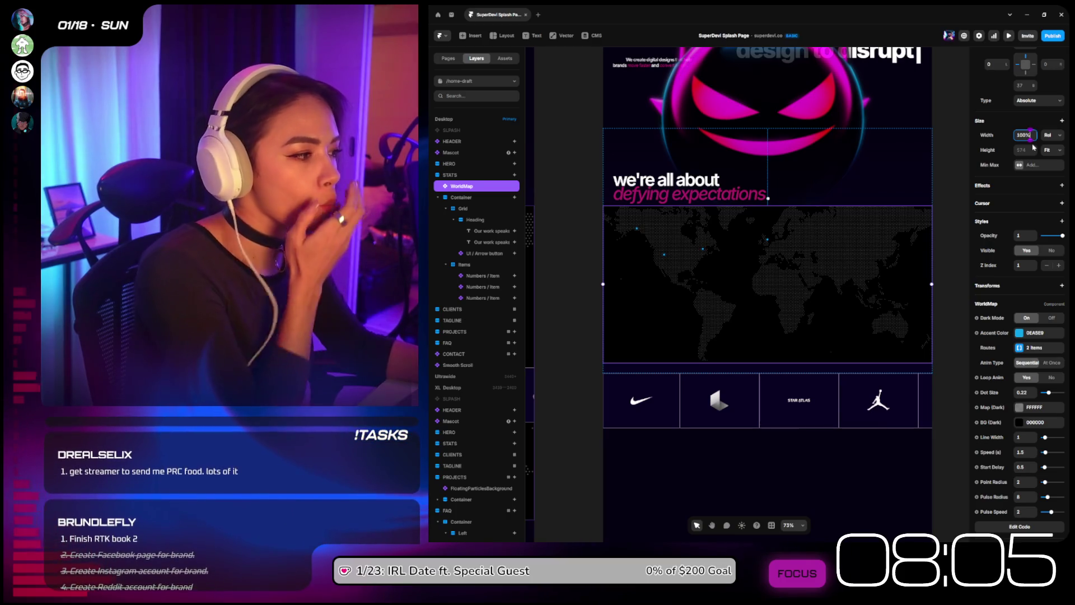
click(1019, 334)
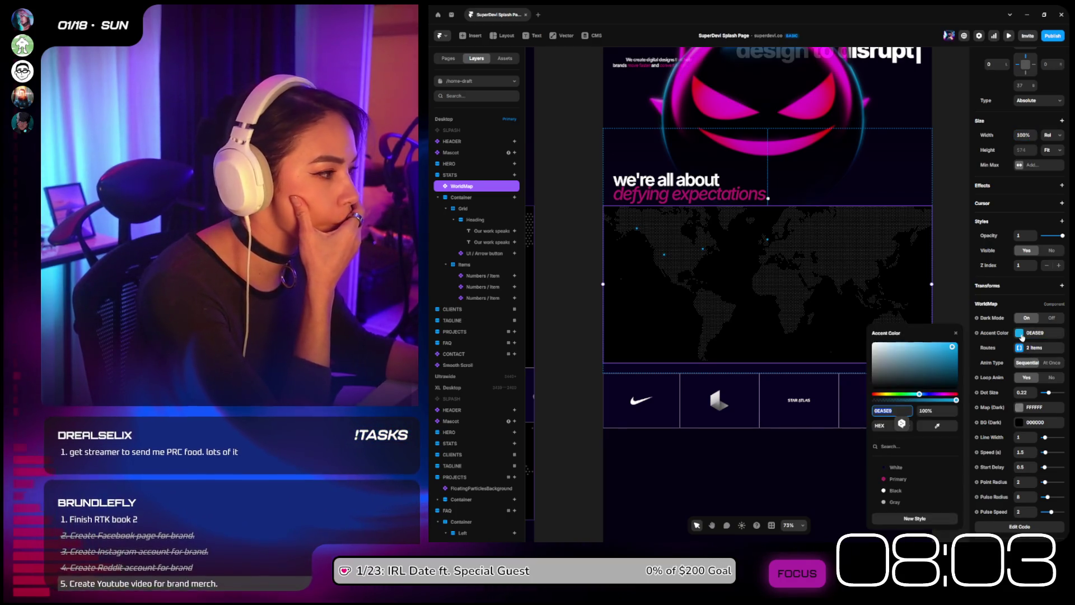
Step: Set the map's accent colour to the pink Primary style and check the second route's coordinates
click(914, 478)
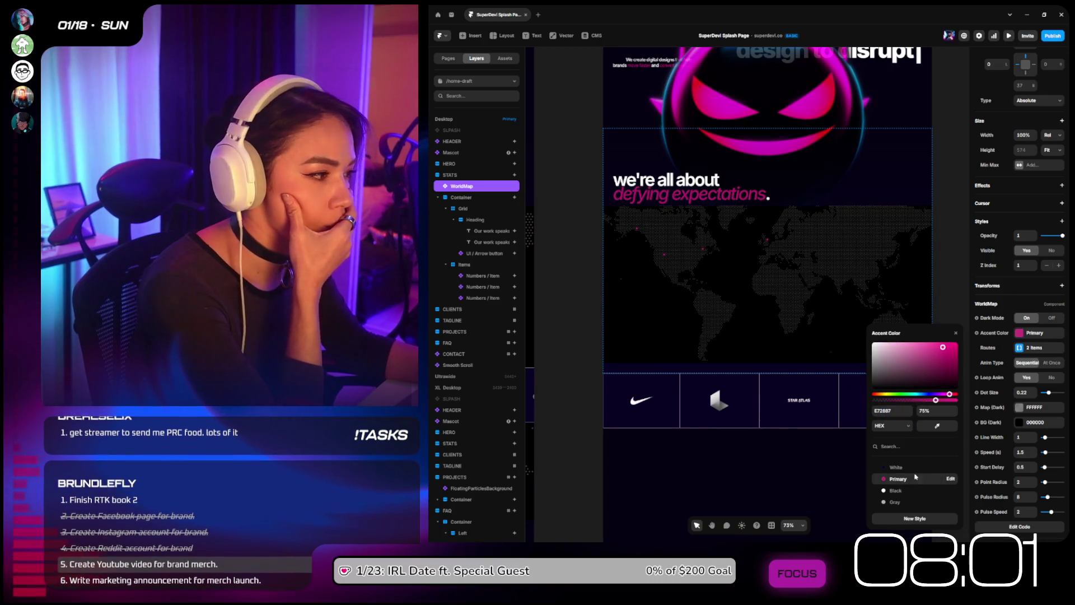
click(1035, 349)
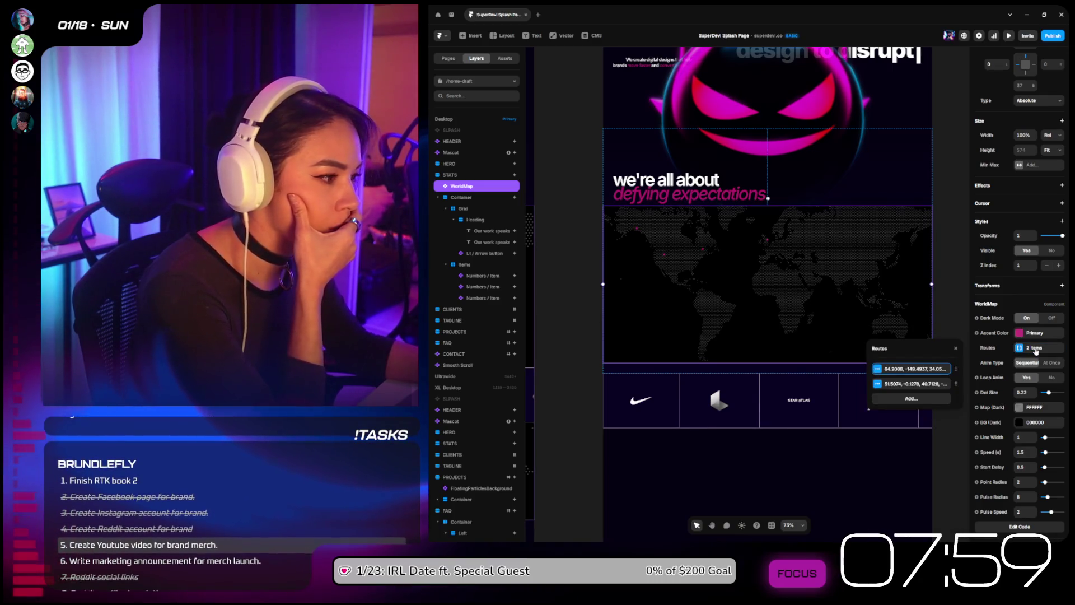
click(922, 385)
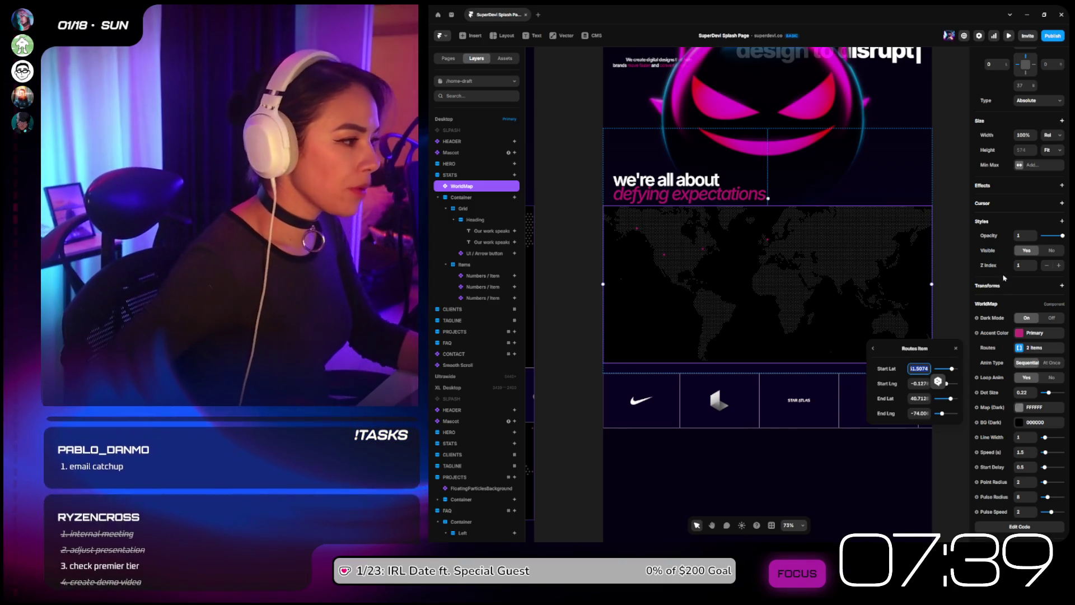
click(1030, 278)
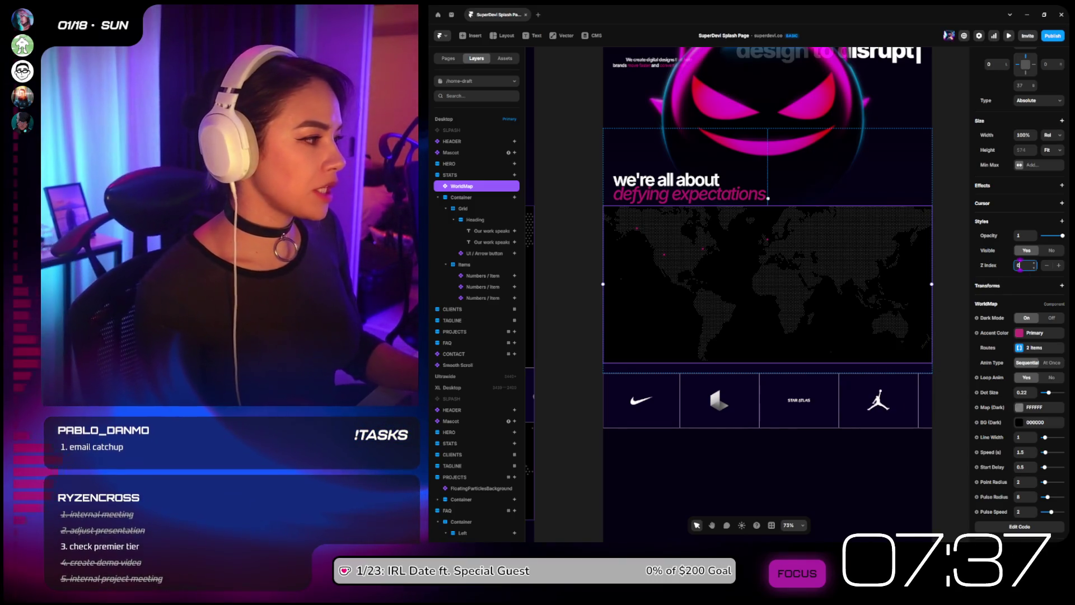
Step: Set the map's Z Index to 0 and add a Blending style property
text(0)
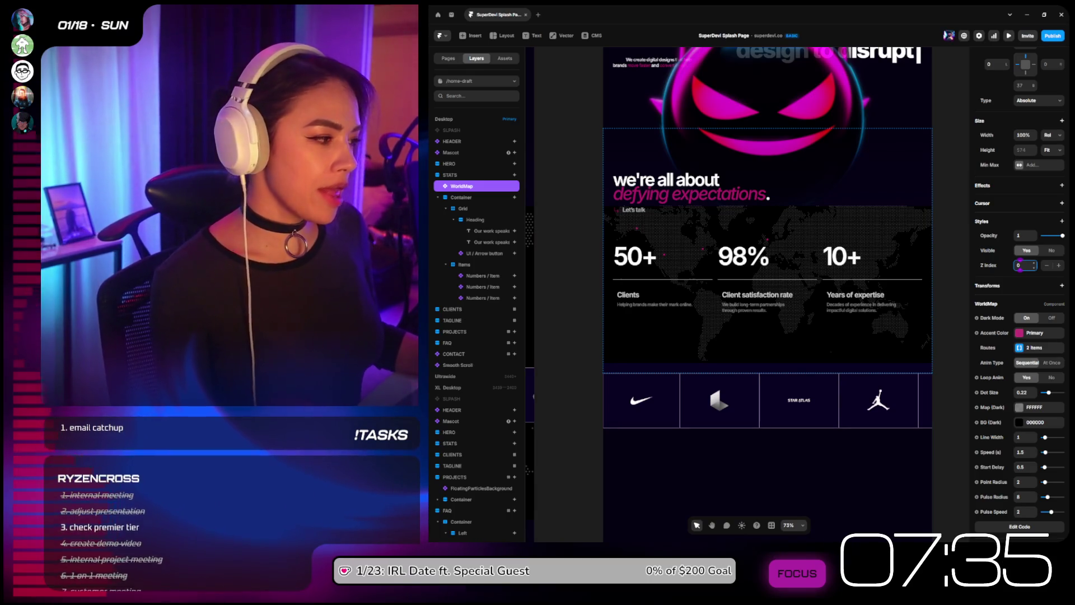
click(1062, 221)
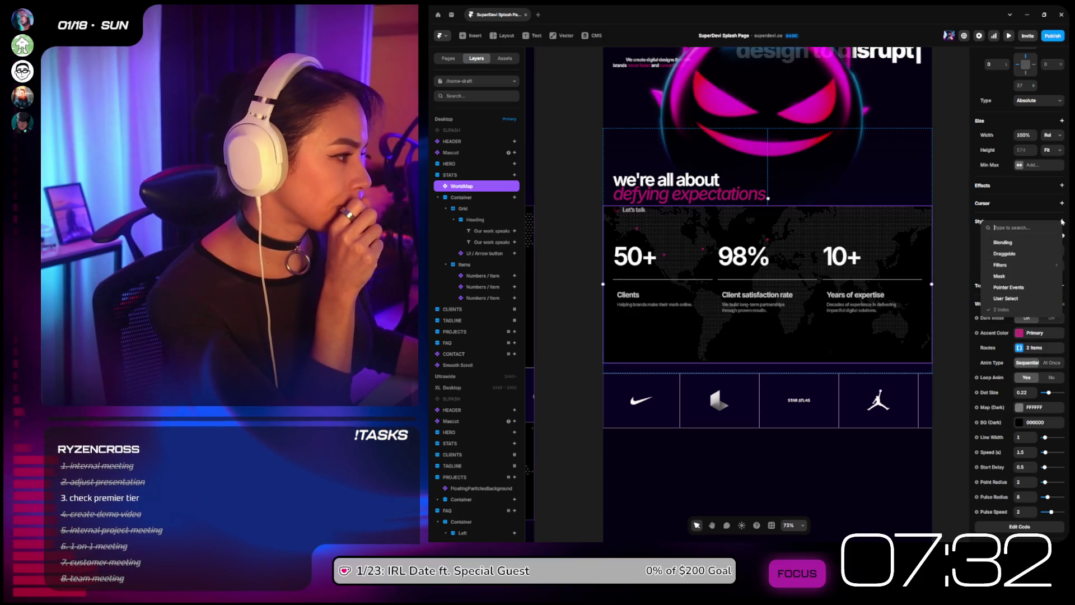
click(1034, 243)
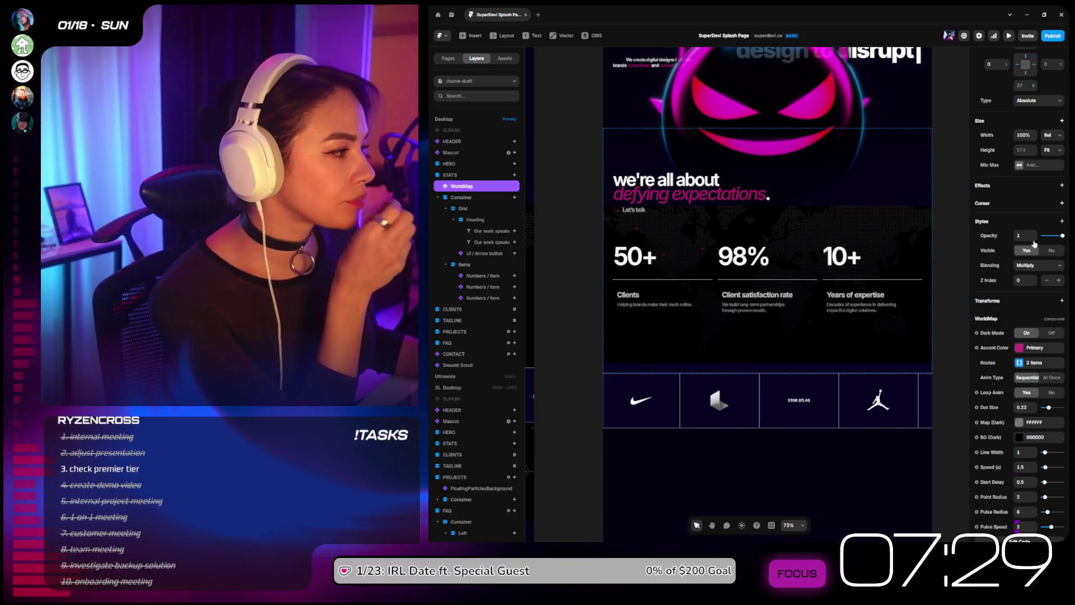
Step: Set the map's blending to Color Dodge after trying Lighten
click(1029, 265)
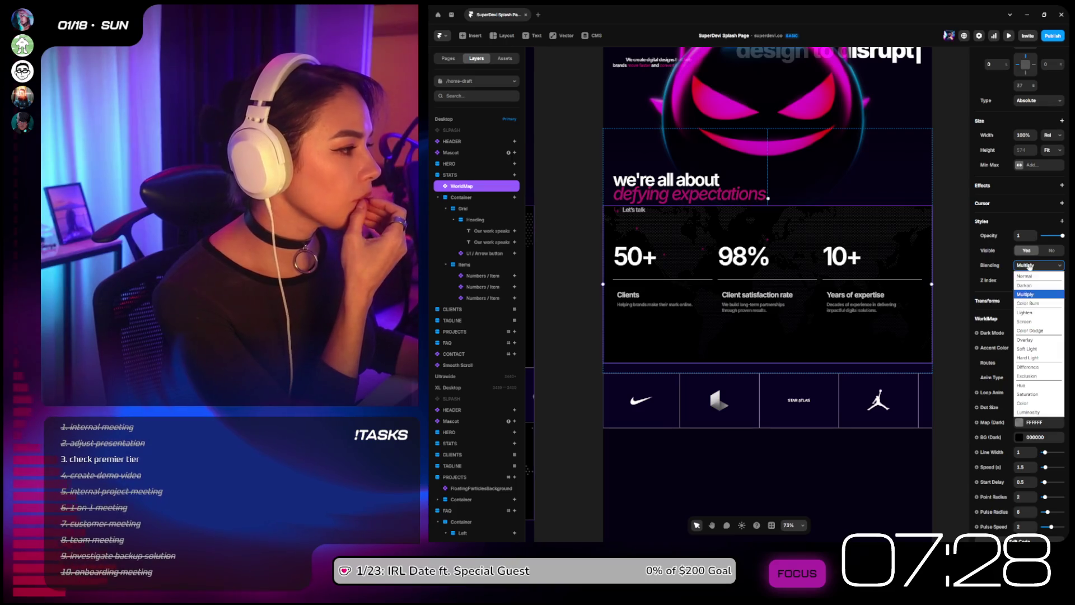
click(1038, 314)
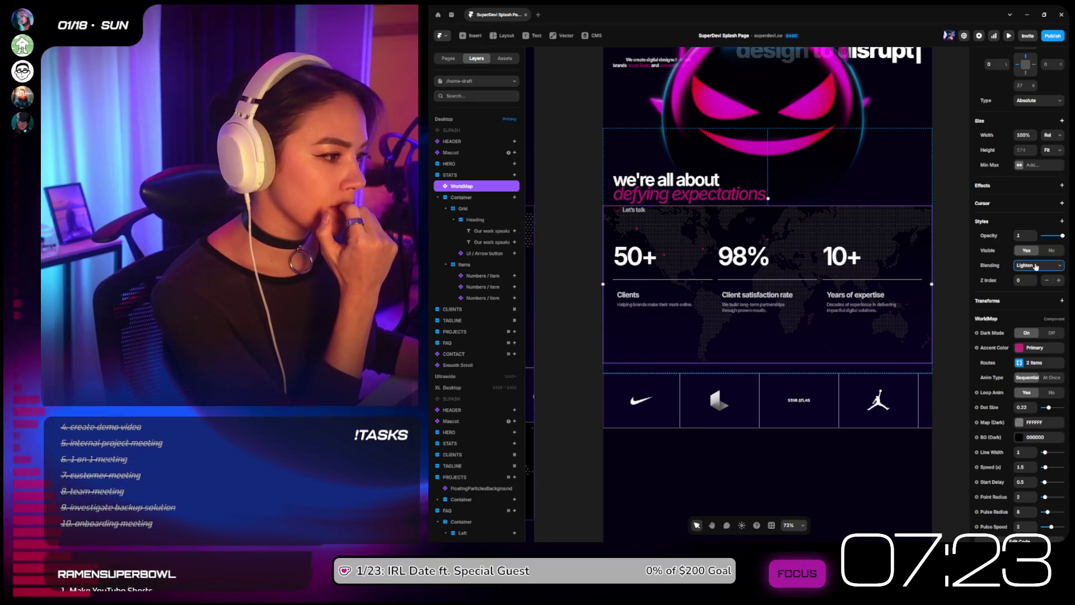
click(1035, 267)
click(1039, 330)
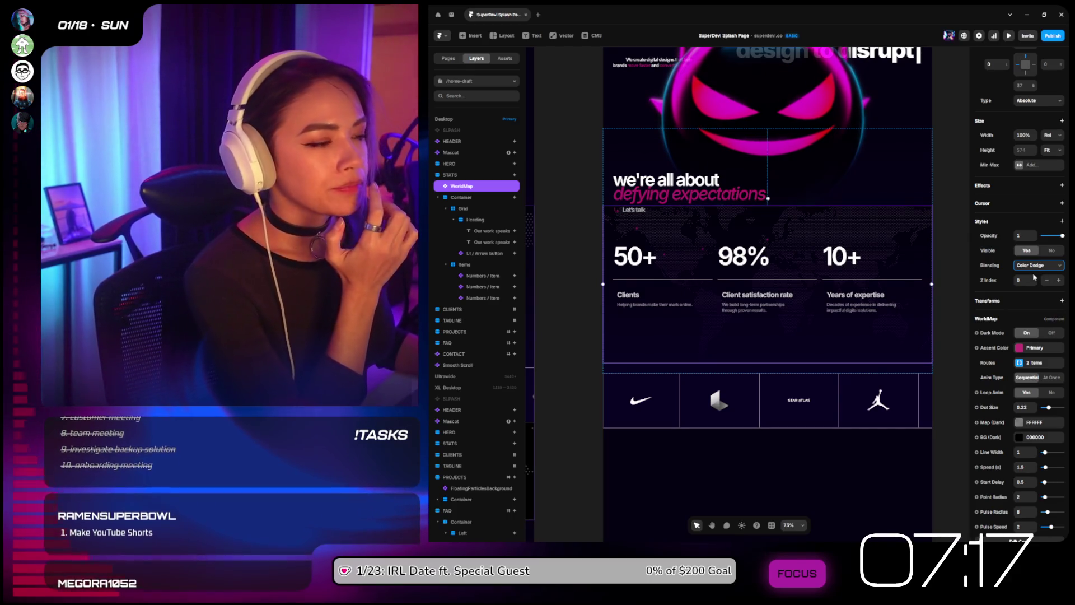
click(942, 206)
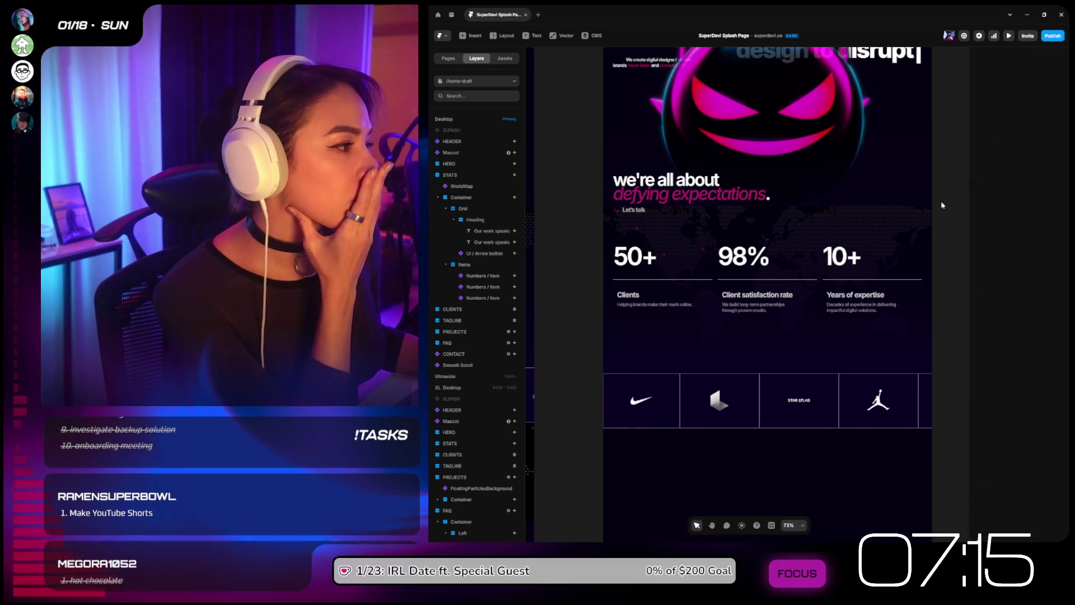
click(908, 338)
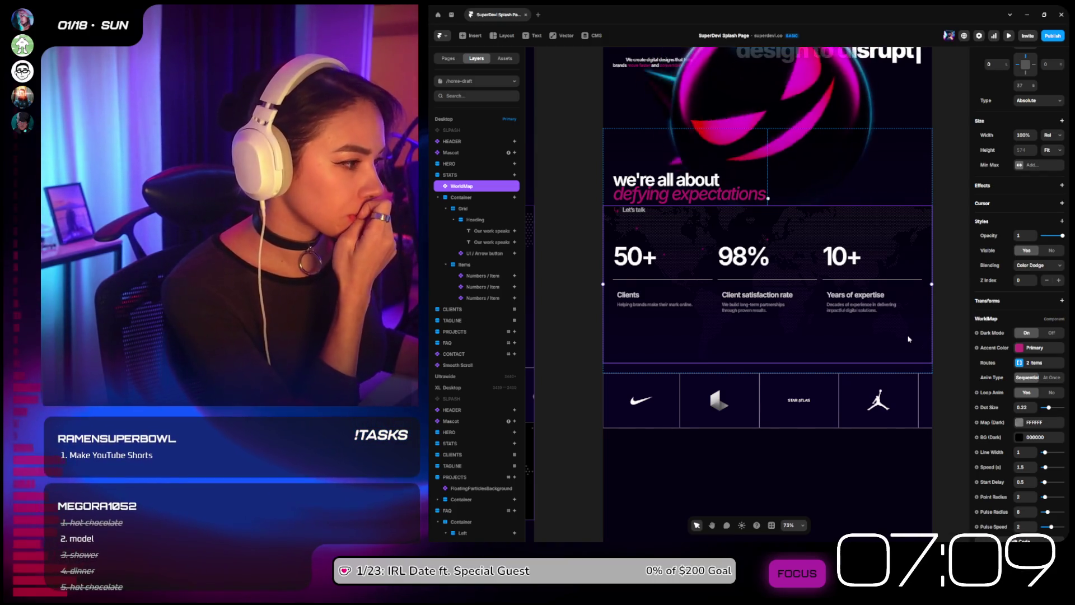
Step: Pin the map to the section's bottom (0) and right, and lower its opacity to 0.74
scroll(1055, 123, up, 2)
click(1033, 124)
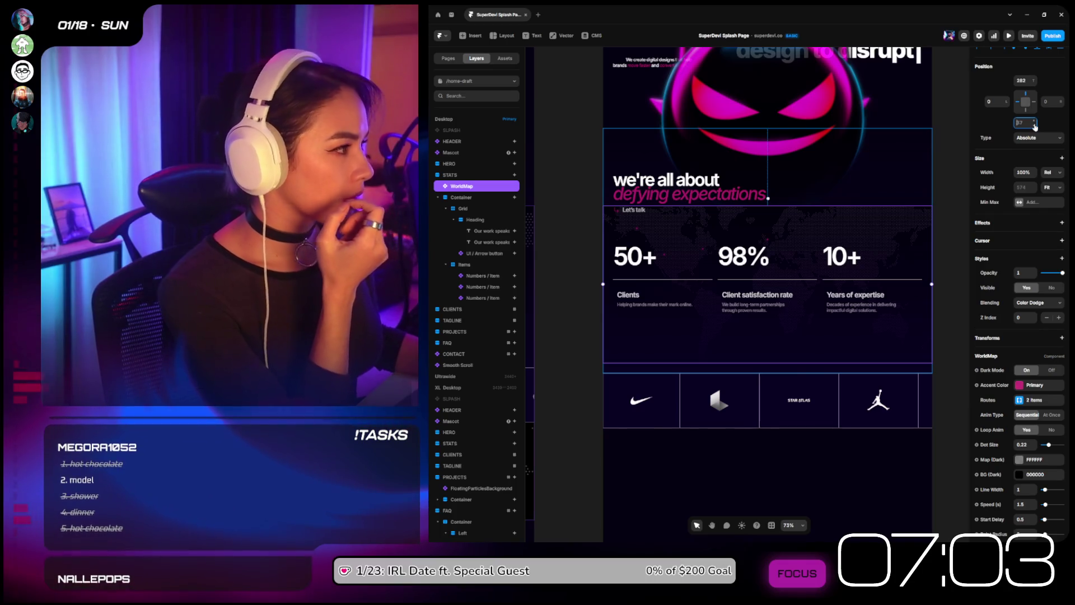
text(0)
key(Return)
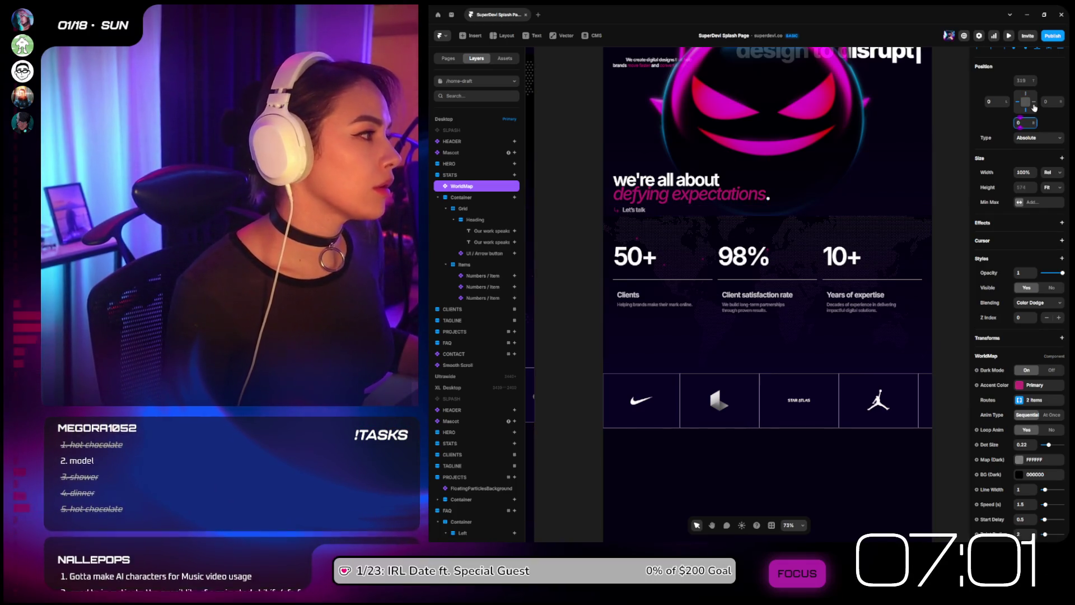
click(1033, 104)
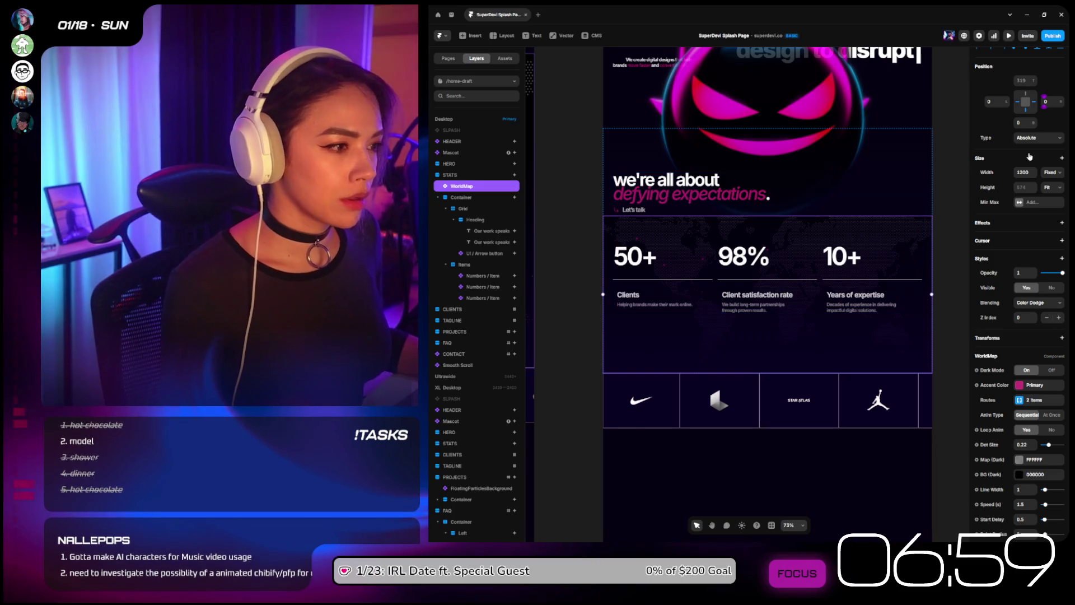
drag(1062, 272, 1058, 277)
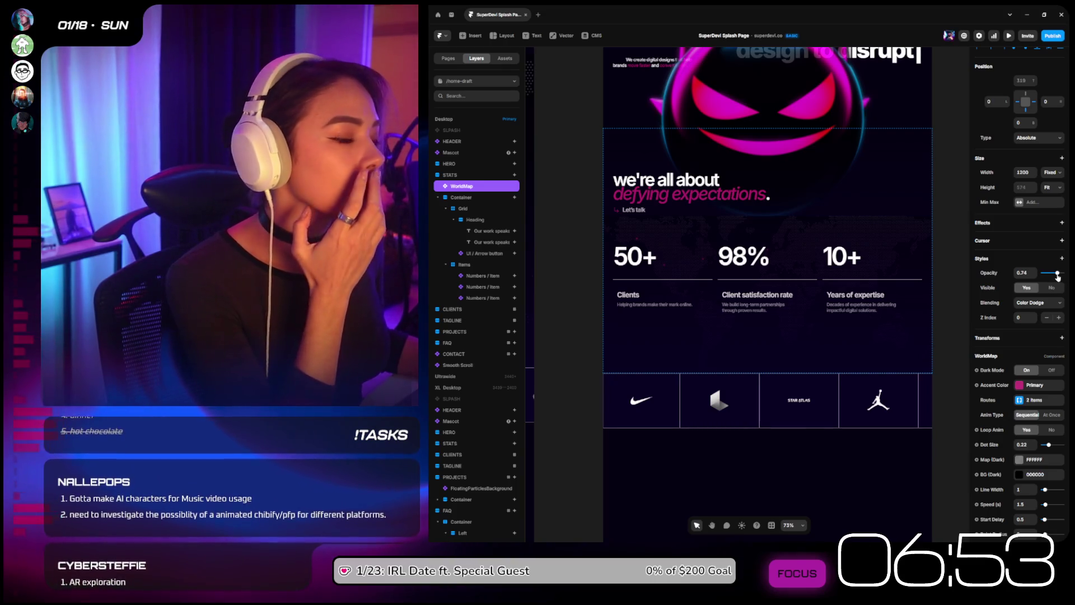
Step: Switch the map's blending to Screen, animate all routes together, and raise dot size to 0.33
scroll(1046, 315, down, 1)
scroll(1045, 315, down, 1)
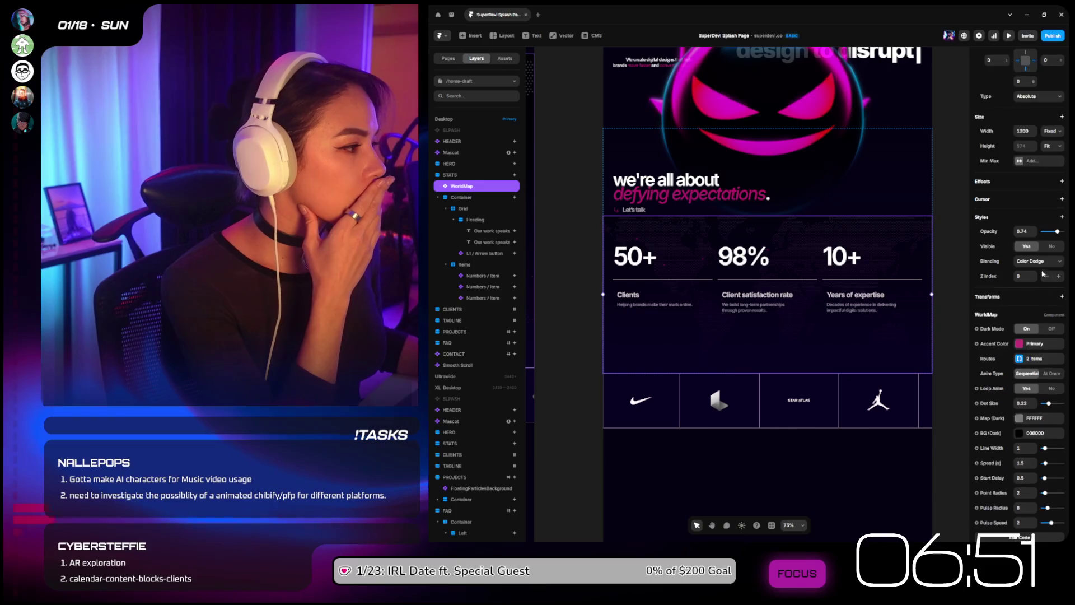
click(1044, 230)
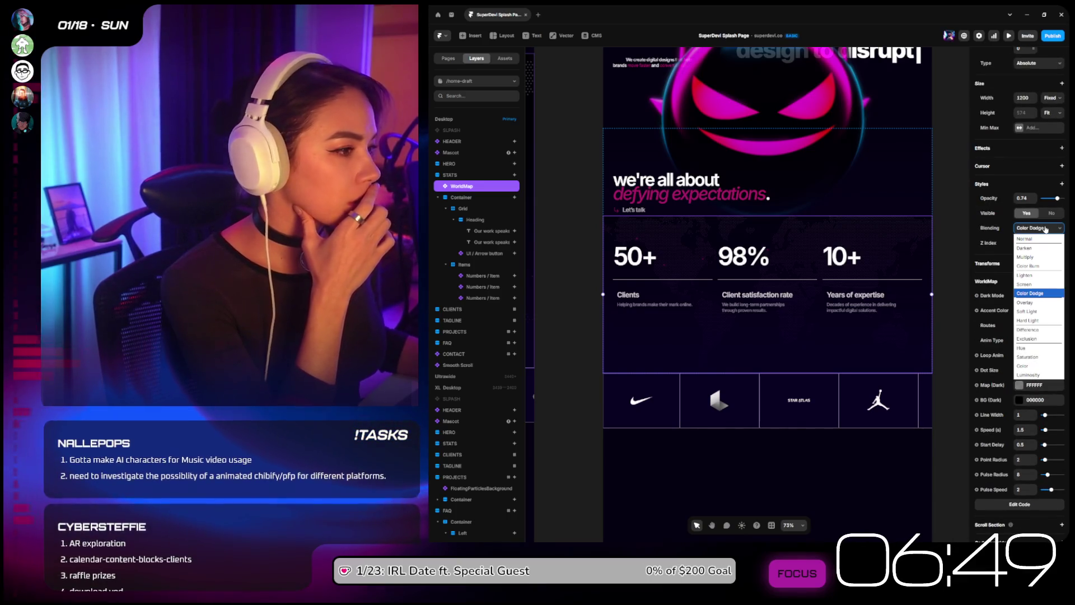
click(1030, 285)
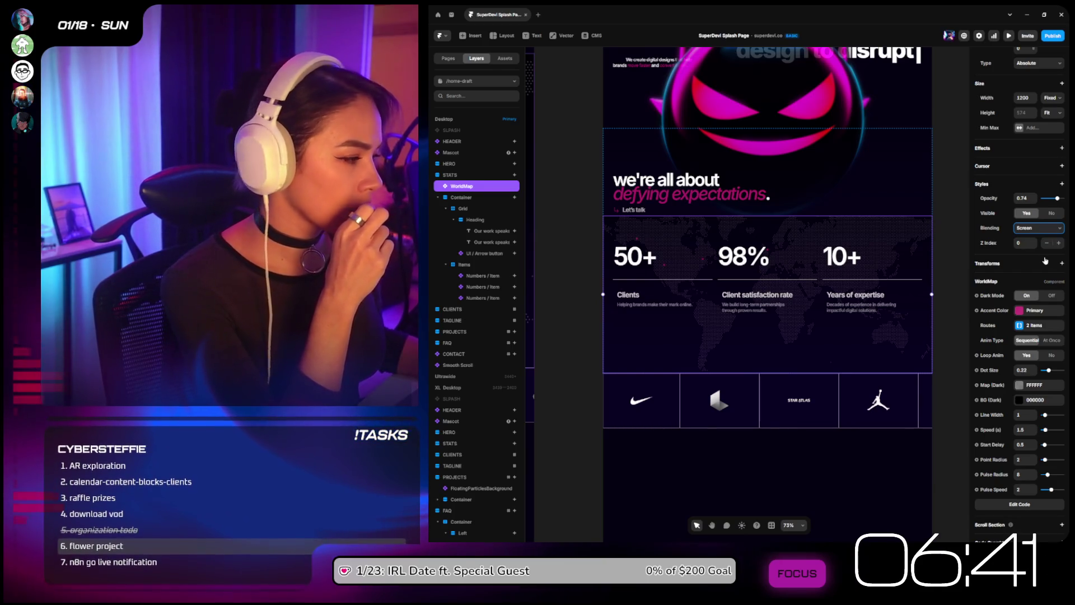
click(1048, 341)
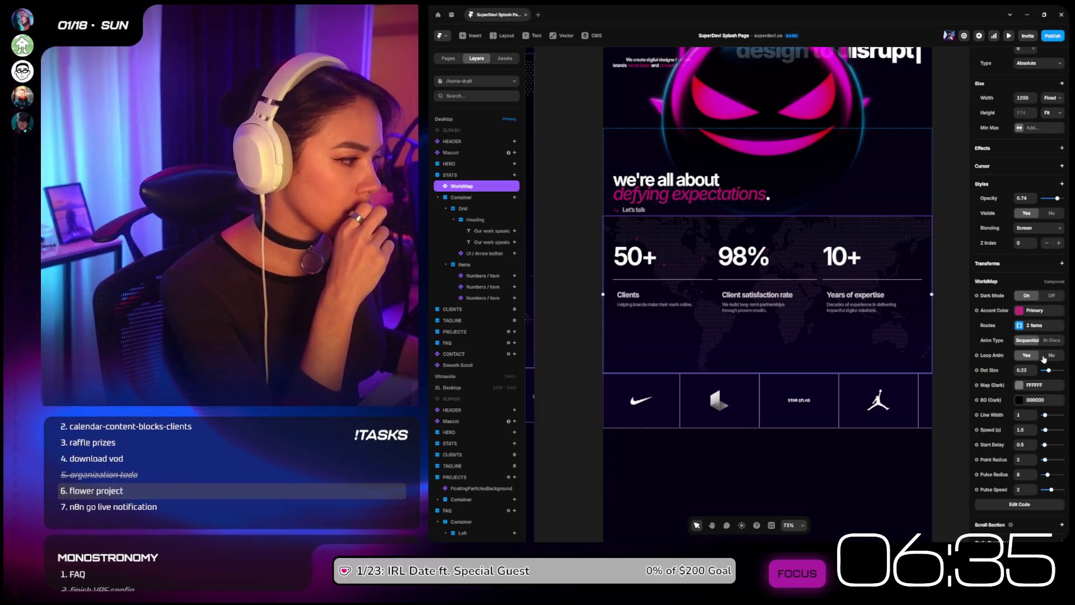
drag(1051, 372, 1056, 371)
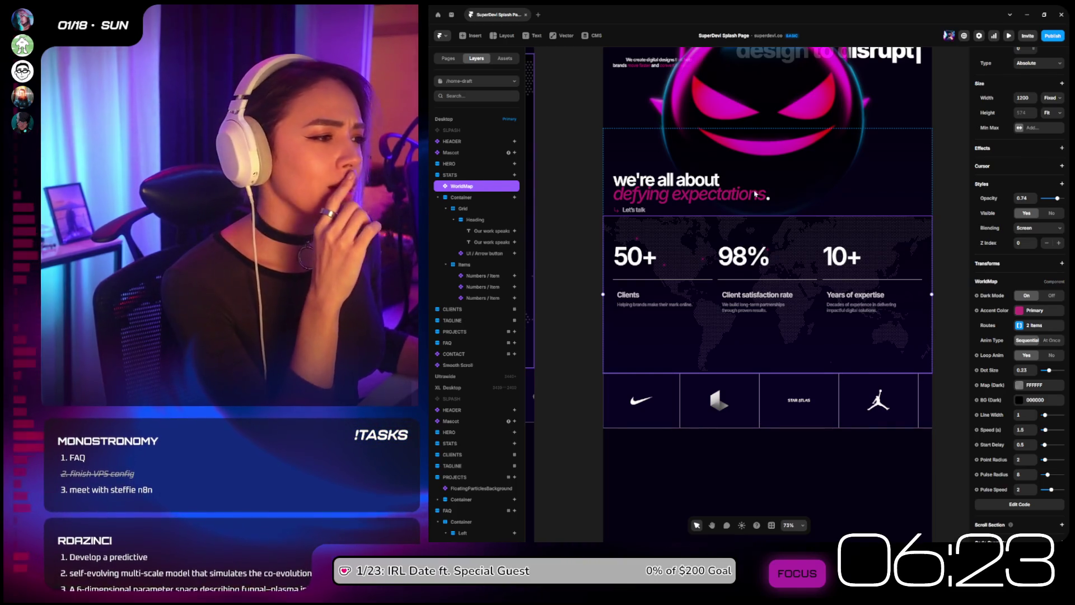
click(814, 245)
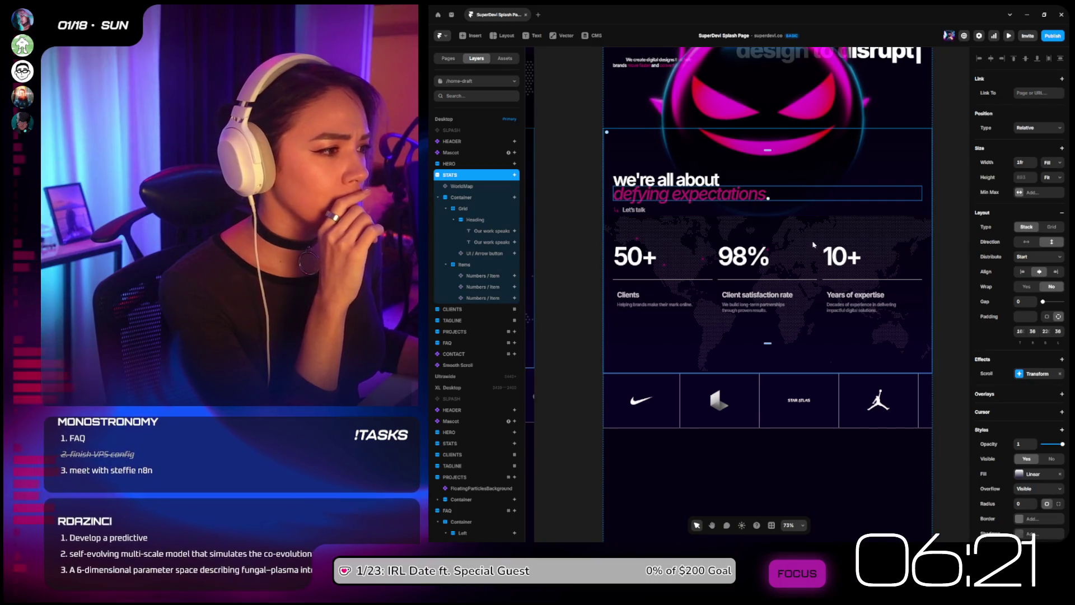
click(474, 189)
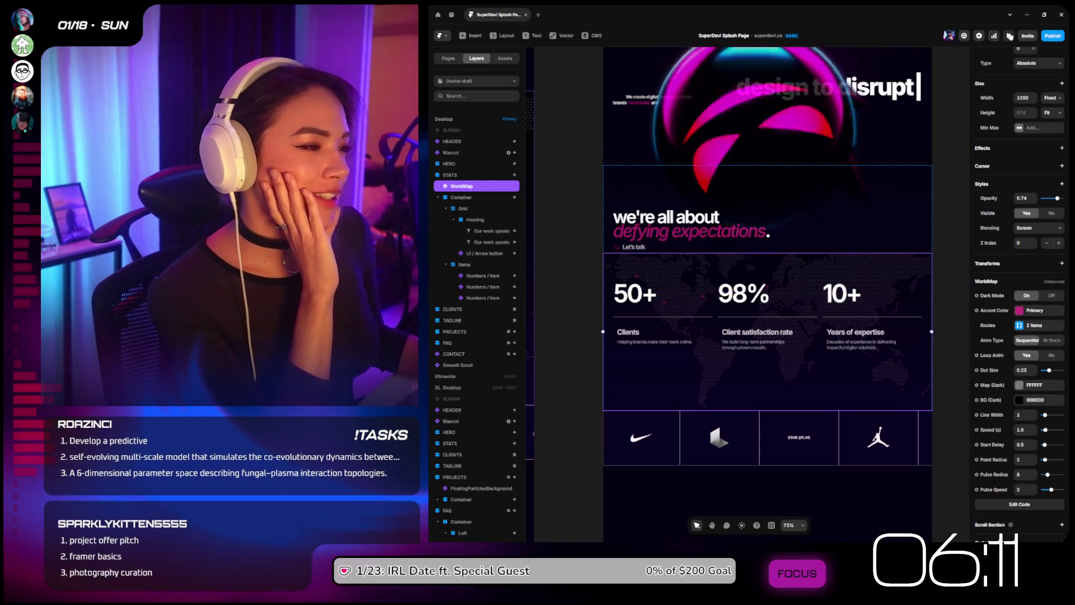
click(1008, 36)
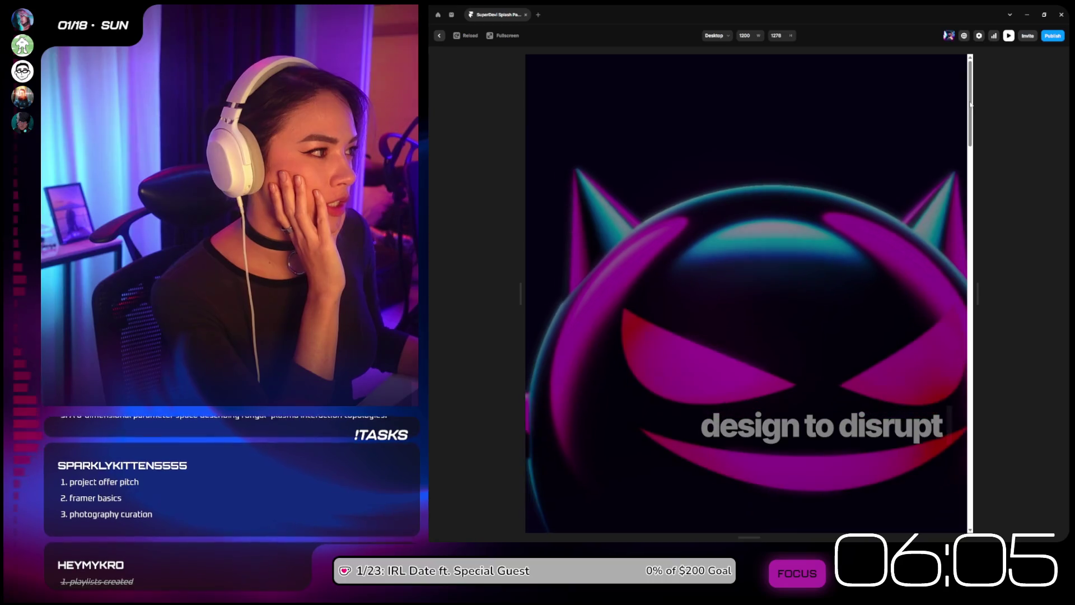
scroll(968, 140, down, 4)
scroll(971, 139, down, 3)
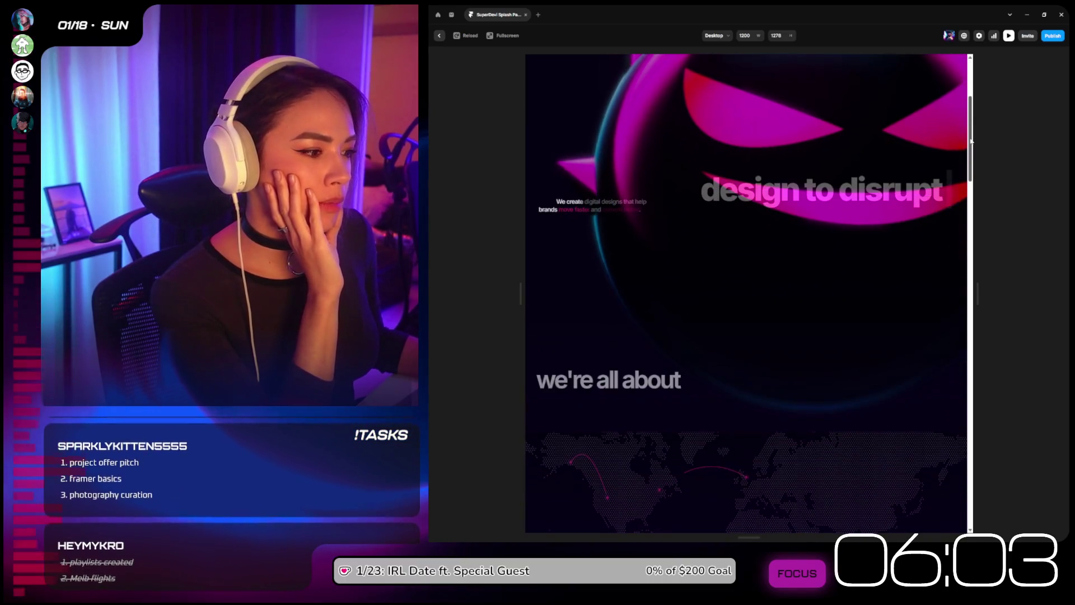
scroll(972, 157, down, 3)
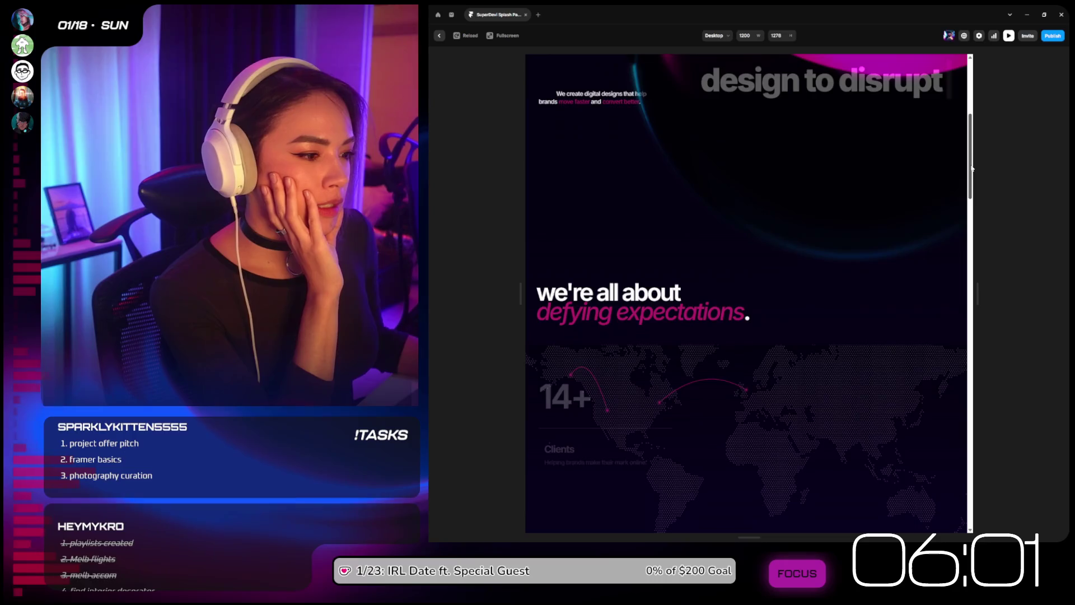
scroll(973, 179, down, 3)
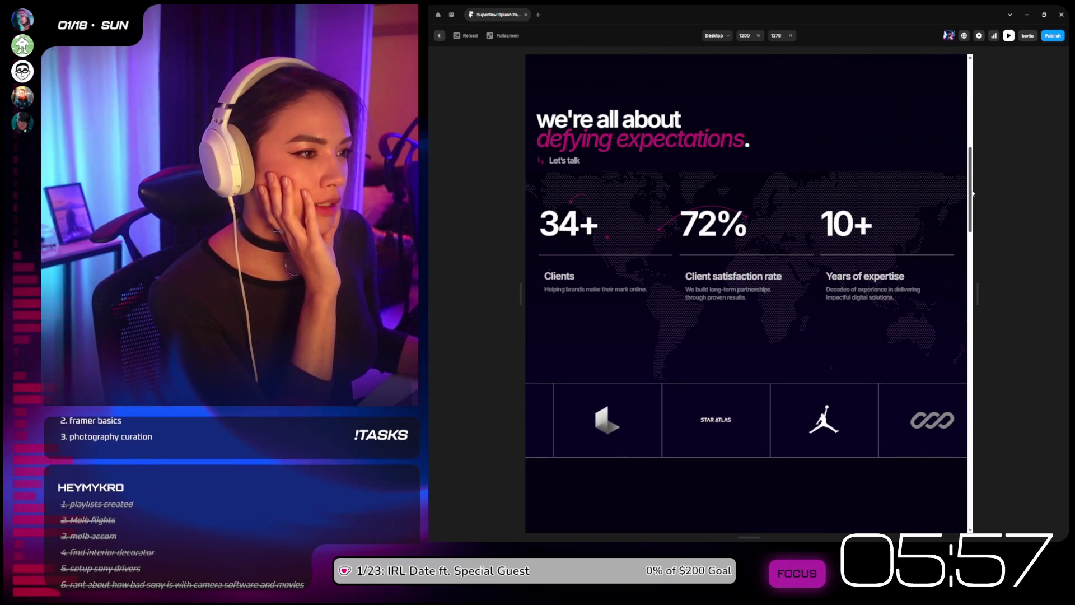
scroll(817, 211, up, 1)
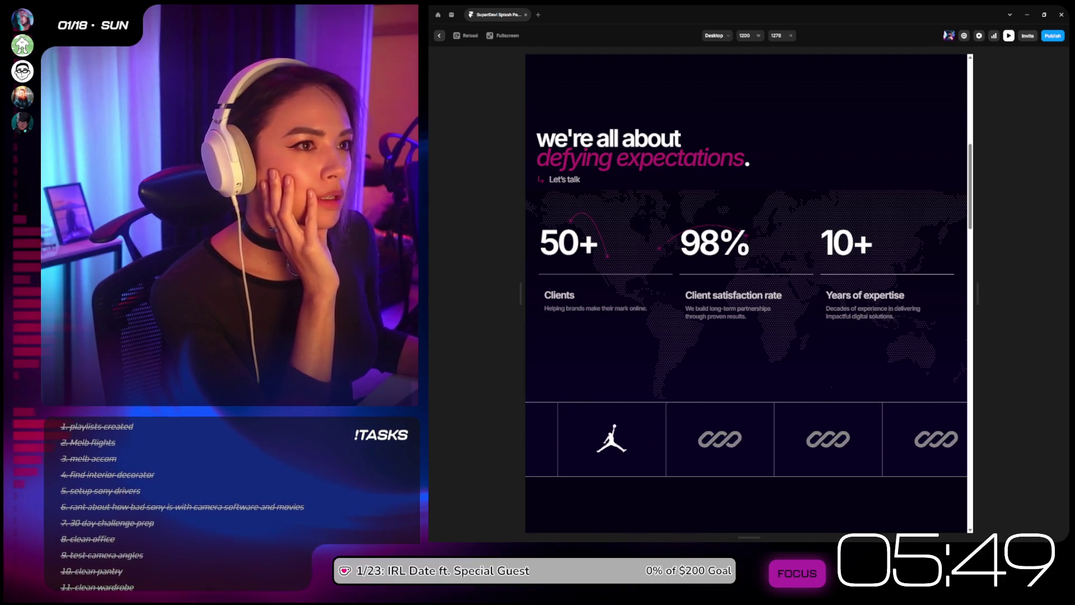
Step: Leave preview, set WorldMap Loop Anim to No, and make its height 112% relative
click(438, 36)
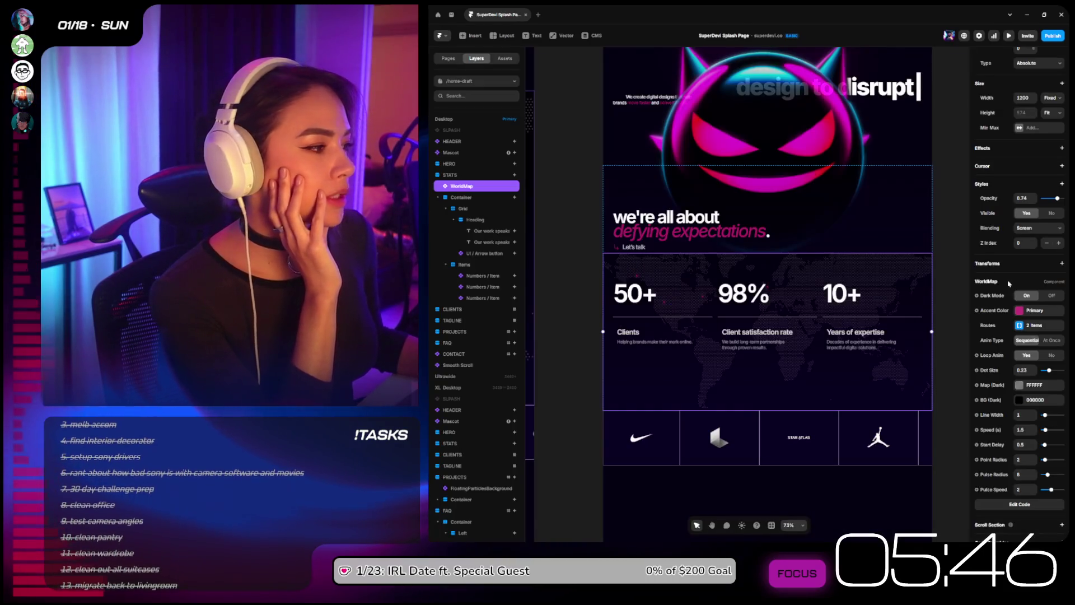
click(1051, 356)
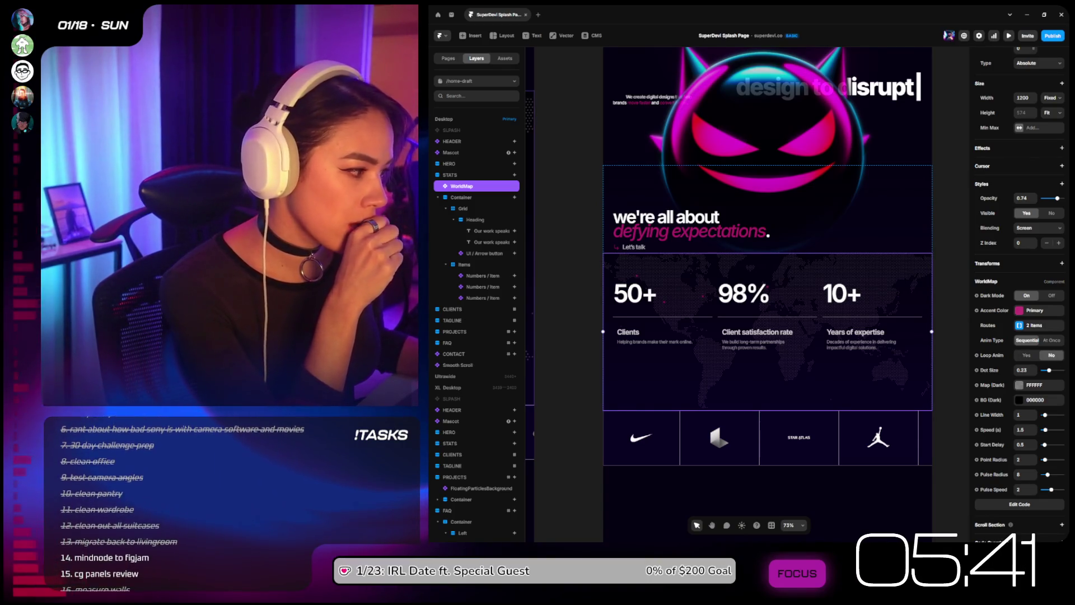
click(1018, 385)
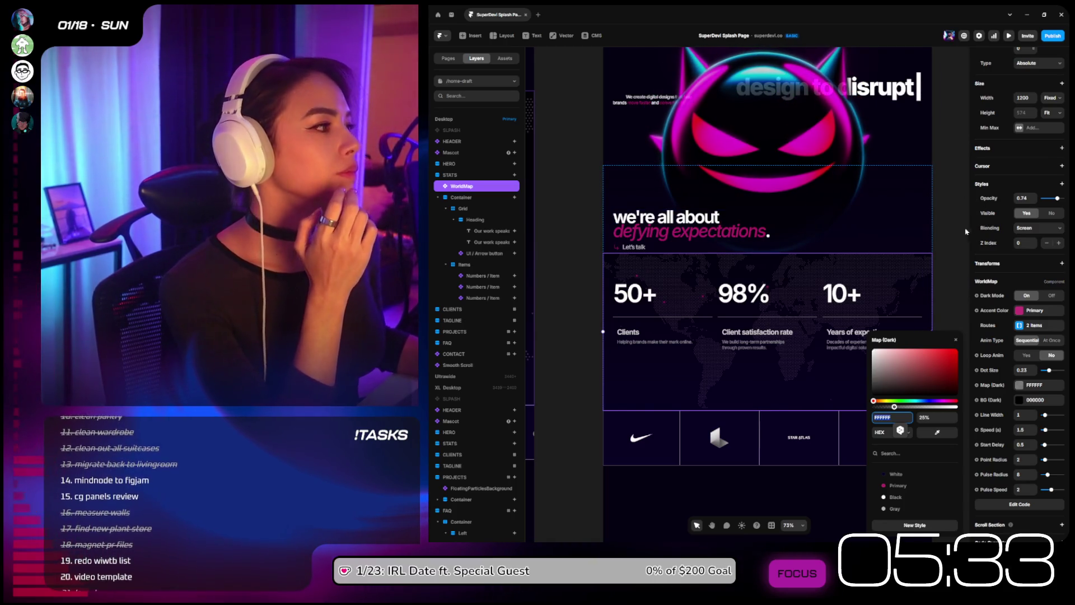
click(1051, 113)
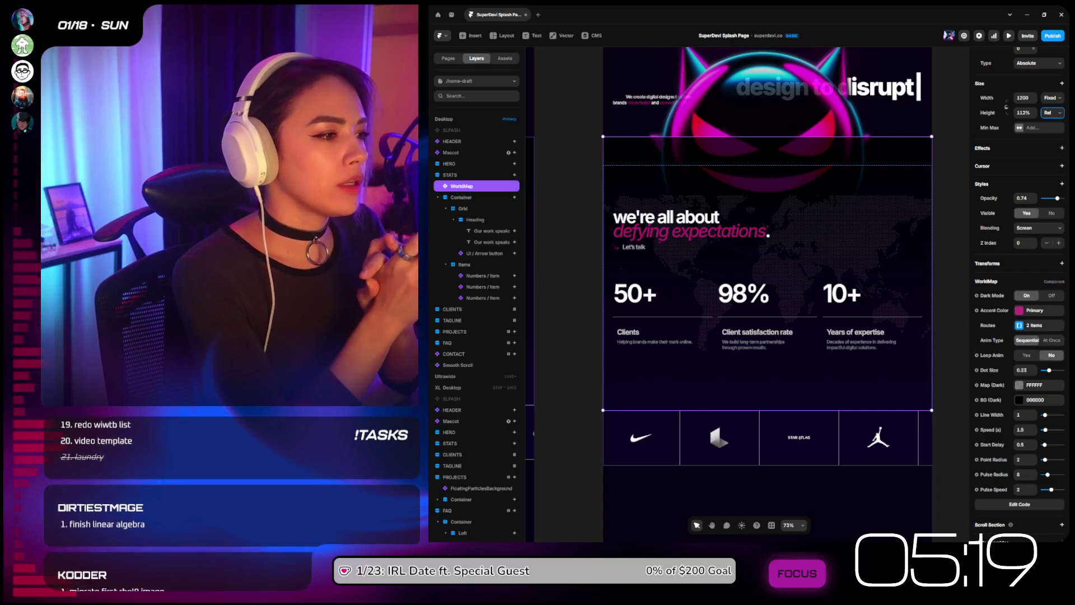
right_click(474, 189)
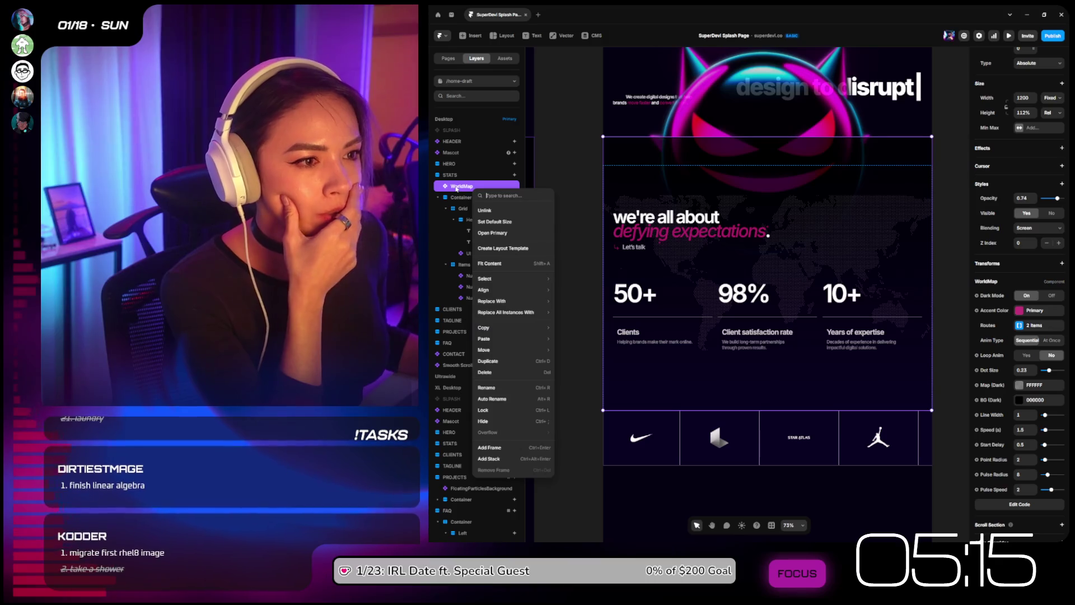
Step: Wrap the WorldMap in a new frame with a top offset of 0
click(457, 189)
key(ctrl+alt+Return)
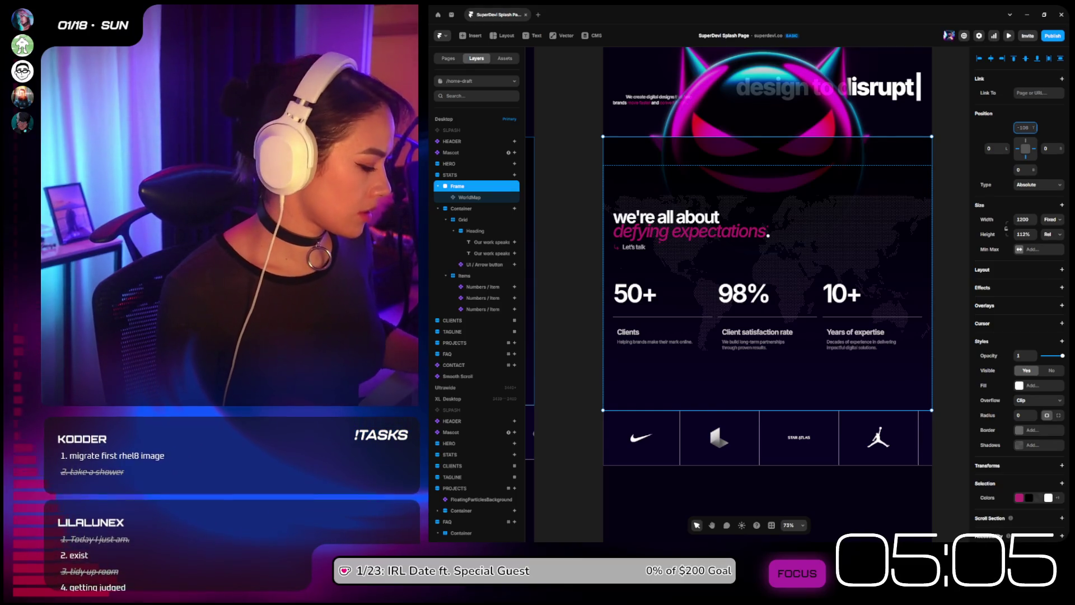
click(1020, 127)
text(0)
key(Return)
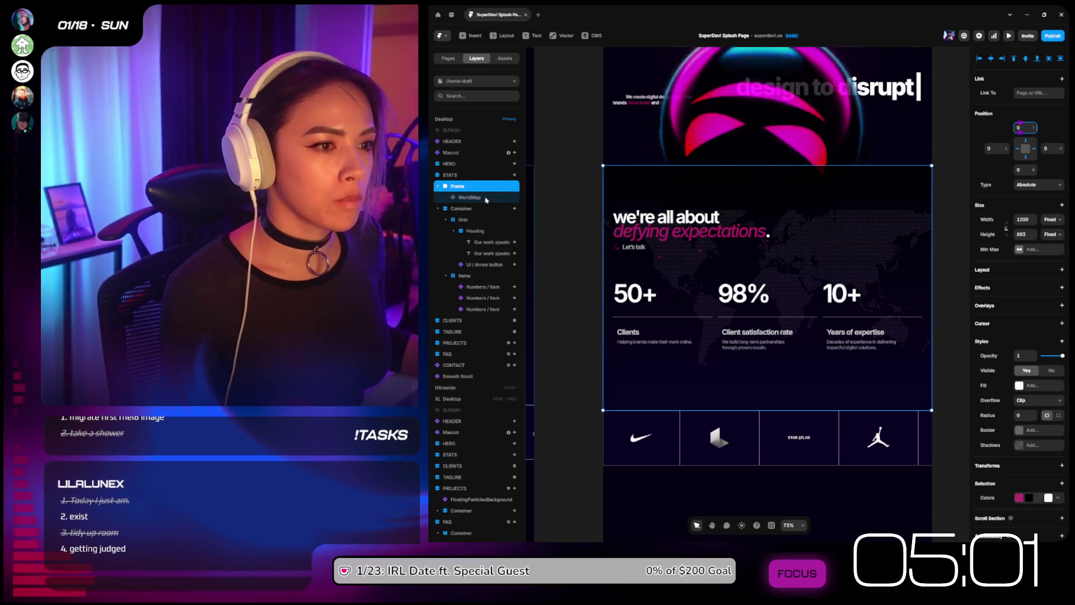
Step: Drag the WorldMap's top edge down to shorten it to 74% relative height
click(485, 198)
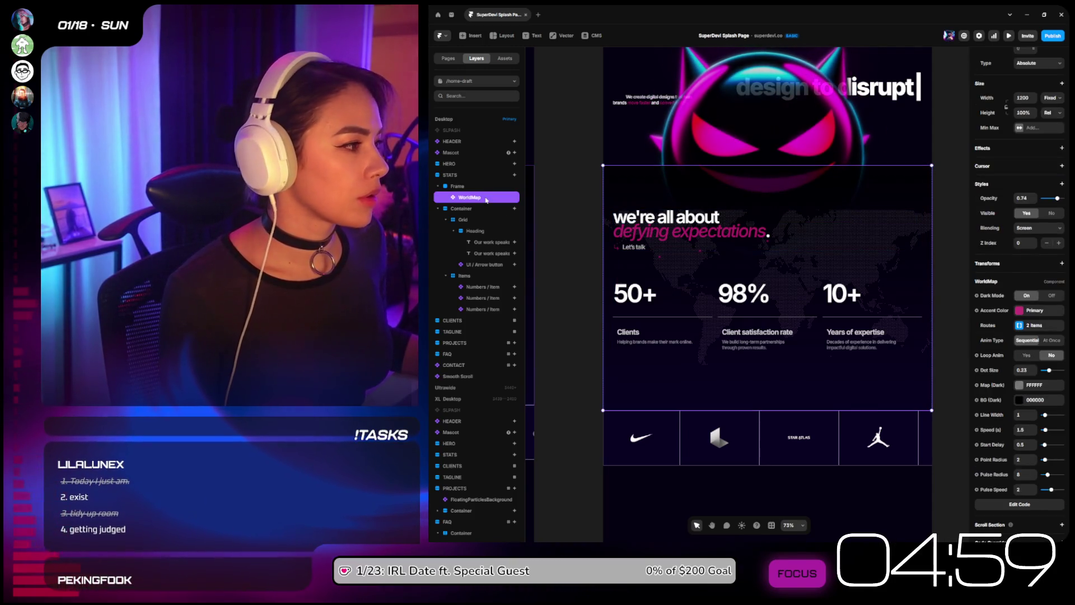
mouse_move(793, 166)
mouse_down()
mouse_move(792, 255)
mouse_move(795, 228)
mouse_up()
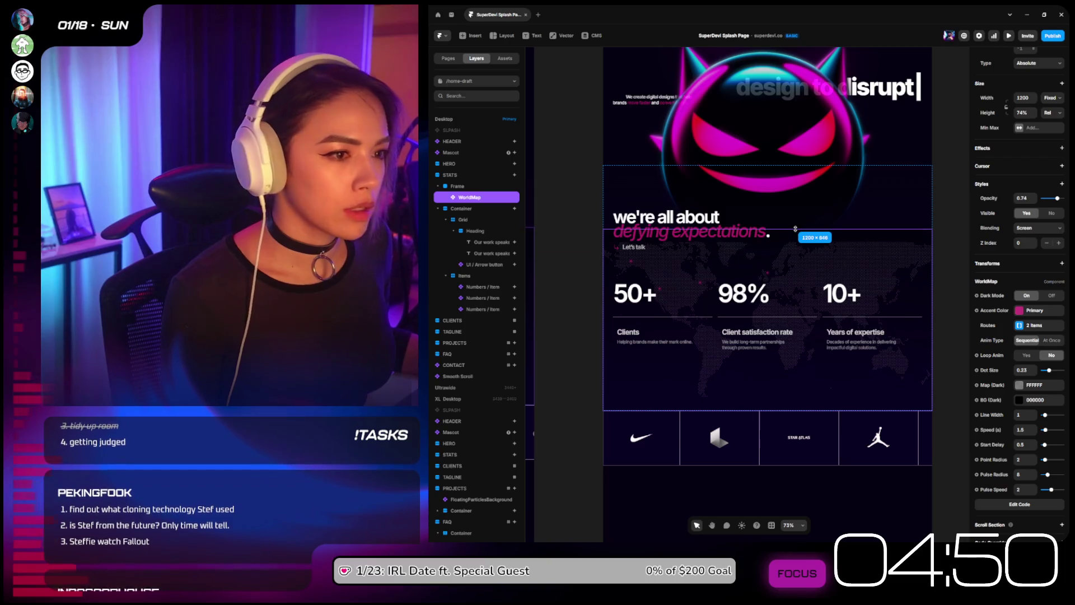
click(470, 154)
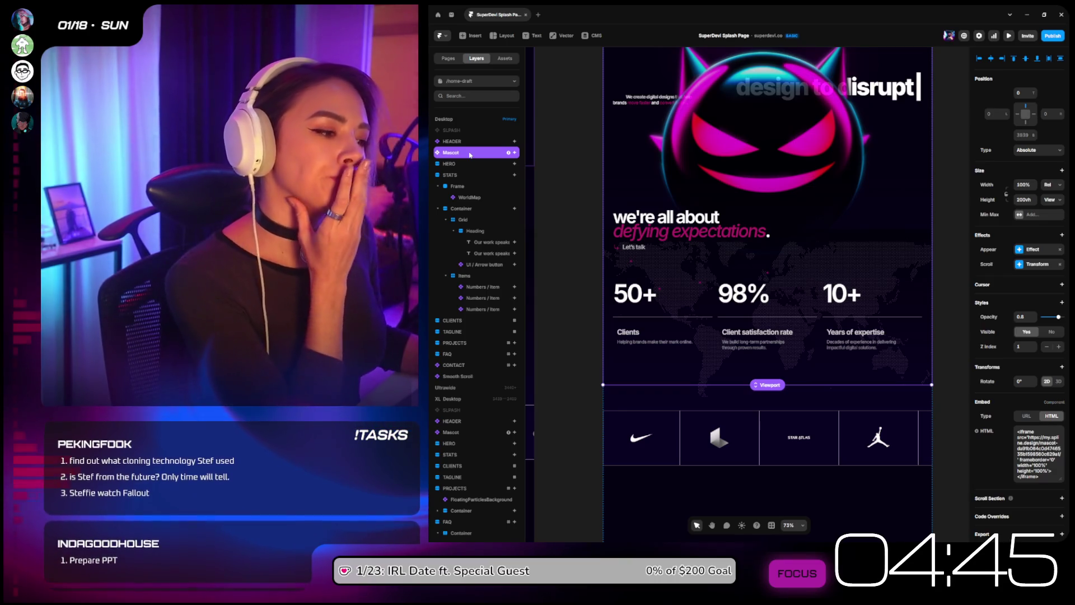
Step: Reduce the Mascot section's height to 175vh, after briefly trying 150vh
click(1023, 199)
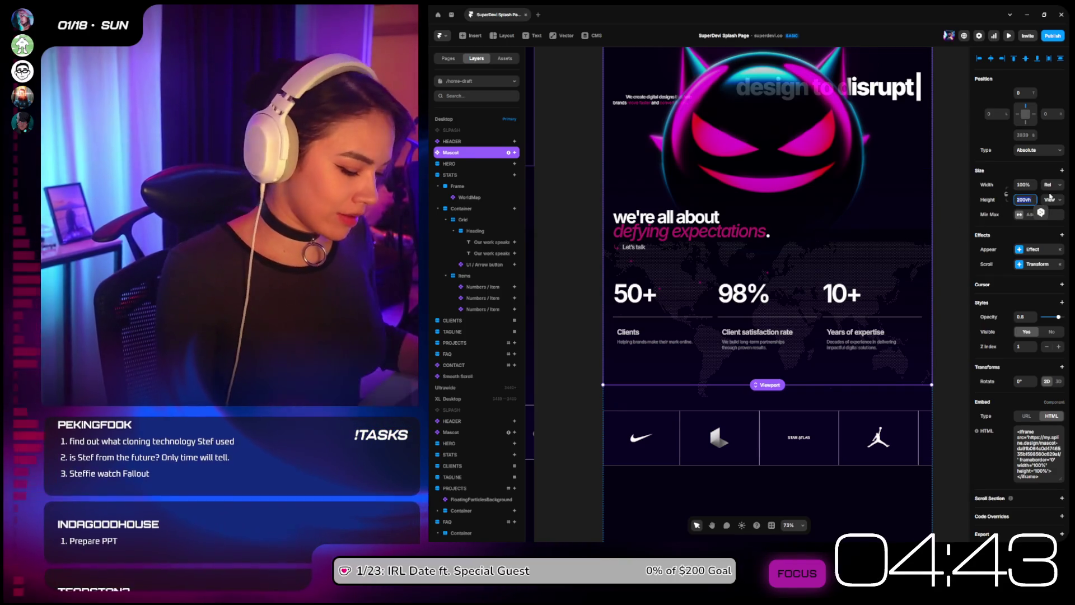
text(150)
key(Return)
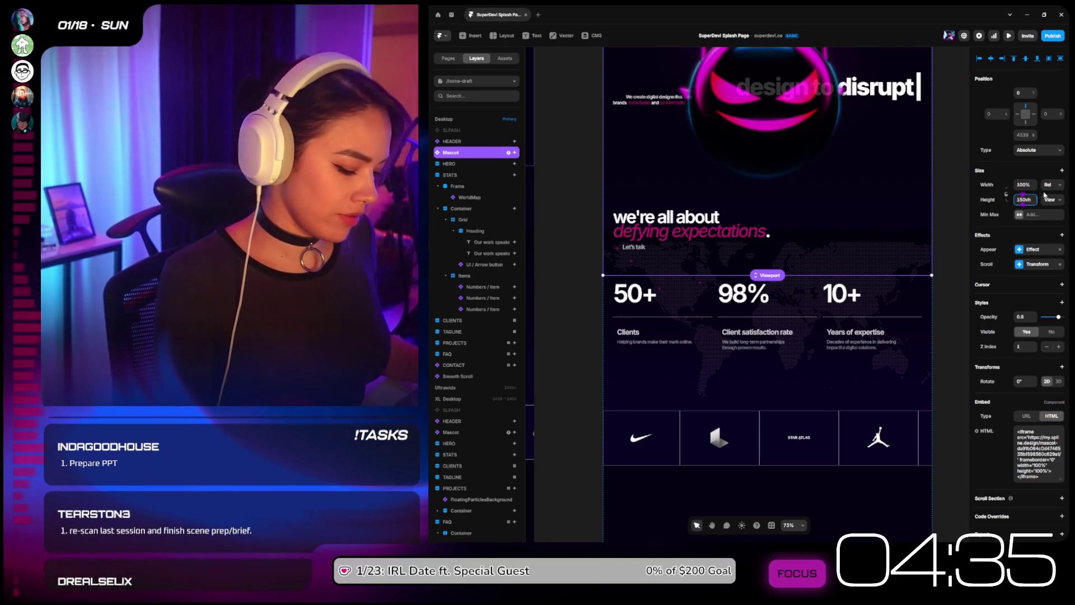
text(7)
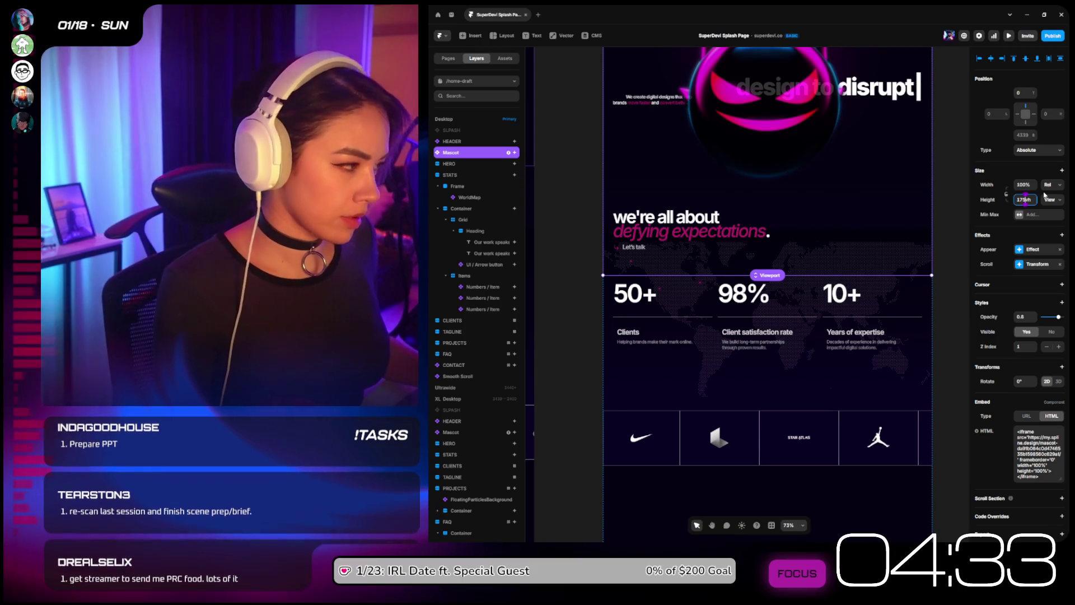
key(Delete)
text(5)
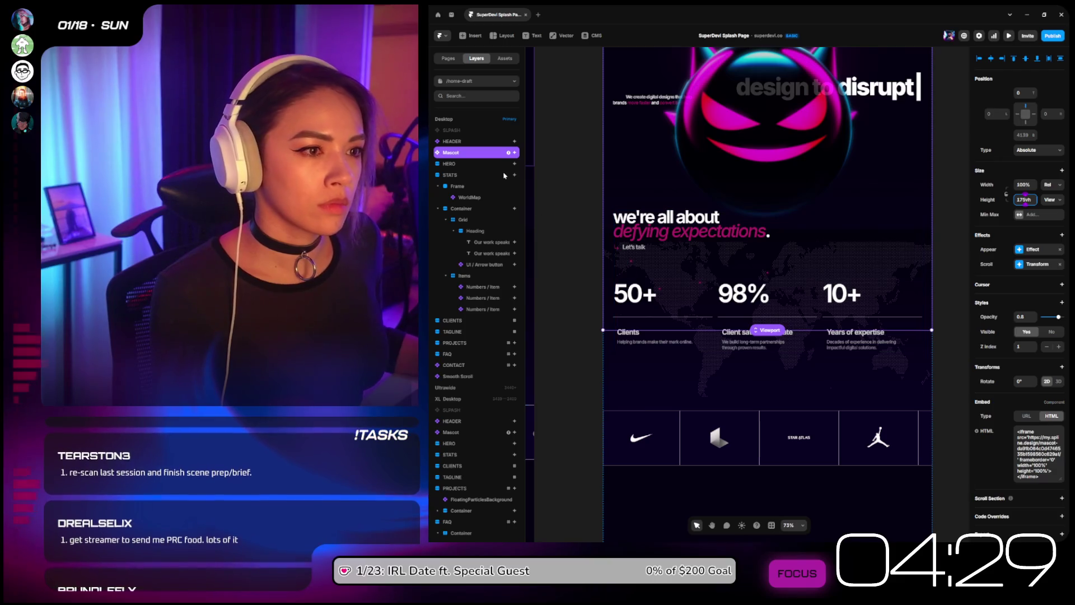
click(478, 197)
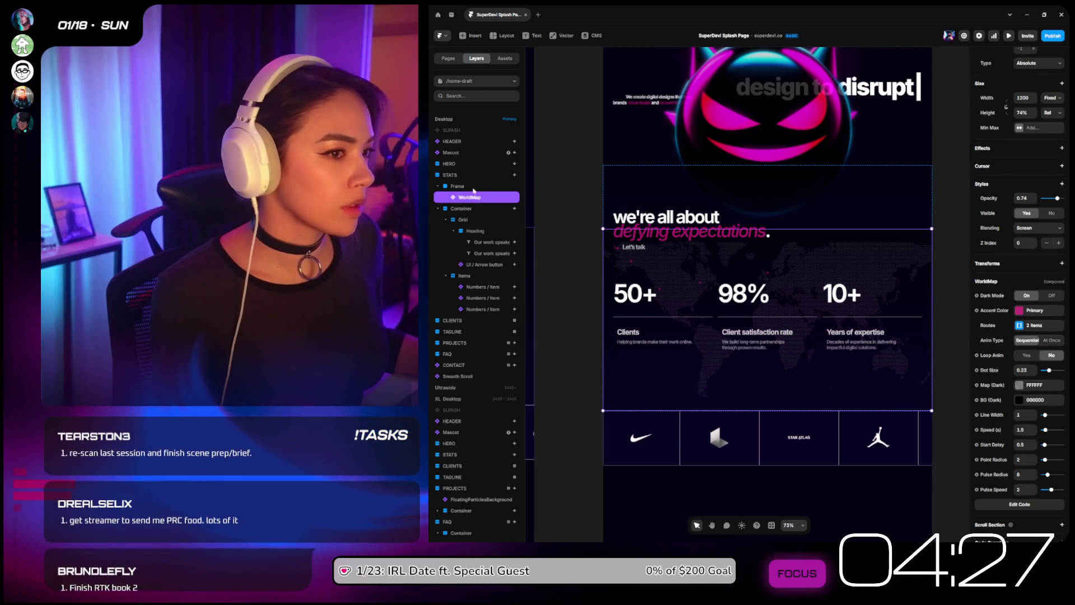
Step: Give the wrapper frame a white linear gradient fill with a 0-opacity stop
click(504, 186)
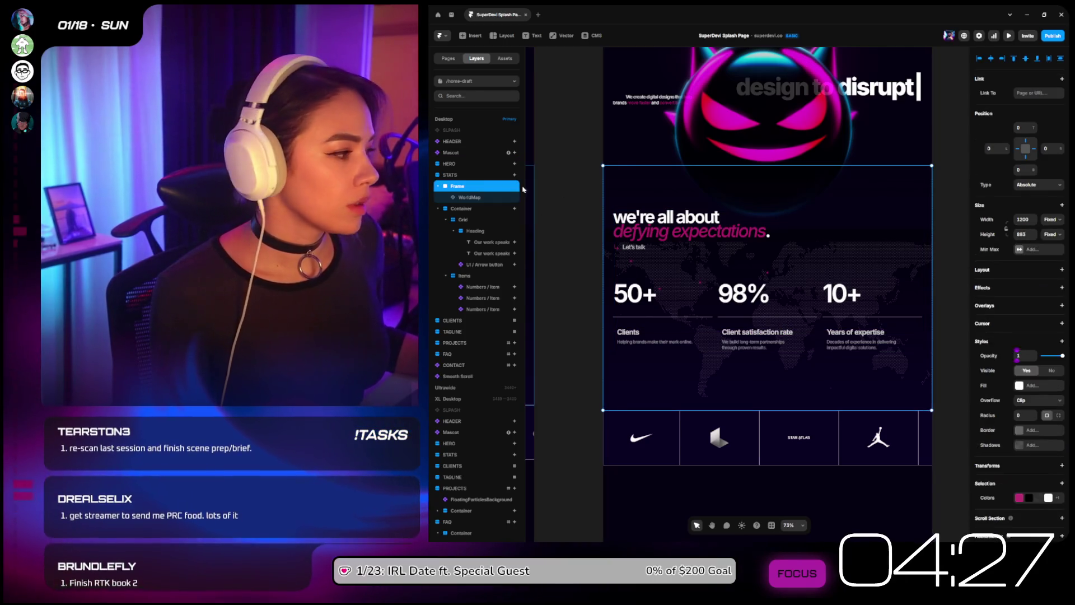
click(1020, 386)
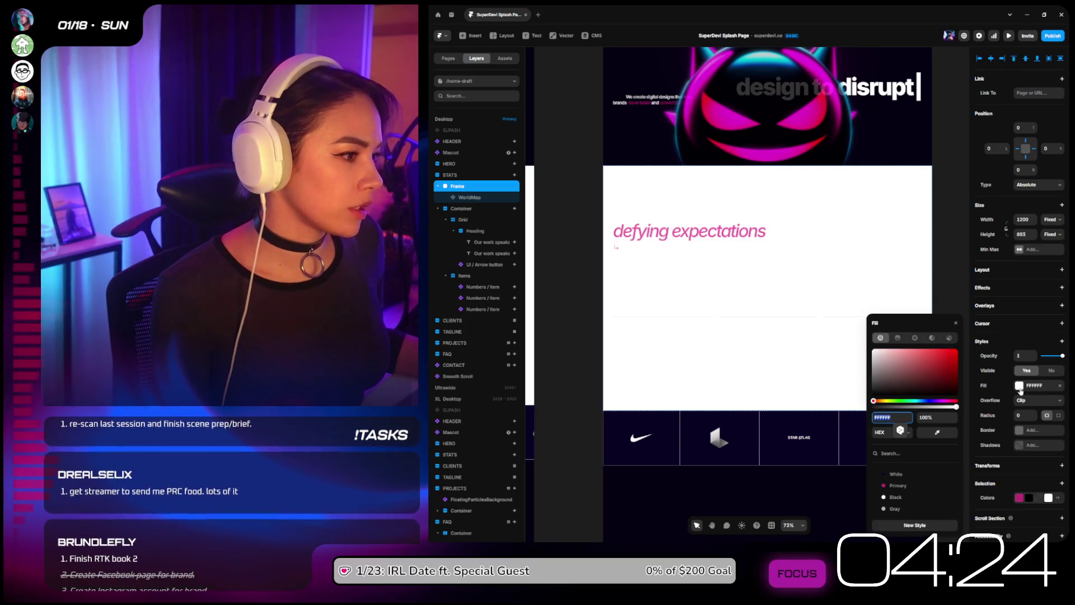
click(897, 338)
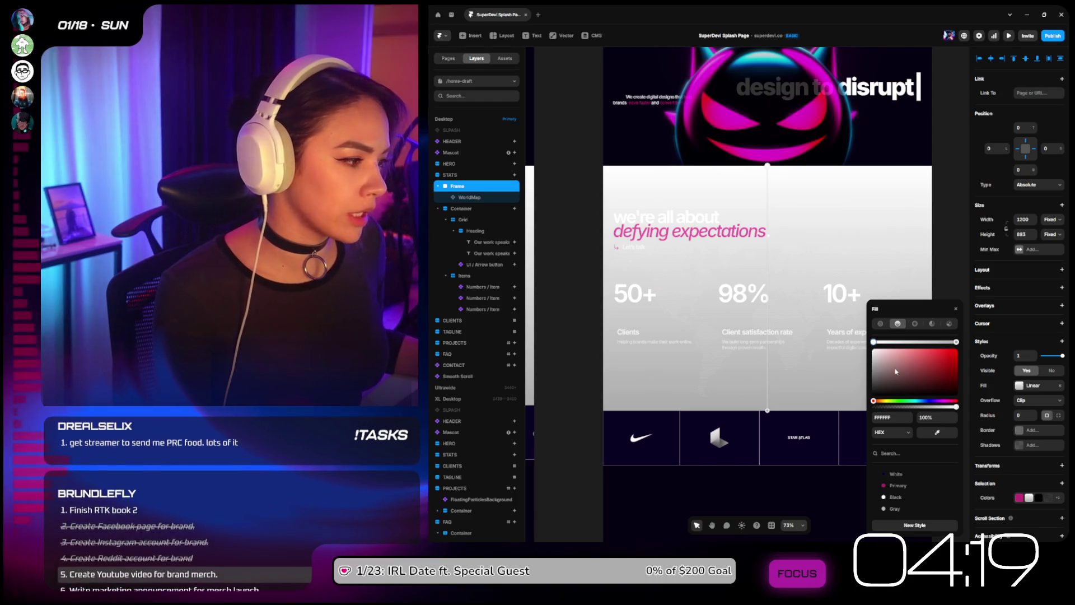
click(935, 417)
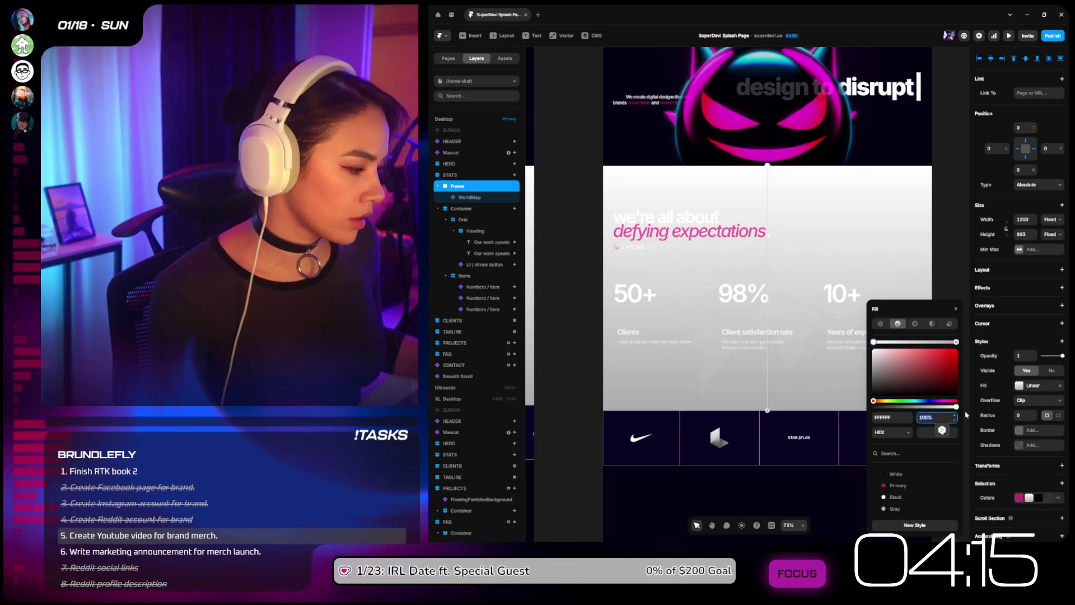
text(0)
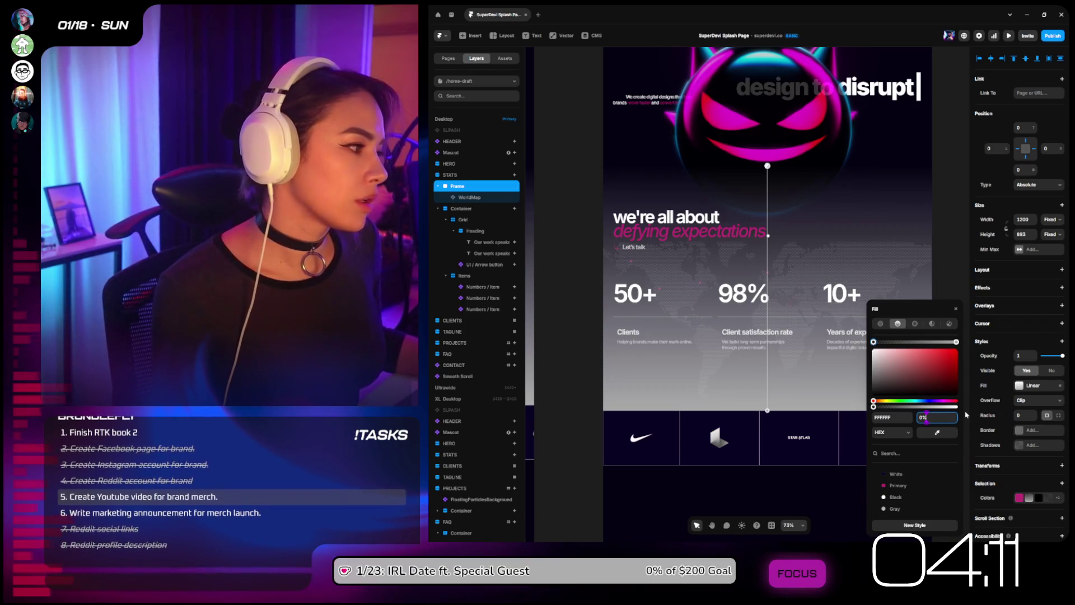
Step: Add a mask to the frame, then remove the frame's gradient fill
click(1061, 341)
mouse_move(1027, 388)
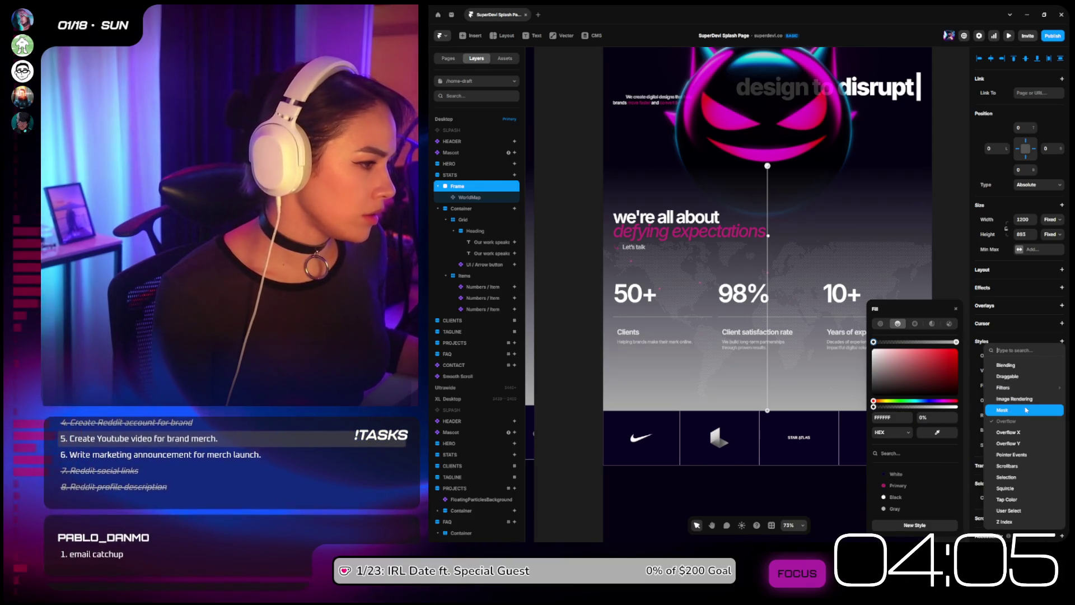
click(1026, 410)
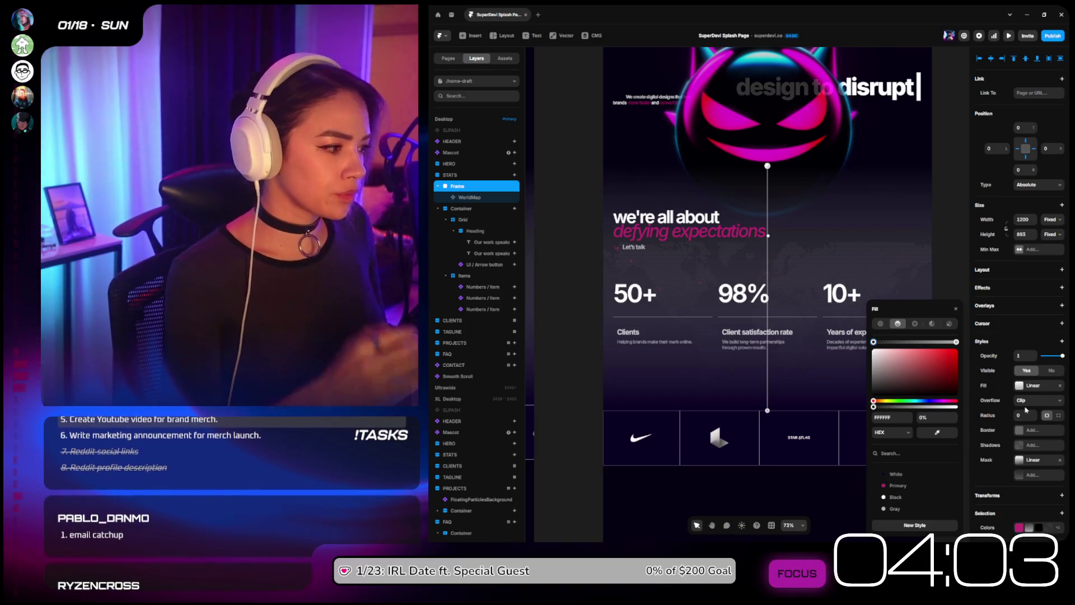
click(1030, 460)
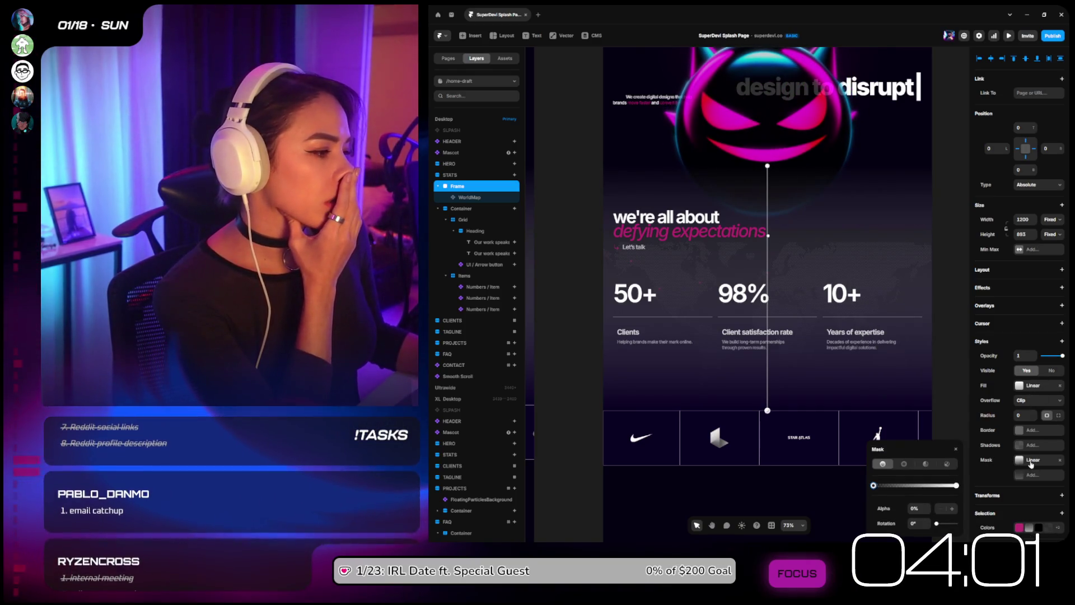
click(972, 453)
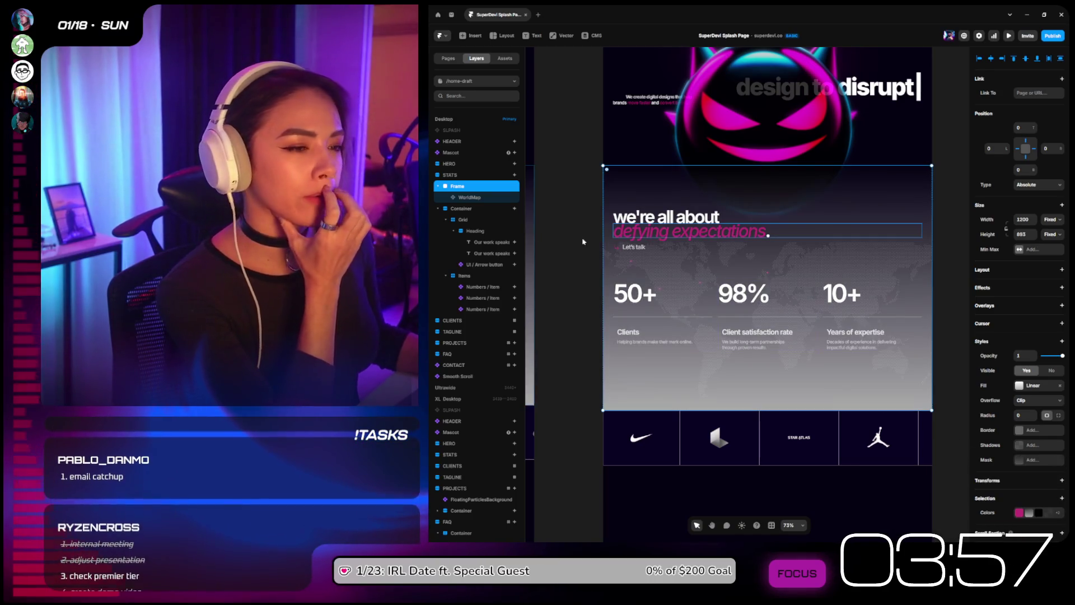
click(1059, 385)
Step: Drag the WorldMap out of the frame so it sits directly under STATS
click(487, 197)
mouse_move(488, 197)
mouse_down()
mouse_move(484, 182)
mouse_move(478, 194)
mouse_up()
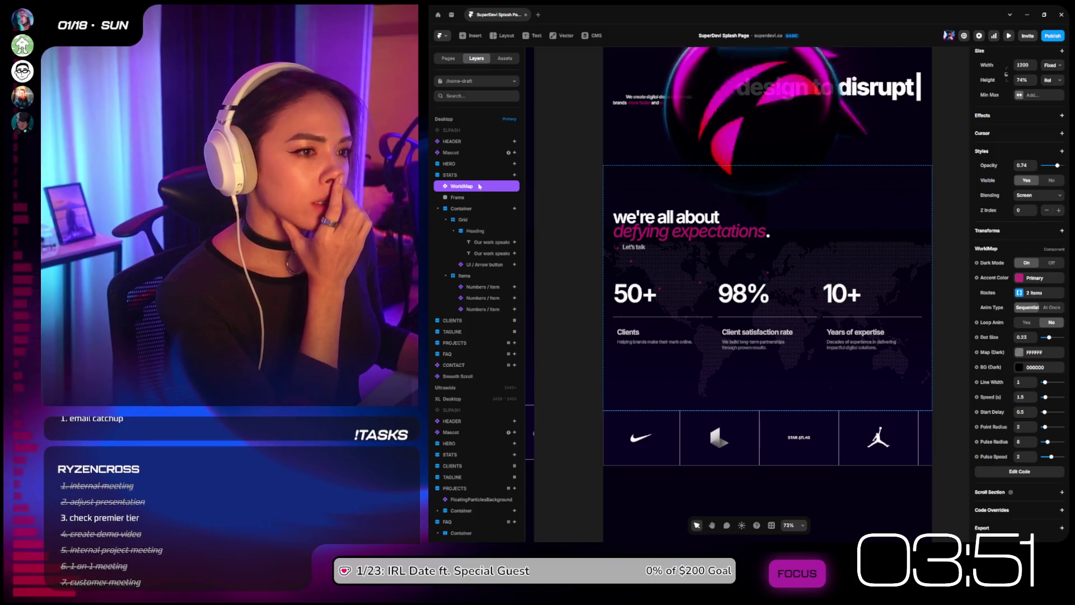
click(479, 197)
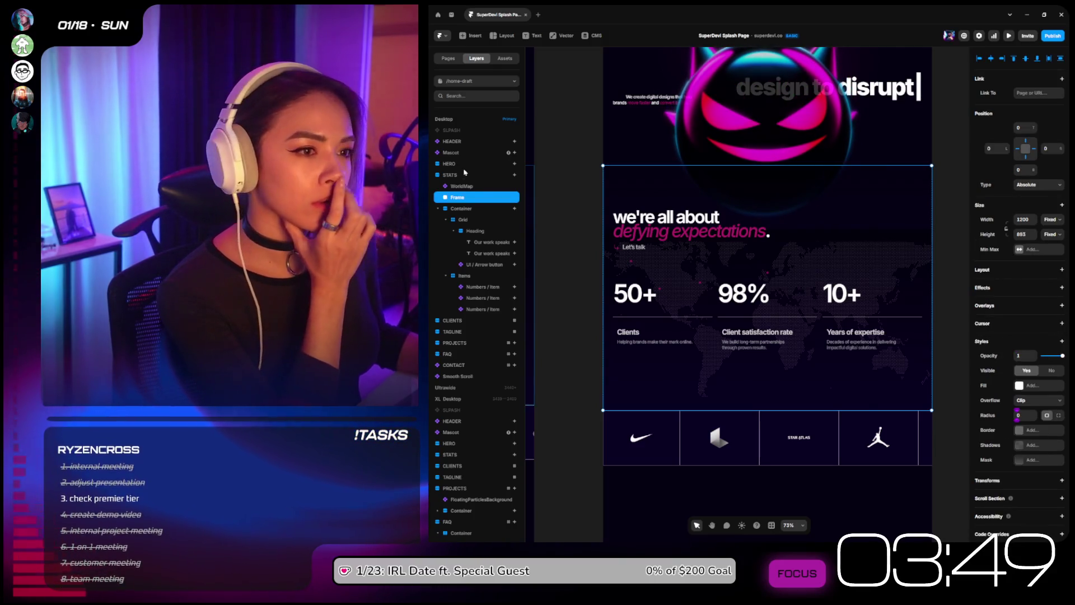
Step: Add a linear gradient mask to the WorldMap layer
key(ctrl+z)
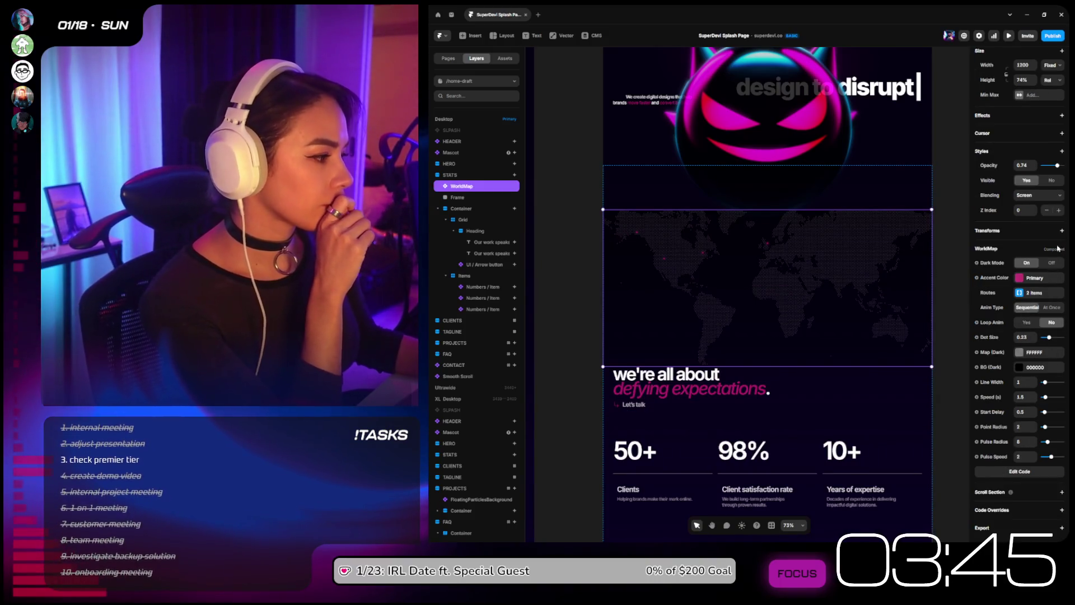
click(1061, 153)
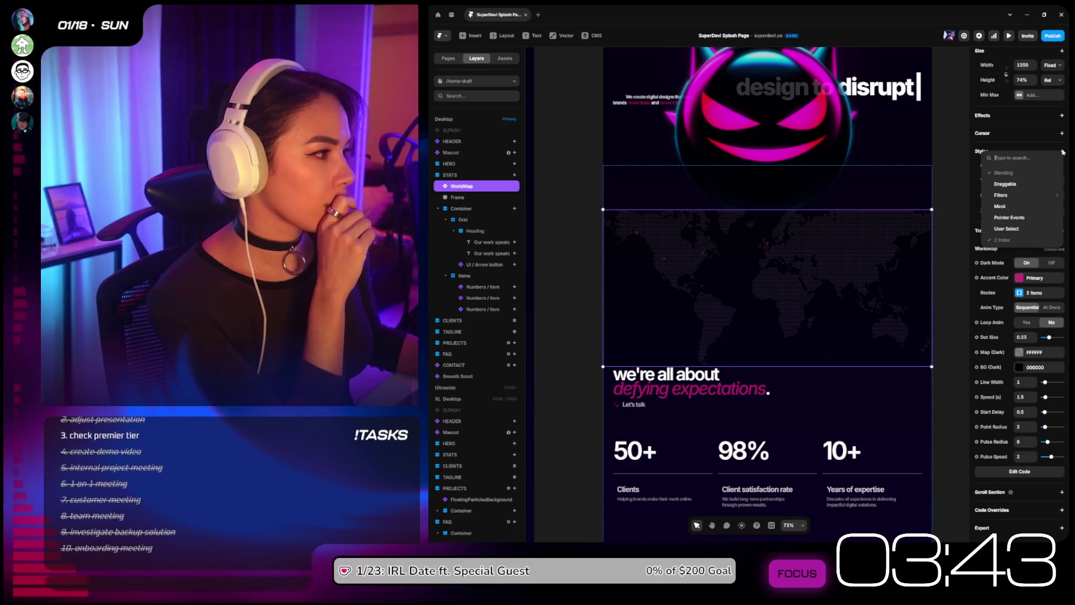
click(1010, 208)
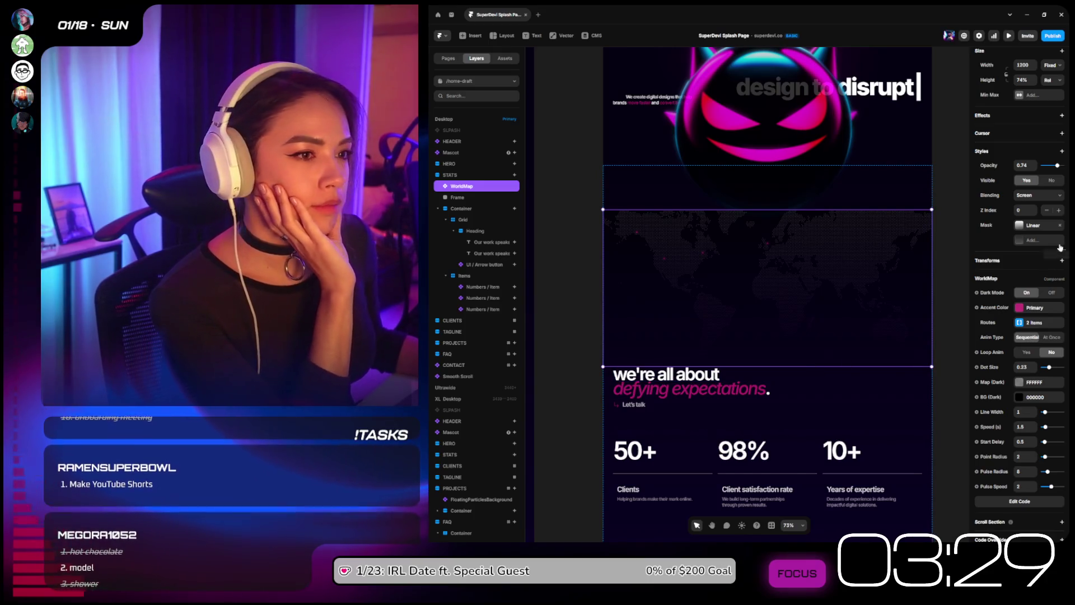
Step: Make the map absolutely positioned and stretch it down to about 82% relative height
scroll(1032, 152, up, 2)
click(1035, 93)
click(1033, 104)
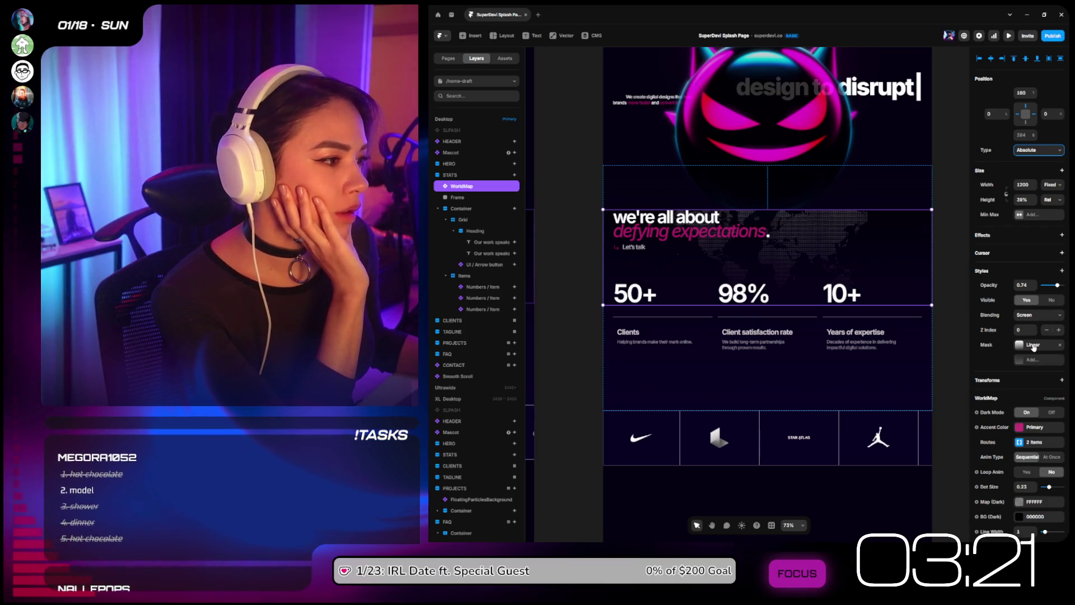
drag(784, 304, 782, 410)
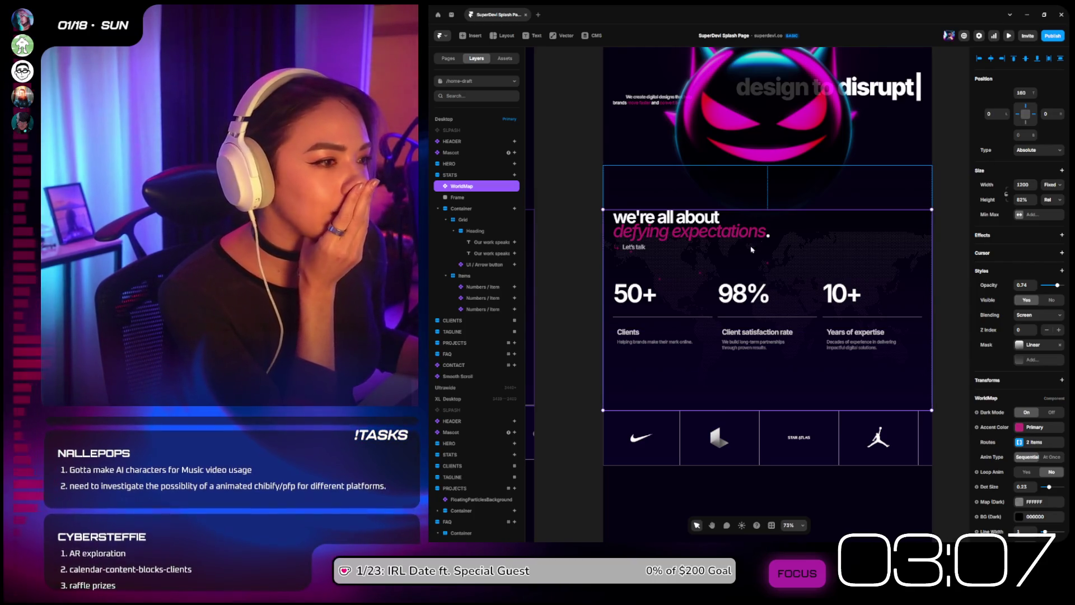
Step: Reposition the STATS gradient stops to fade from transparent purple 3606C8 to dark 0A0124
click(485, 176)
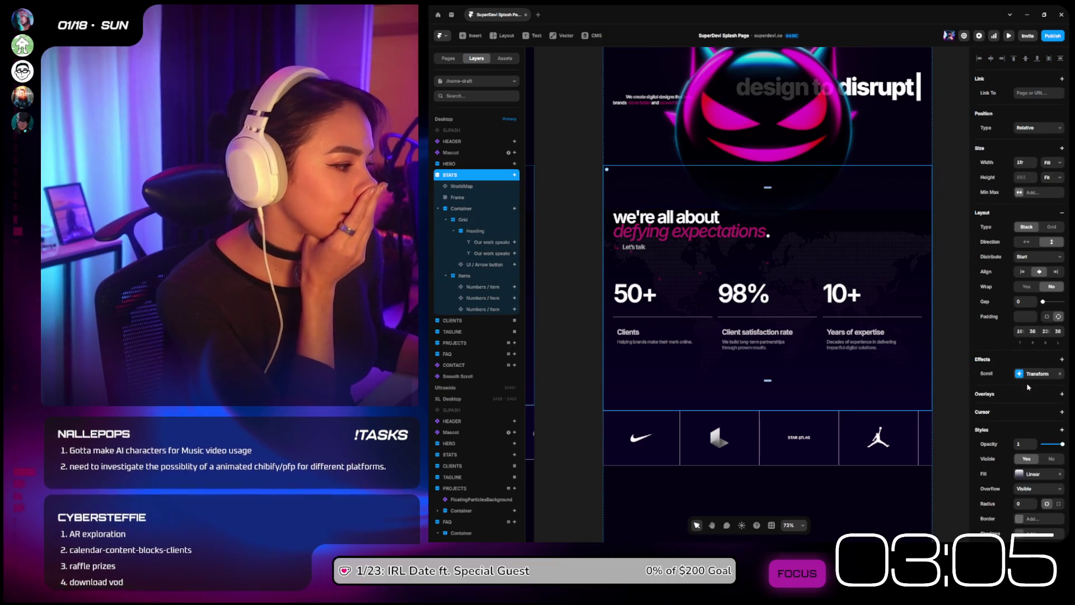
click(1020, 473)
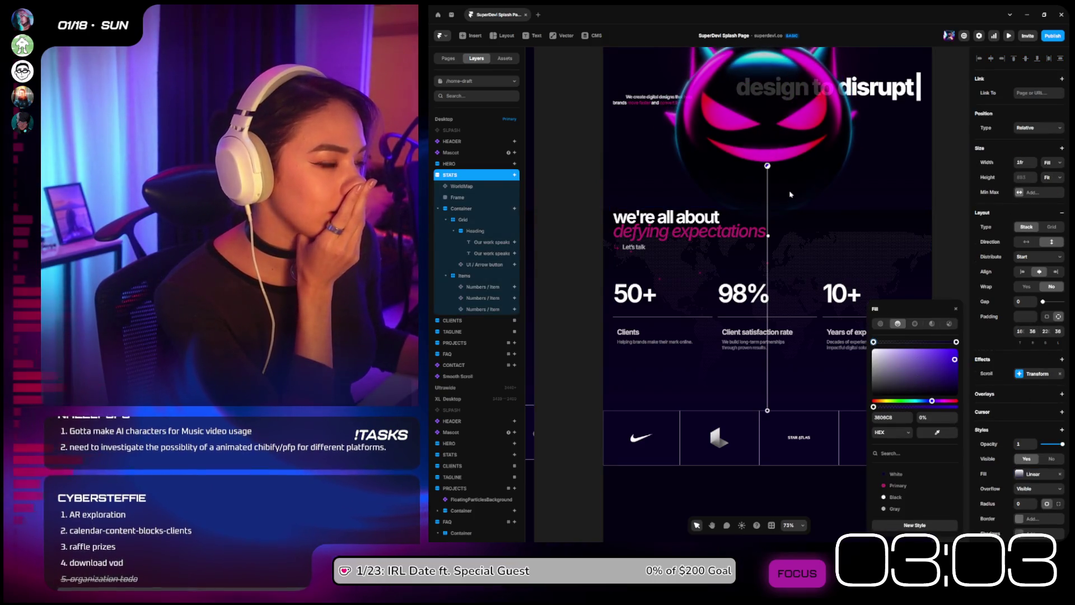
mouse_move(888, 342)
mouse_down()
mouse_move(960, 342)
mouse_move(859, 345)
mouse_up()
click(934, 342)
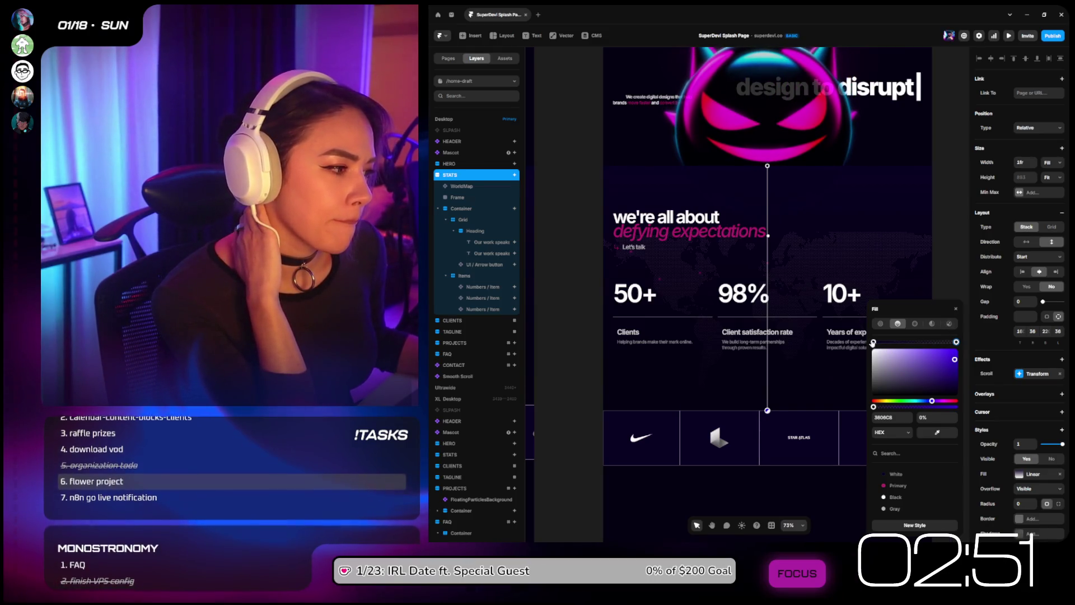
drag(928, 346, 959, 345)
drag(857, 339, 836, 339)
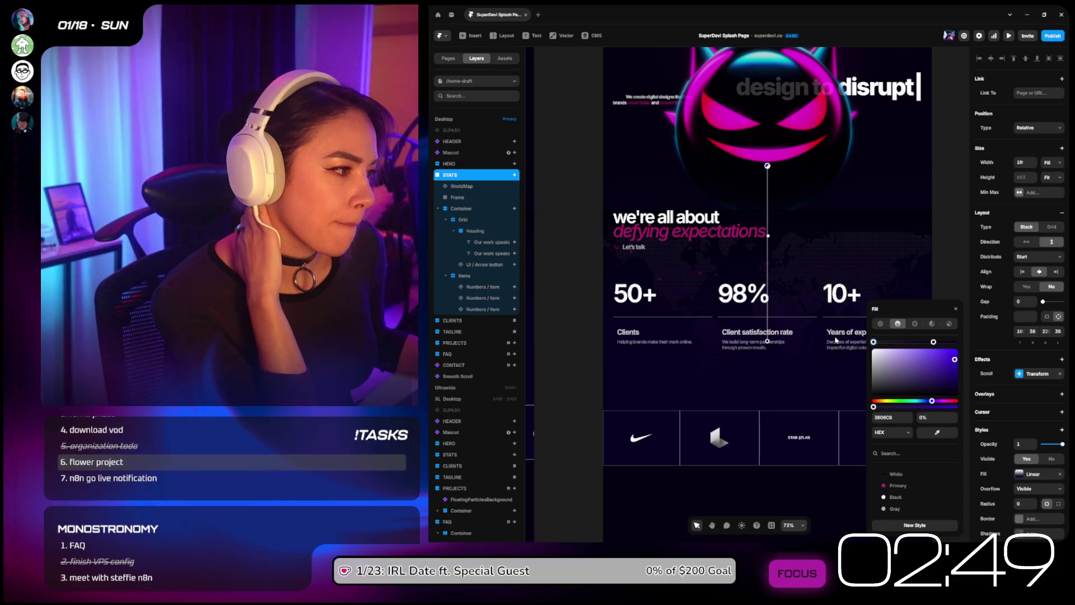
click(958, 309)
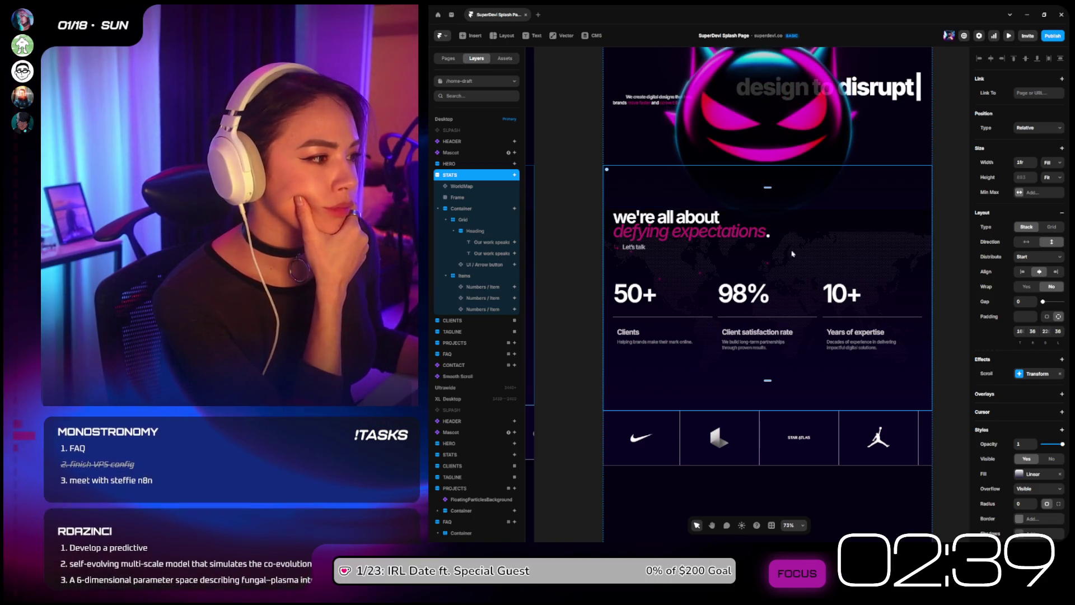
click(457, 186)
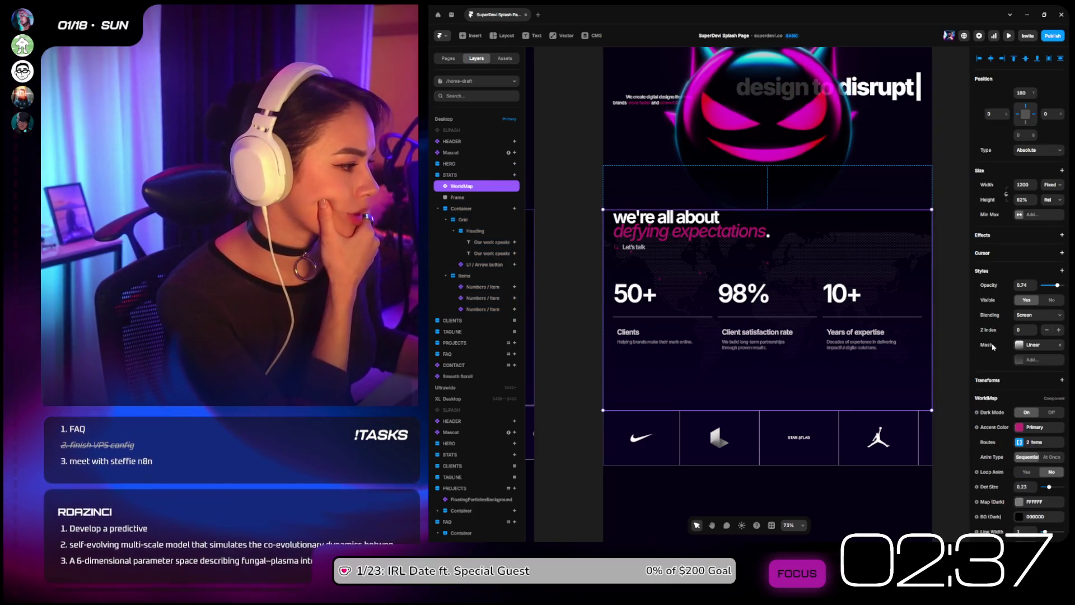
Step: Lower the world map's top edge toward the stats heading
scroll(1008, 353, down, 3)
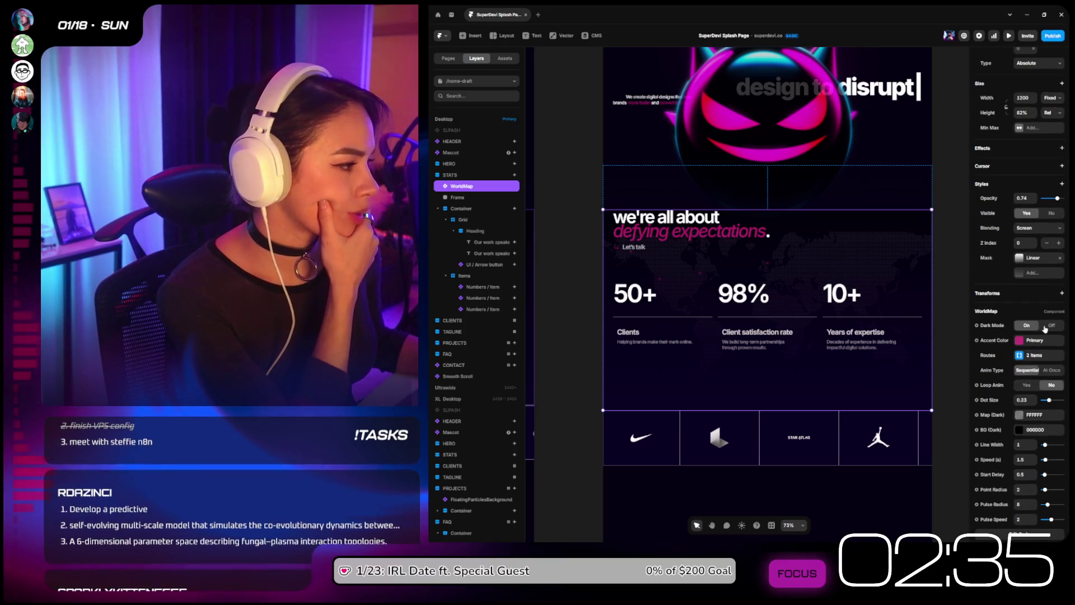
scroll(1046, 331, down, 2)
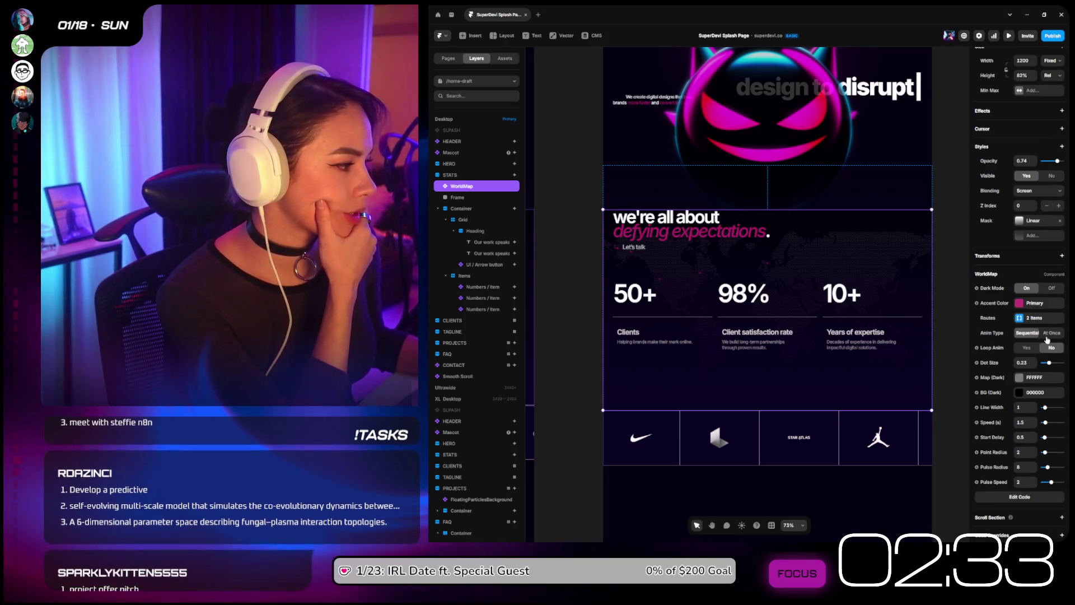
scroll(1029, 364, down, 1)
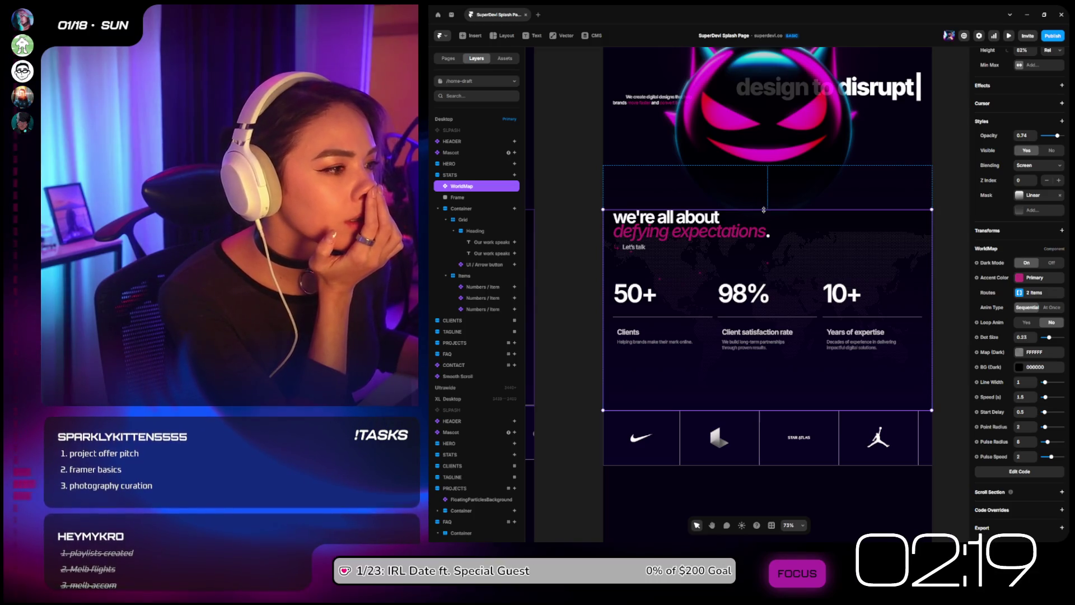
mouse_move(763, 210)
mouse_down()
mouse_move(761, 242)
mouse_move(762, 230)
mouse_up()
Step: Make the world map height fixed at 638, starting below the heading, and launch a live preview
scroll(1005, 183, up, 5)
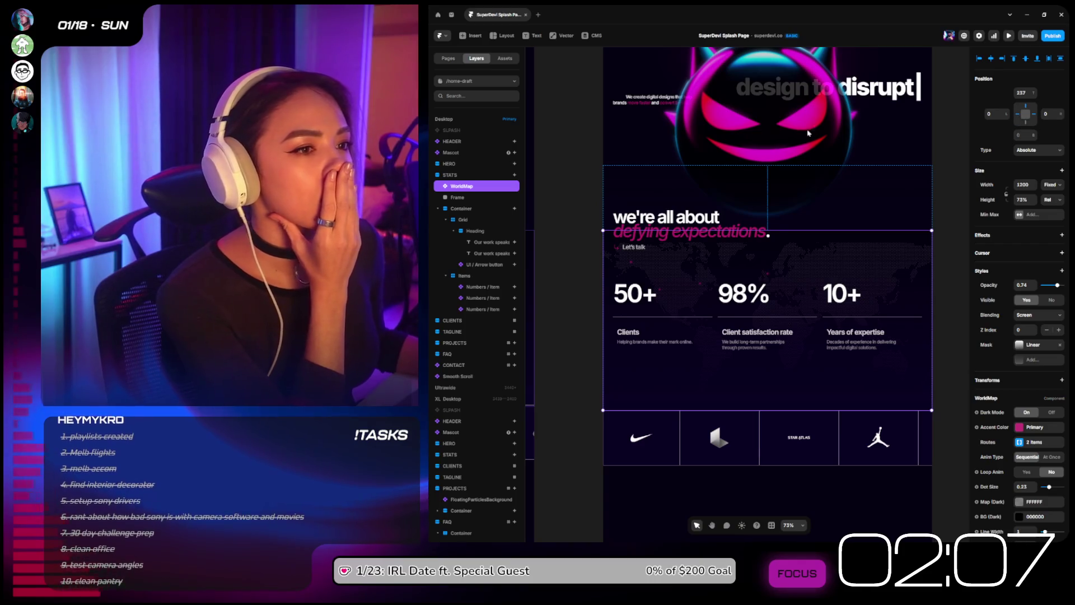
click(467, 176)
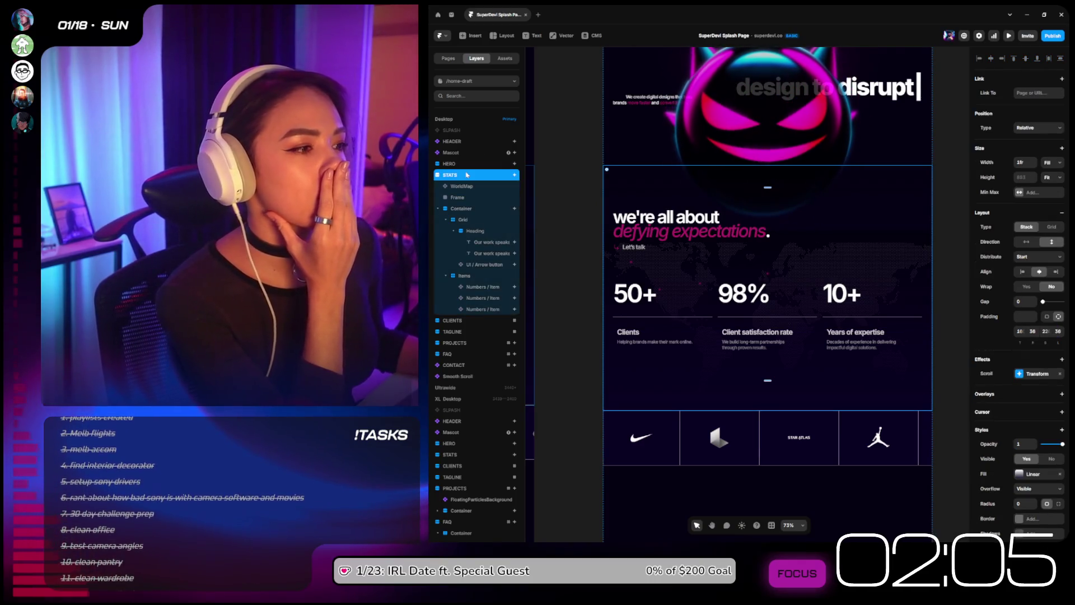
click(466, 187)
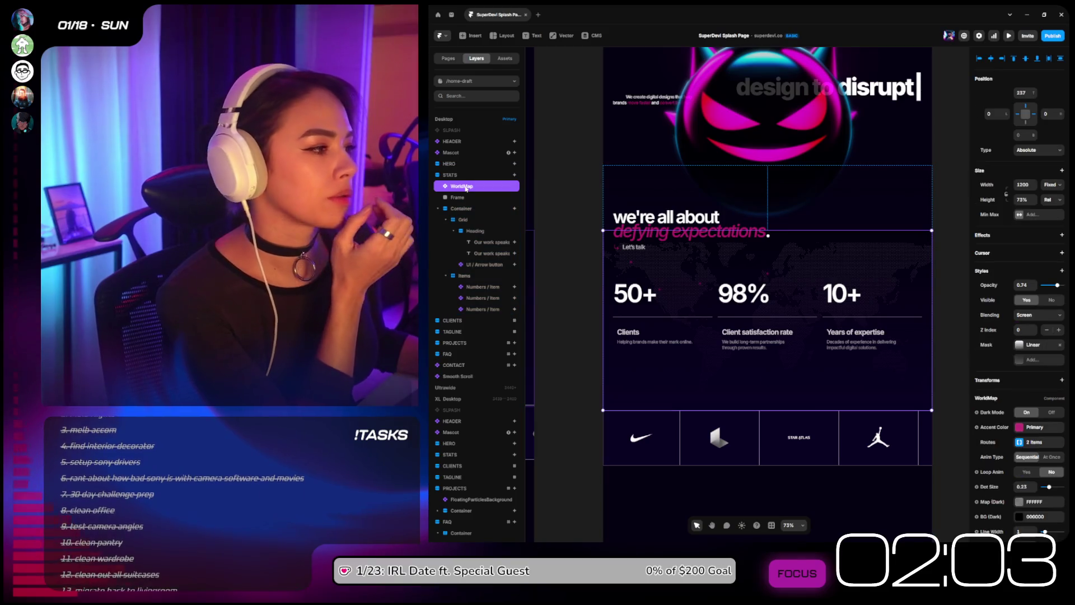
click(1029, 110)
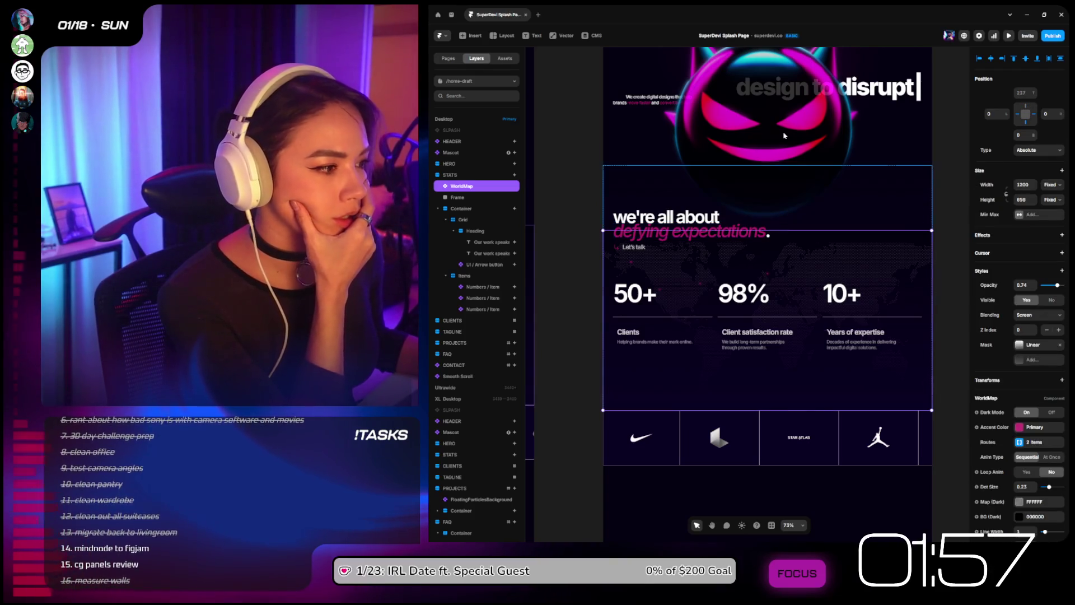
drag(769, 237, 769, 249)
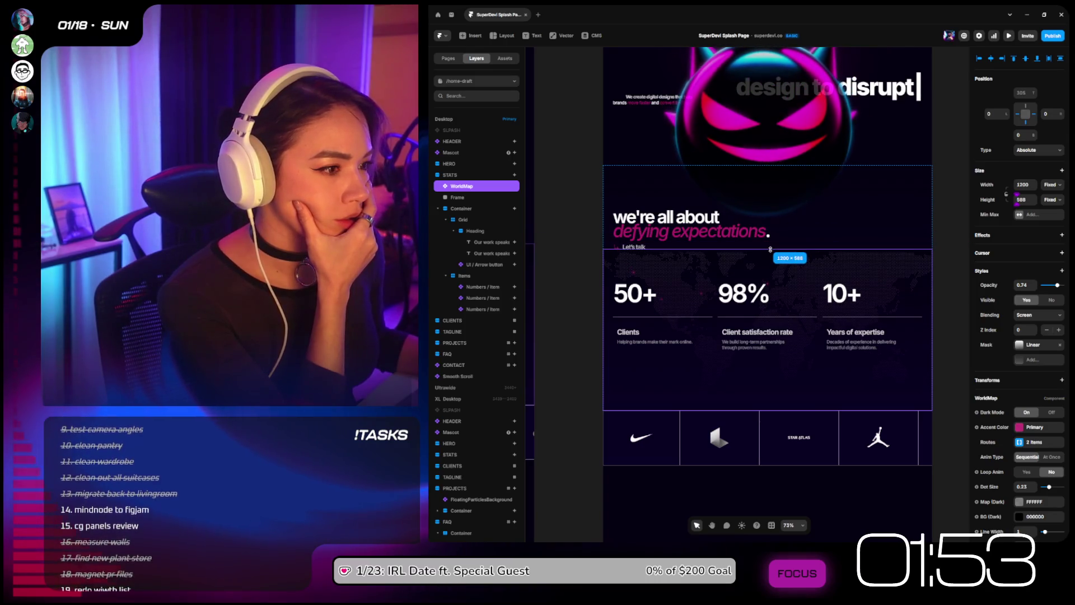
click(1007, 36)
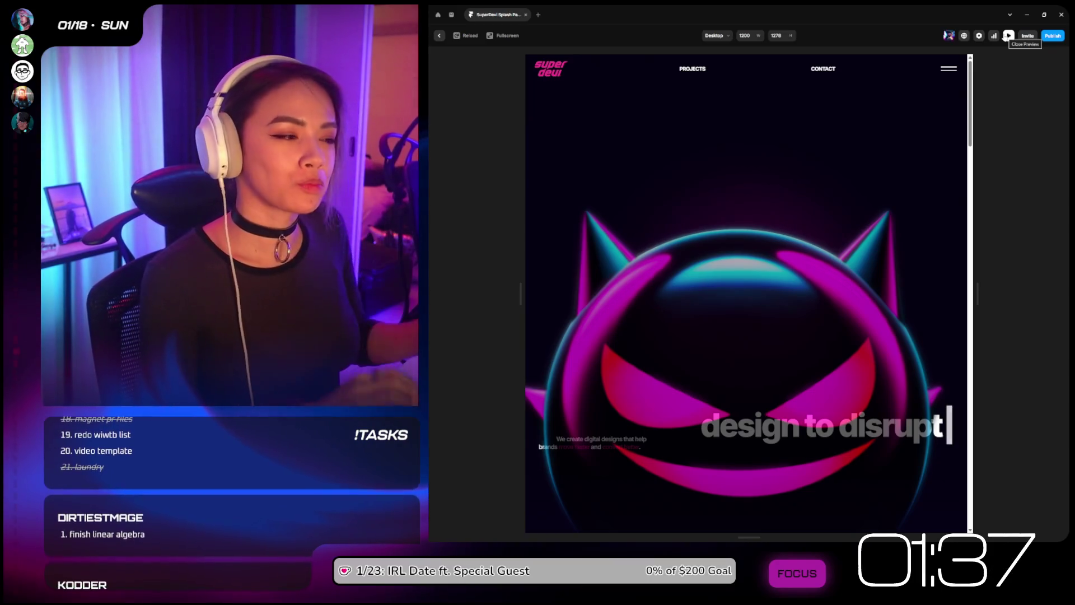
Step: Scroll the preview to watch the 50+, 98%, 10+ stats animate over the map, then exit
scroll(931, 218, down, 5)
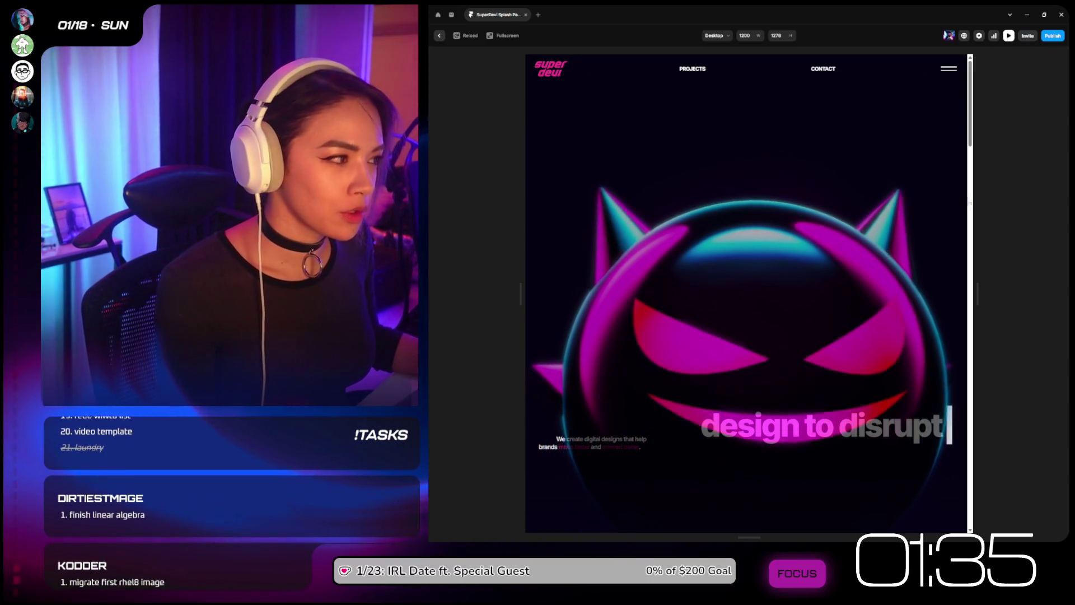
scroll(967, 173, down, 3)
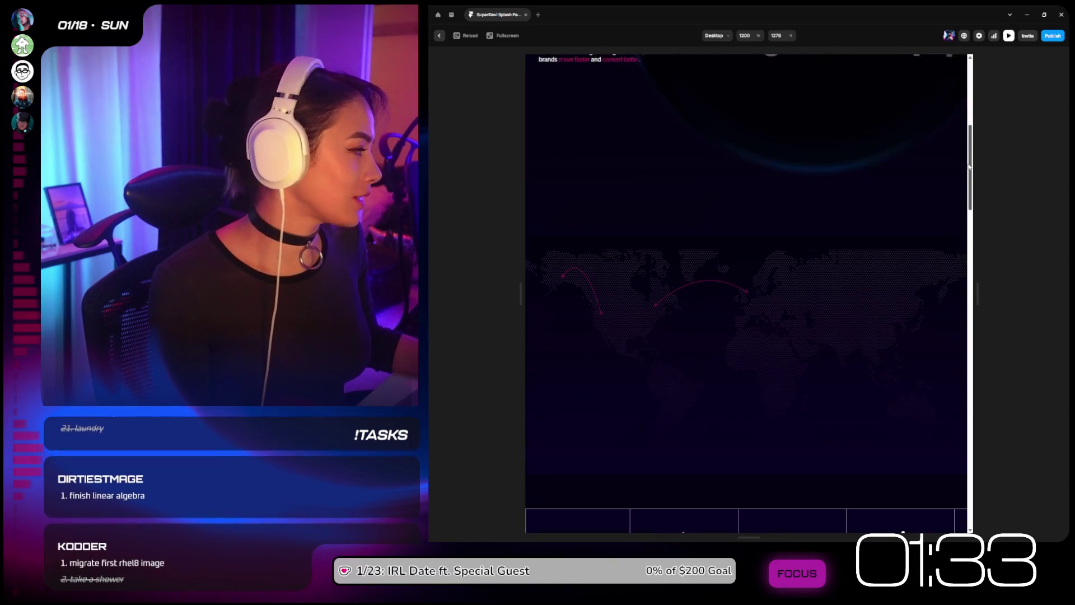
scroll(966, 182, up, 4)
scroll(965, 186, down, 5)
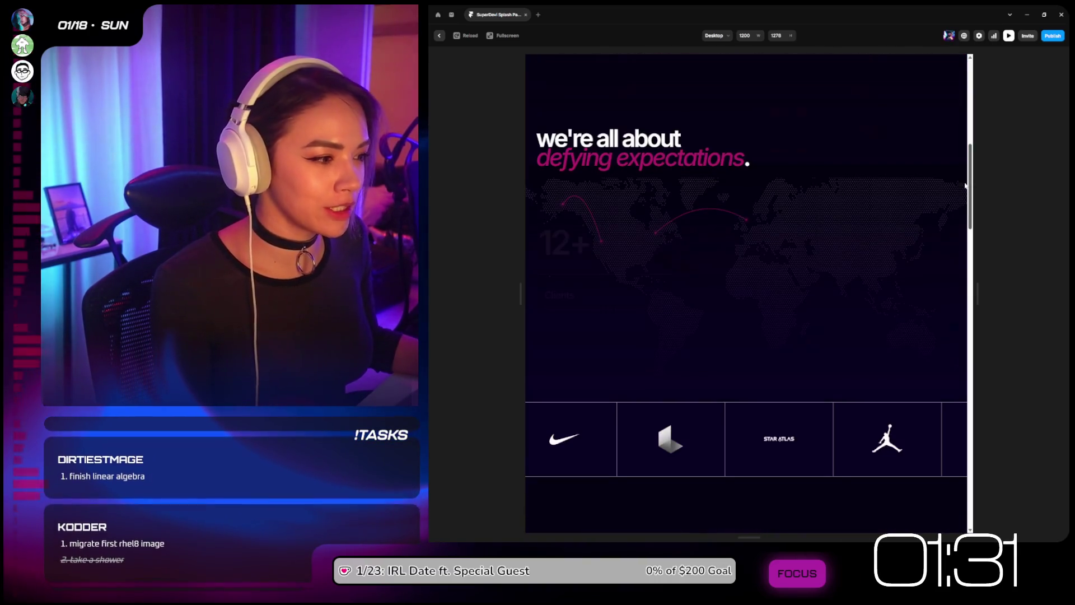
scroll(955, 179, up, 5)
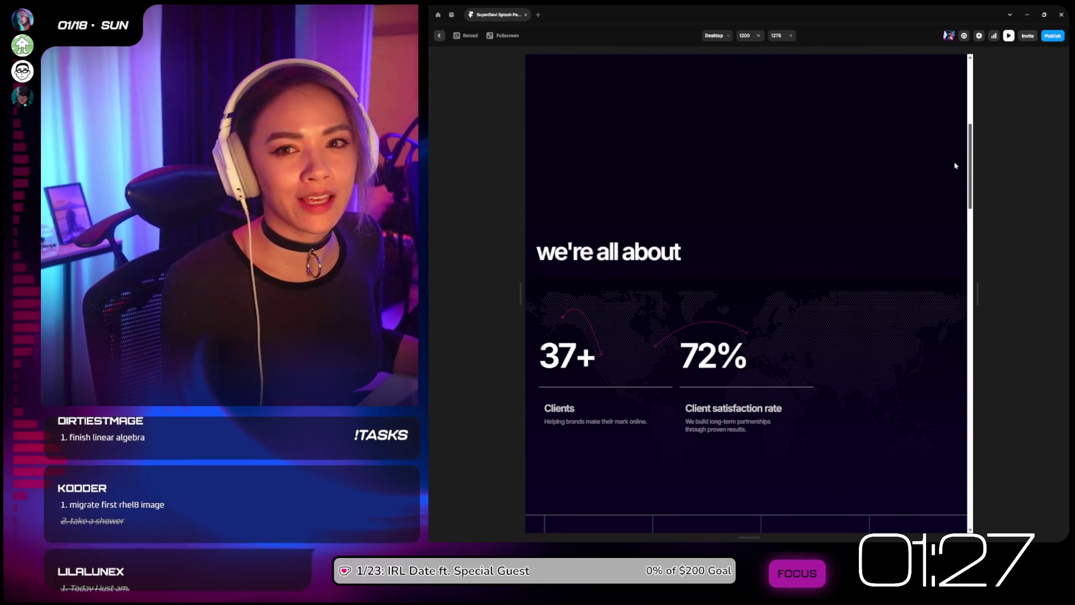
scroll(954, 151, up, 1)
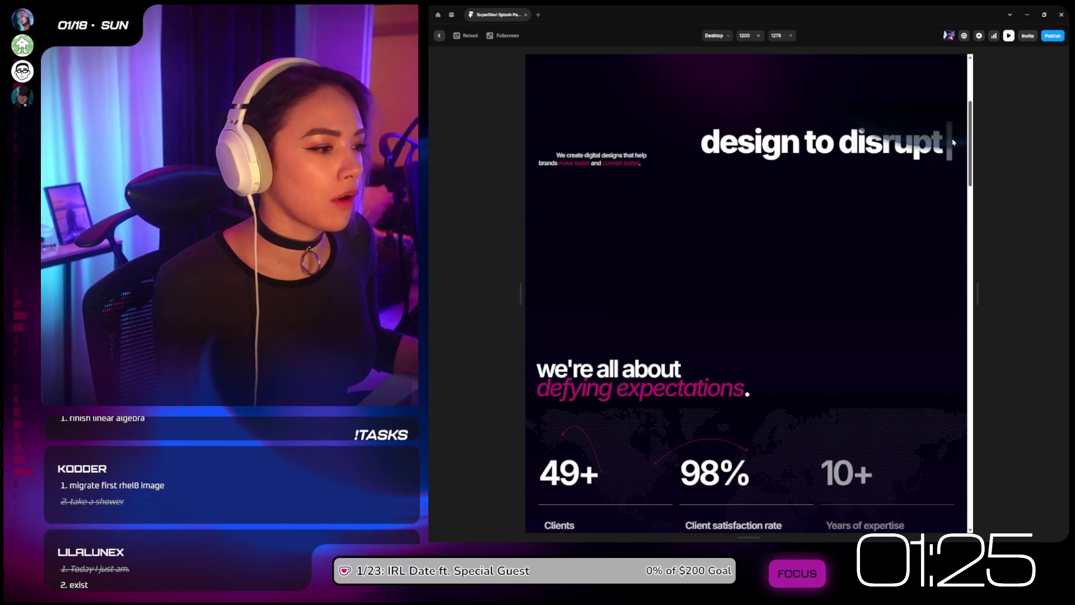
scroll(951, 163, down, 3)
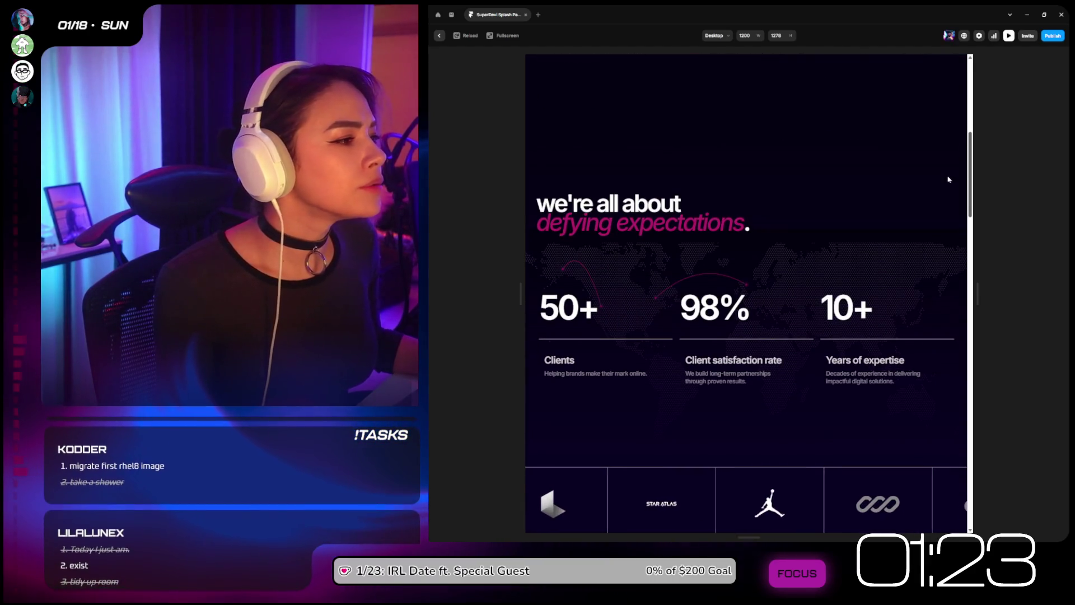
scroll(949, 170, down, 3)
scroll(949, 163, up, 10)
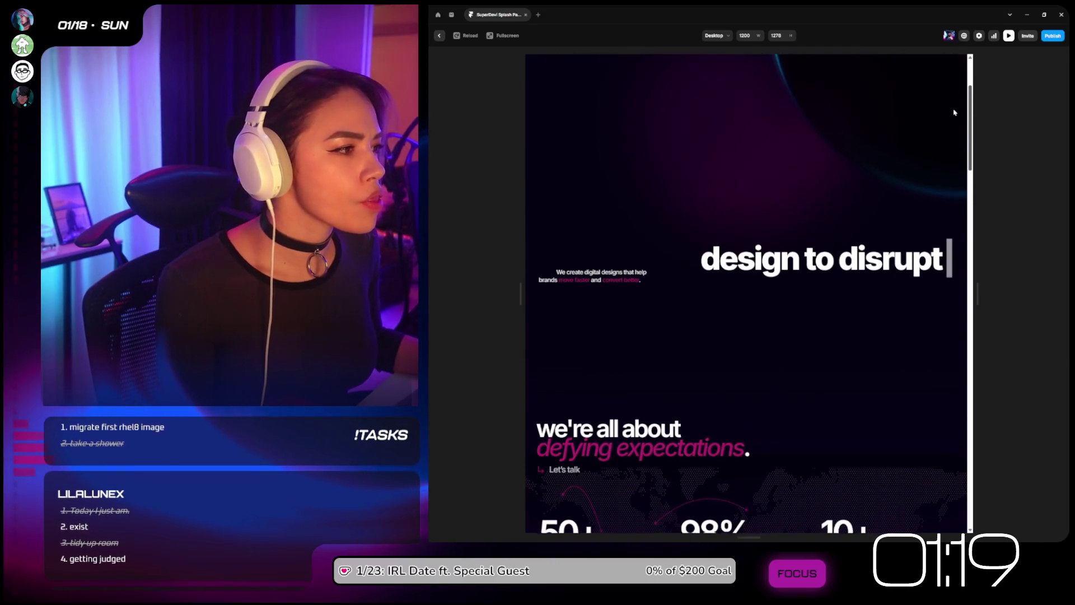
key(Escape)
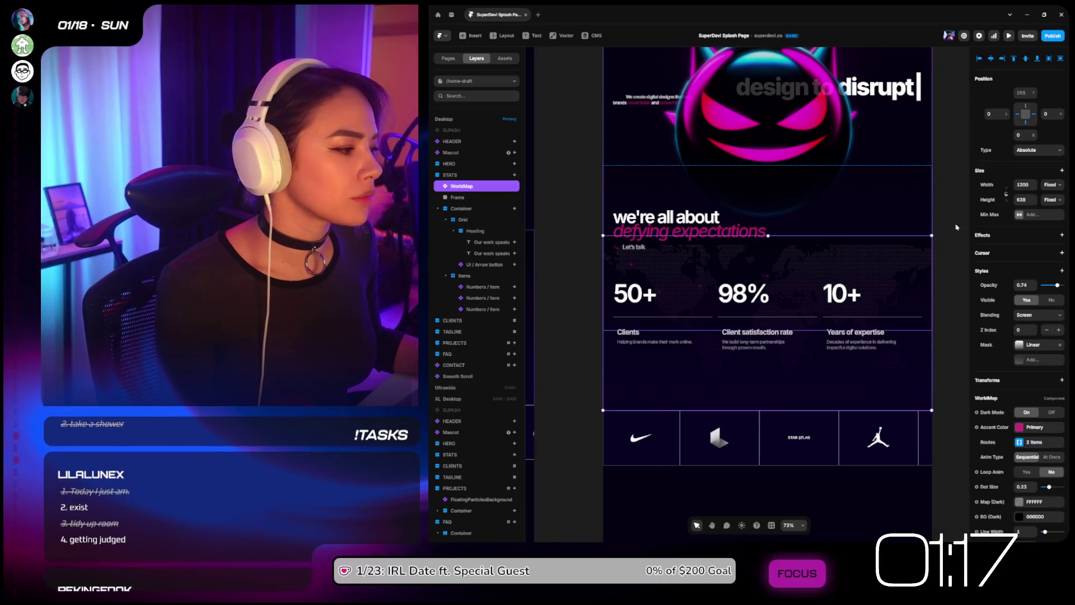
Step: Change the world map's BG (Dark) colour from 000000 to the White colour style
scroll(1033, 476, down, 3)
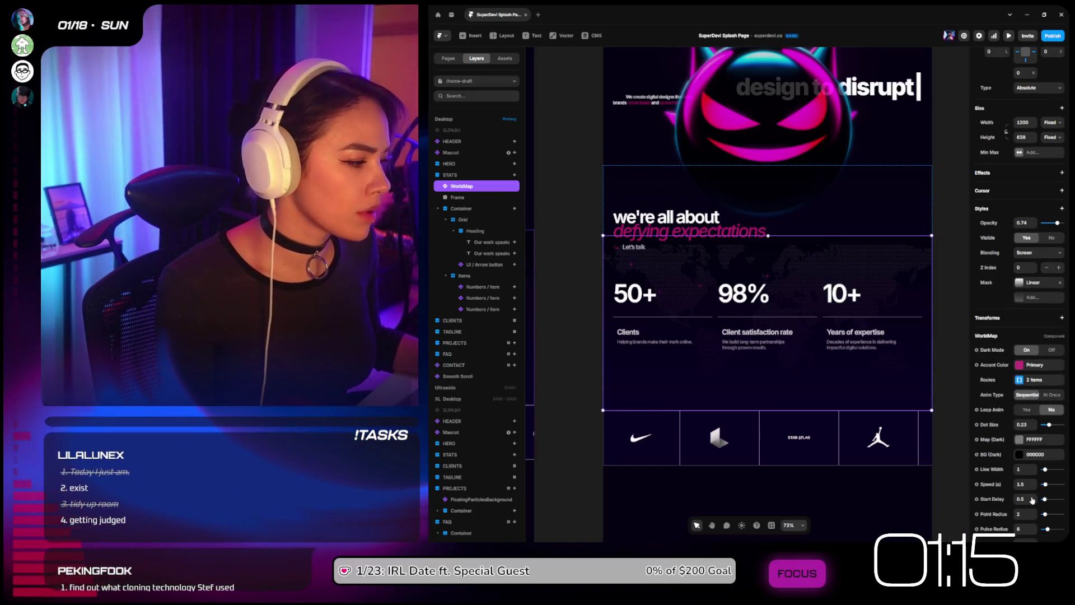
click(1019, 456)
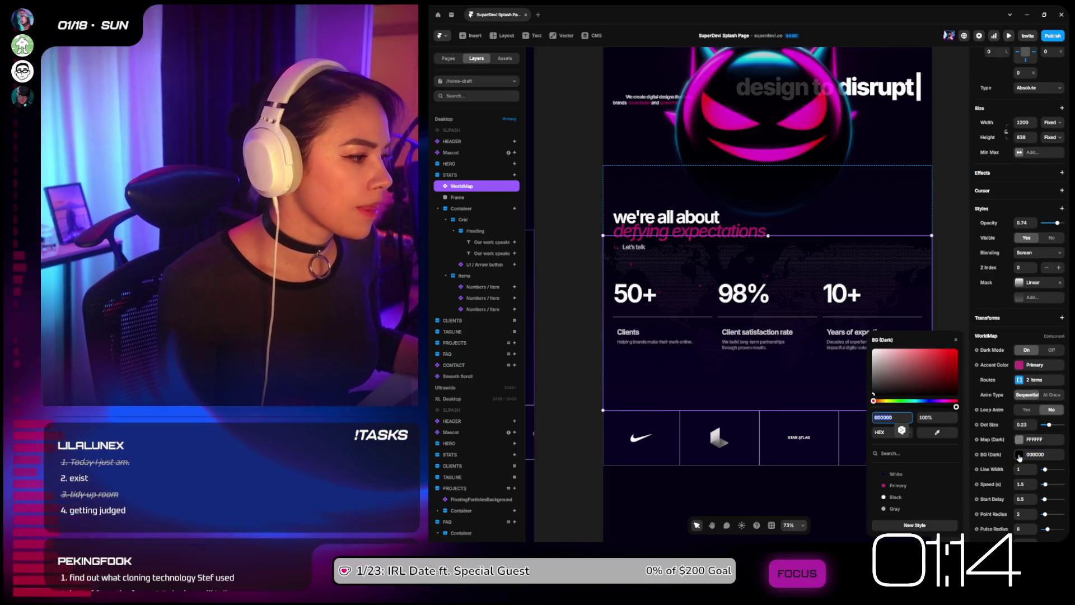
click(898, 475)
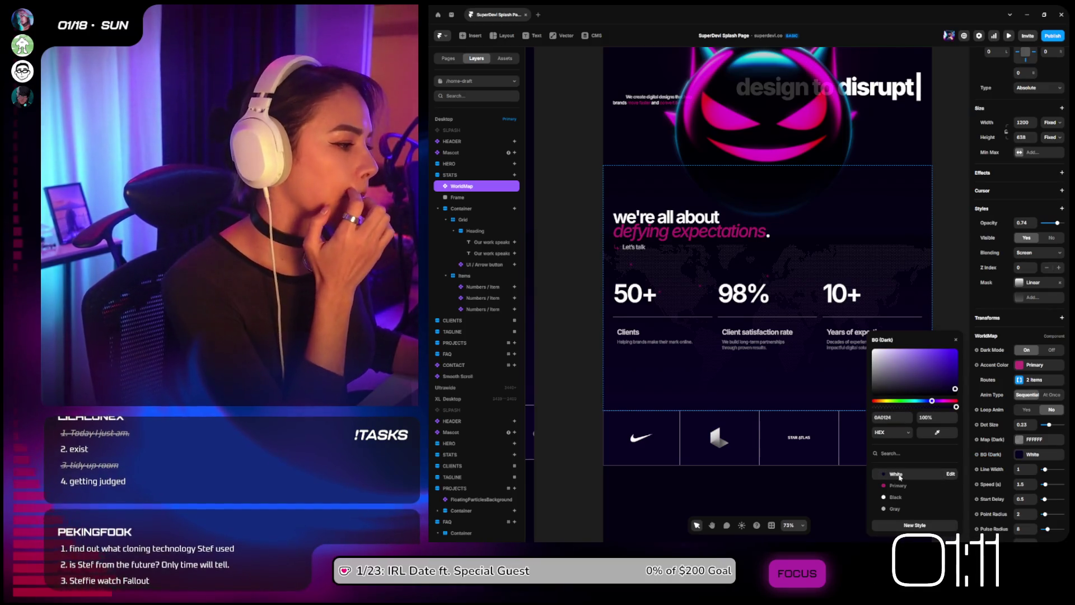
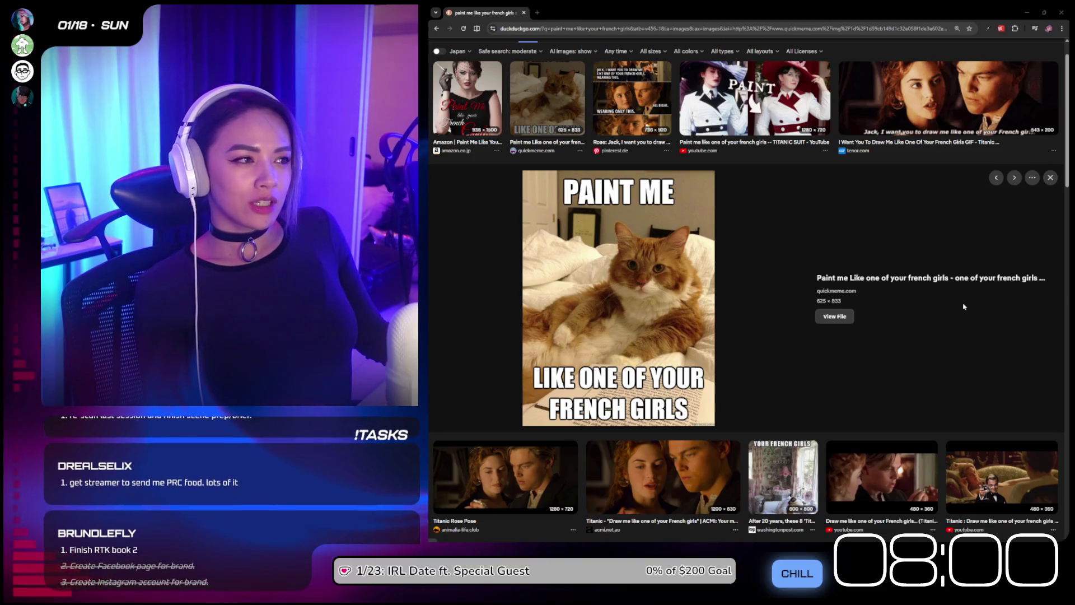
Step: Scroll back up through the DuckDuckGo image results for the French-girls meme
scroll(963, 306, up, 1)
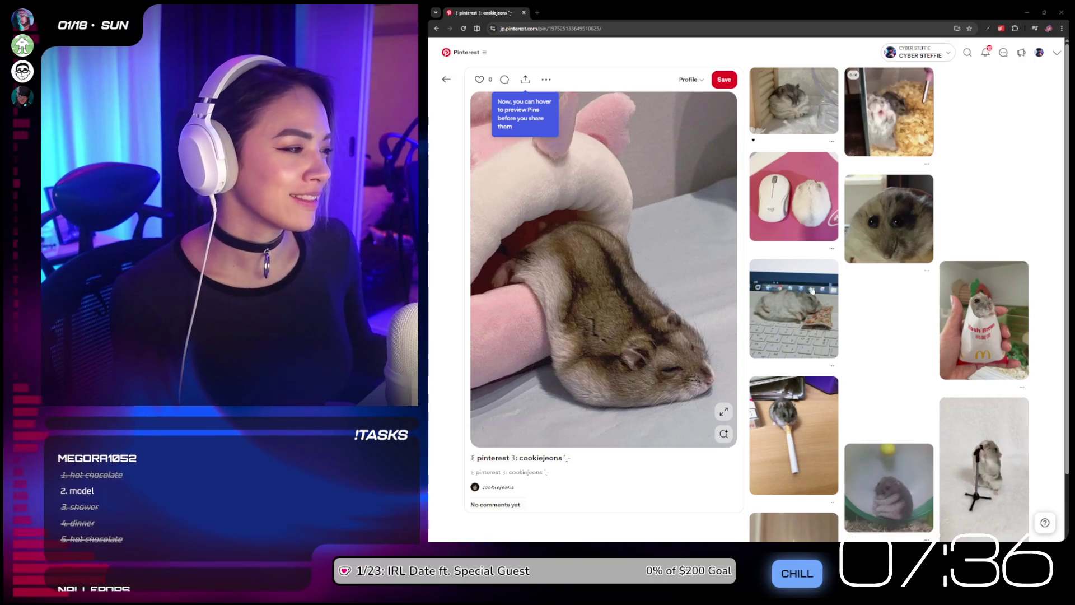
Step: Browse related hamster pins (Hash Brown, potato, toy gun, motorcycle, cigarette) ending on 'literally me bro'
click(990, 335)
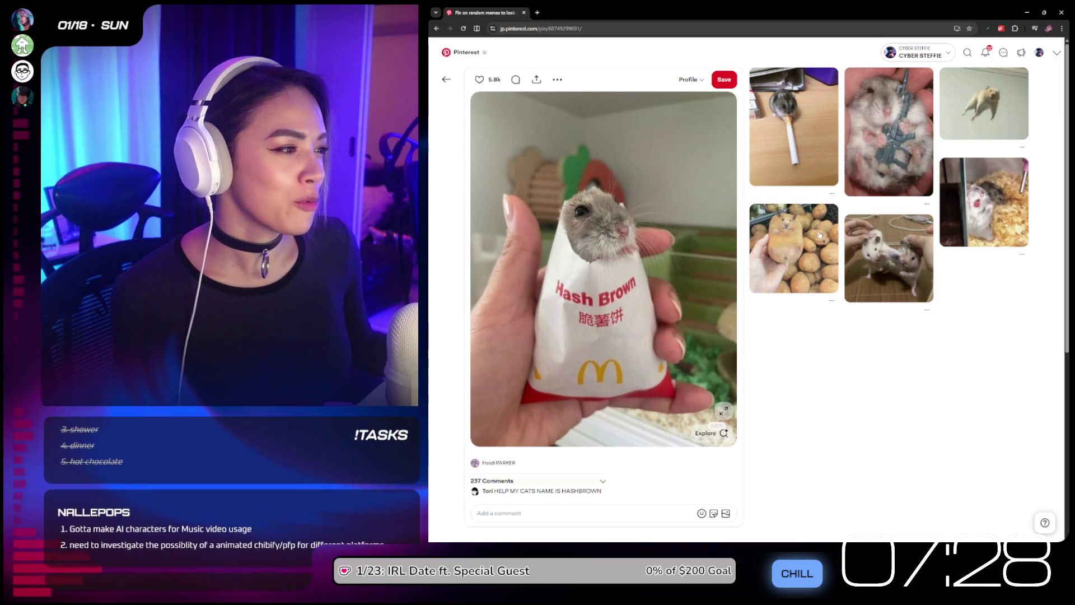
click(794, 248)
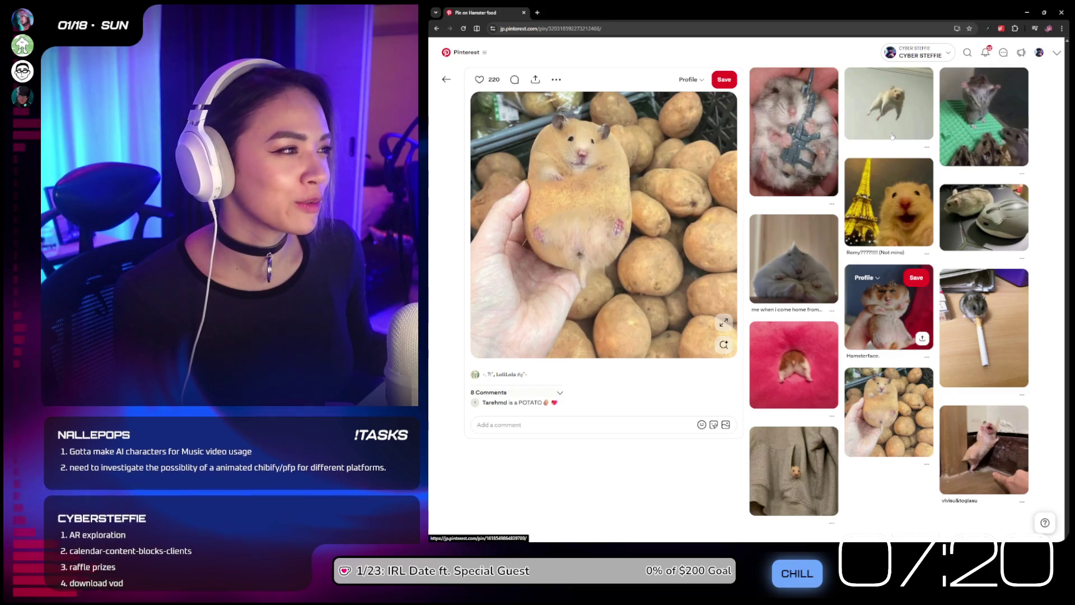
click(790, 117)
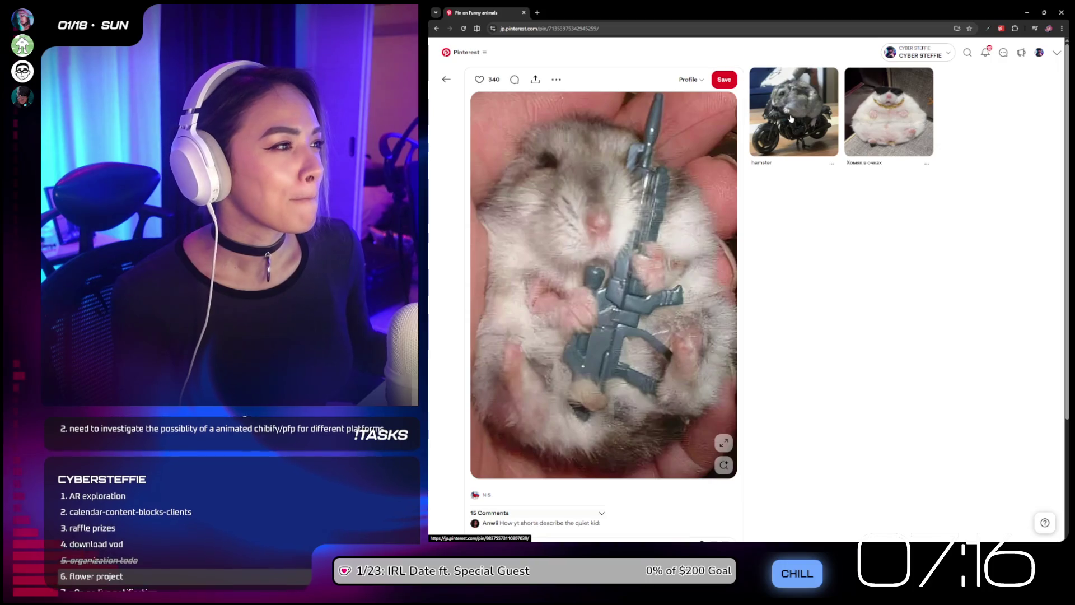
click(798, 116)
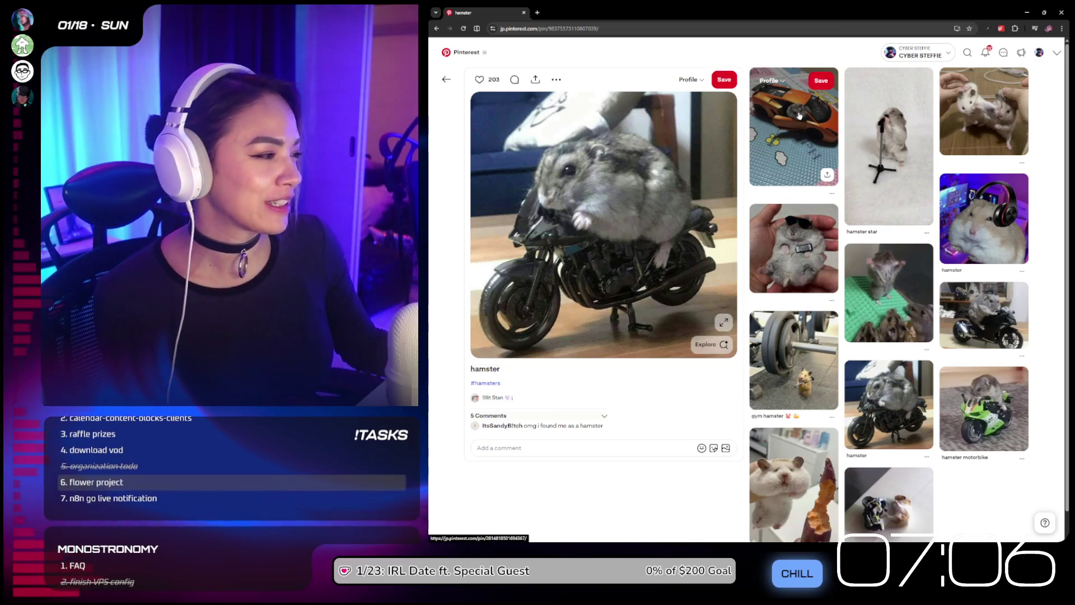
click(998, 98)
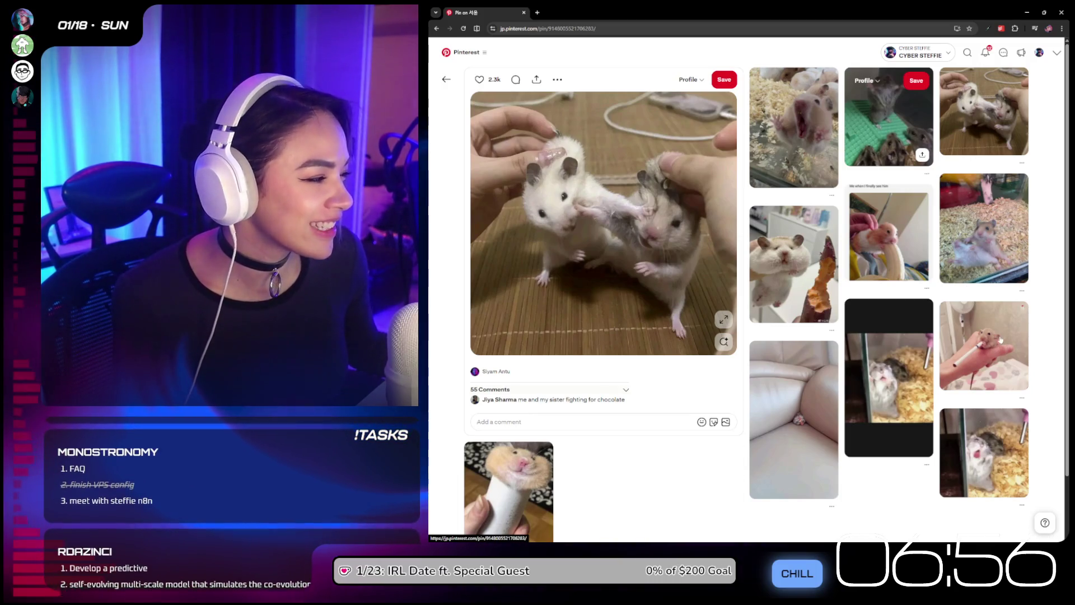
click(984, 320)
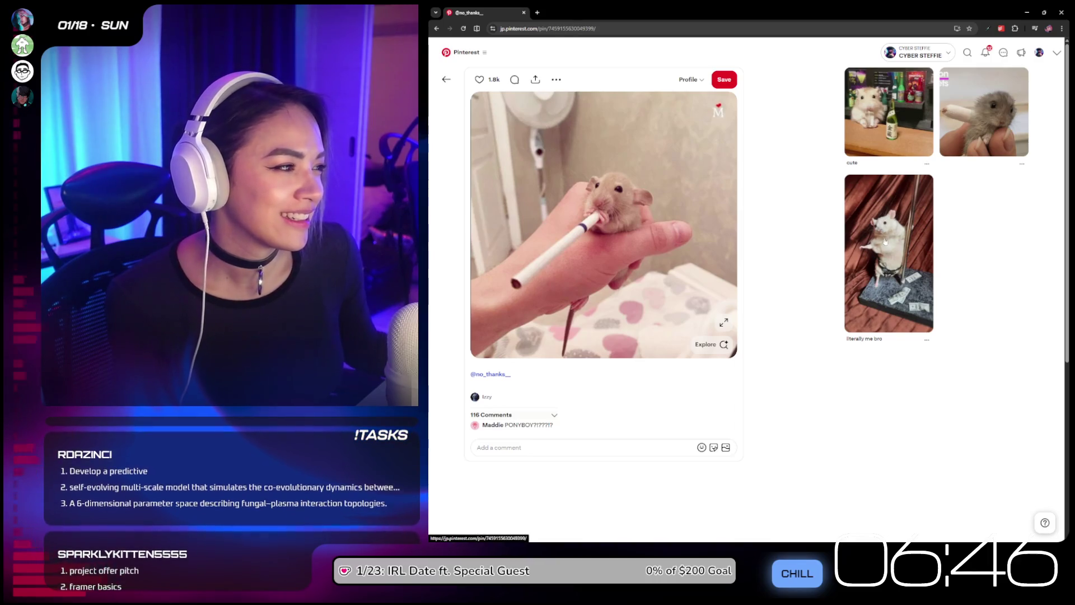
click(913, 241)
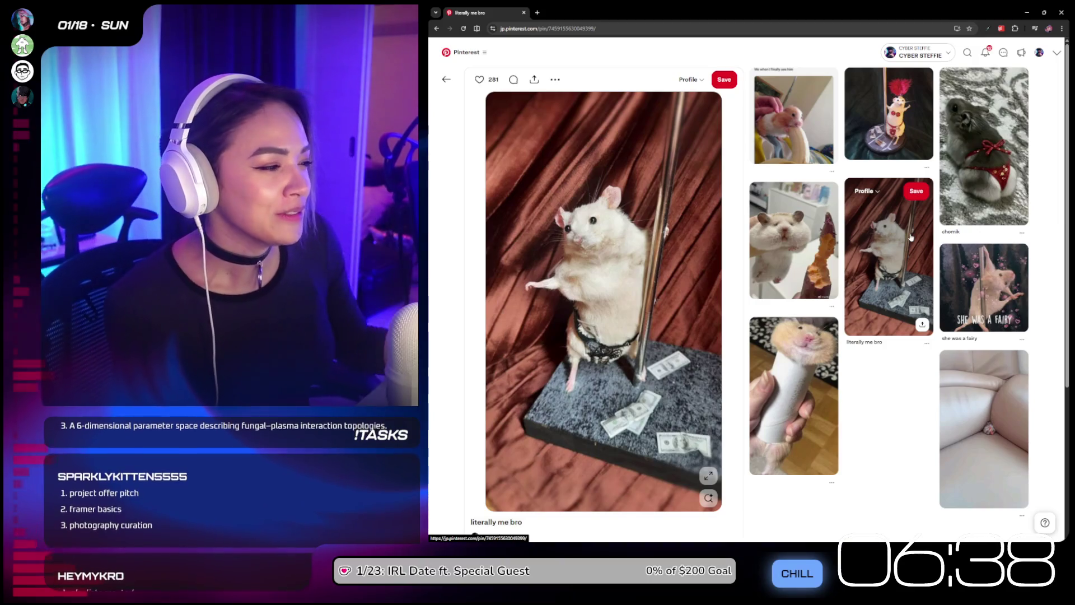
Step: Visit the fairy pin, return, then open the chomik, hand, pink-bow and Disney hamster pins
click(1000, 304)
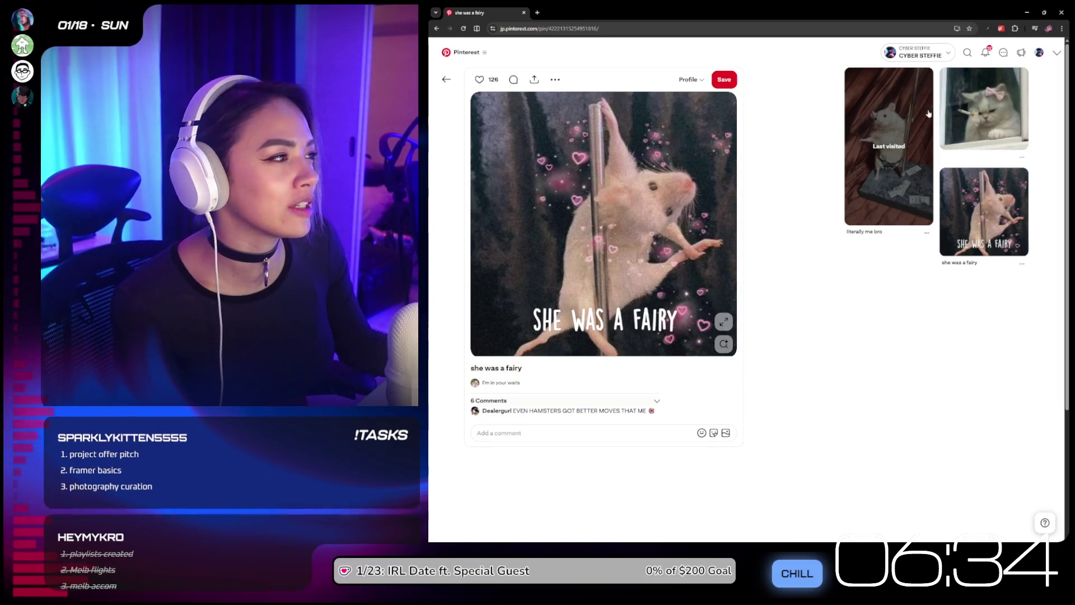
click(436, 28)
click(985, 147)
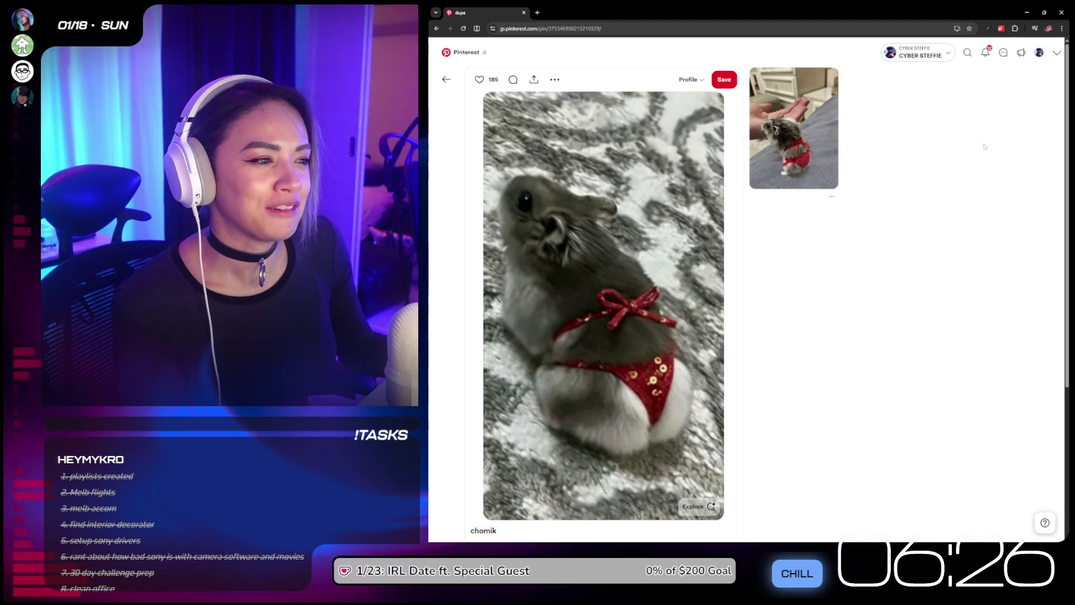
click(794, 134)
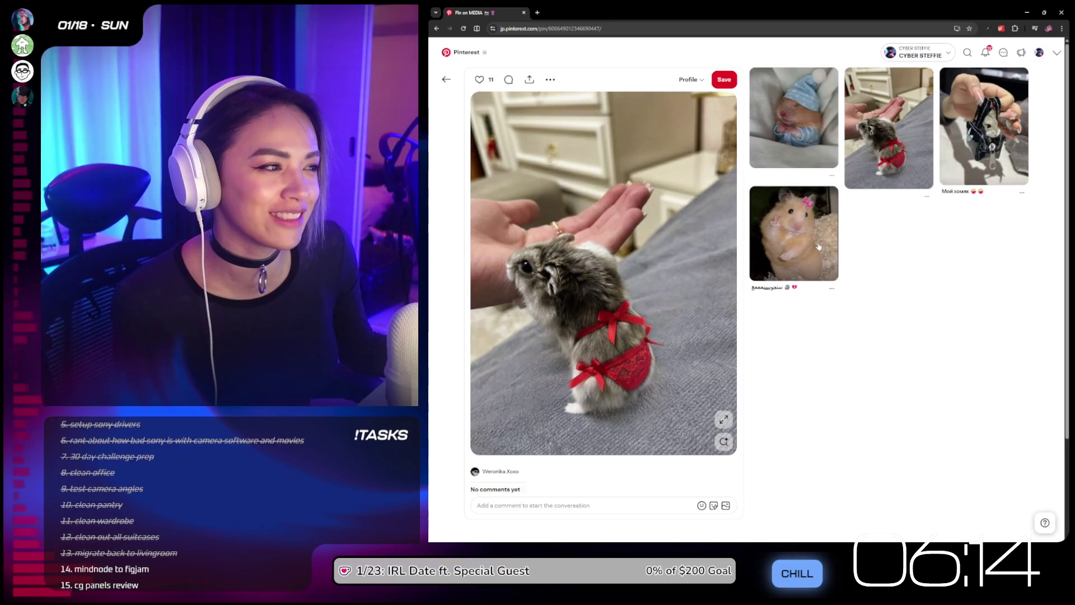
click(794, 233)
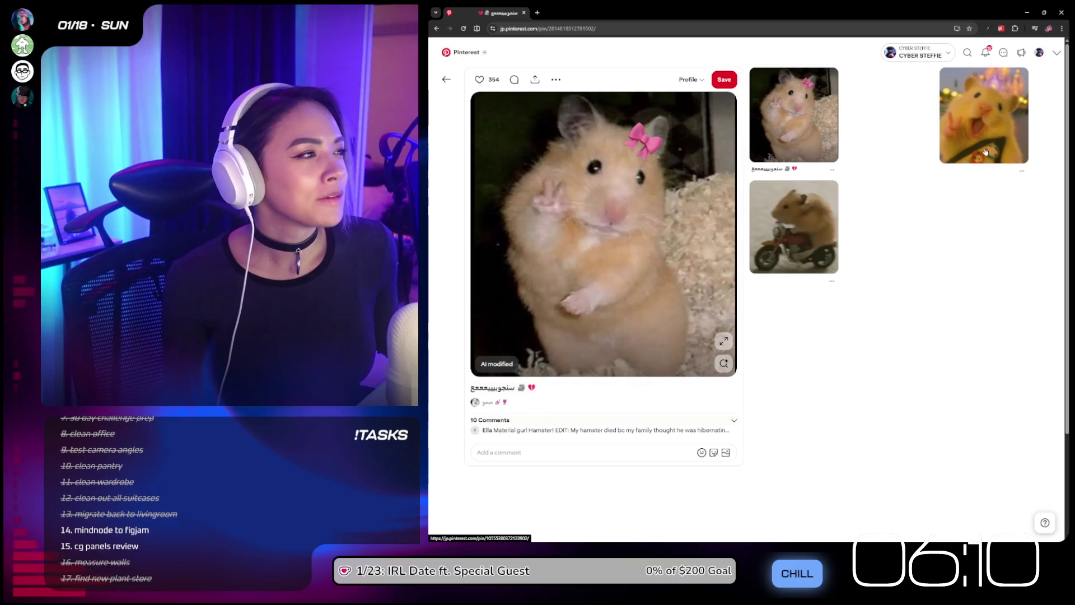
click(993, 114)
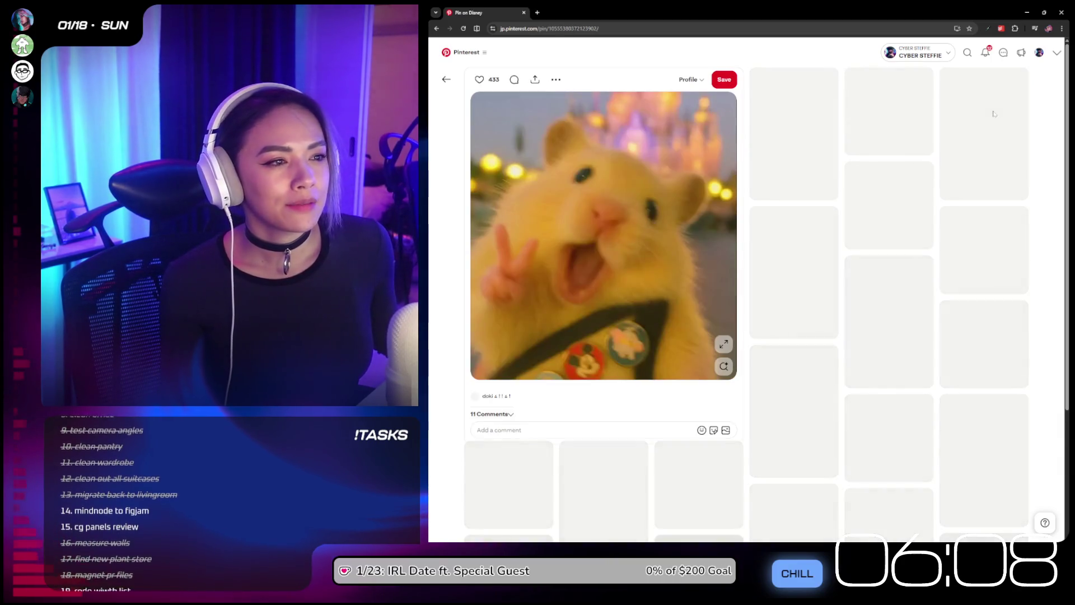
Step: Open the Hamster Wallpaper pin, then the hooded hamster 'cute hamster' pin
scroll(946, 168, down, 3)
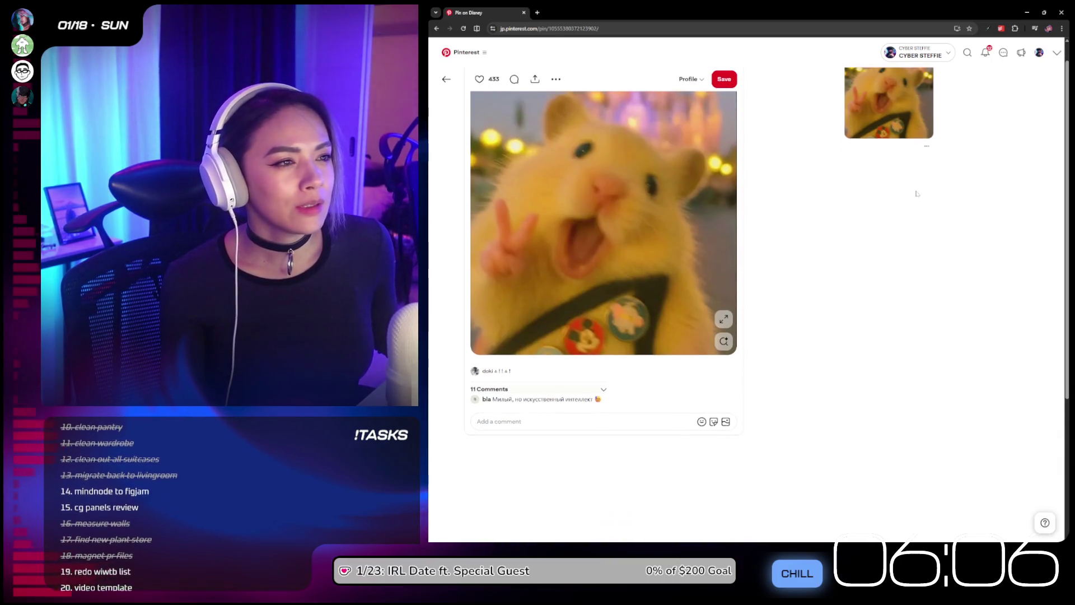
scroll(928, 196, up, 3)
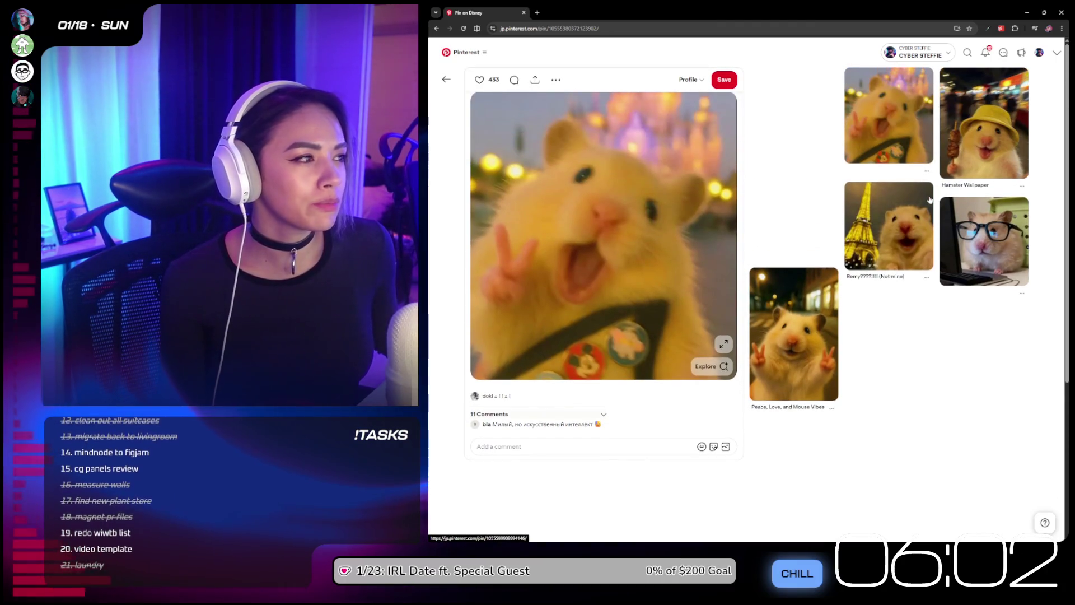
click(964, 169)
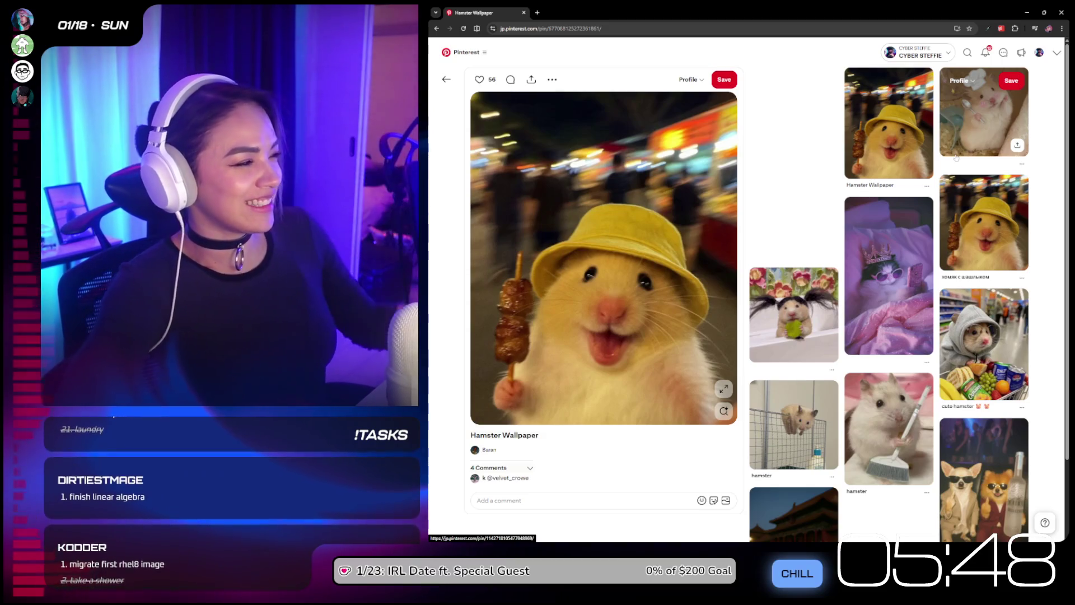
click(975, 348)
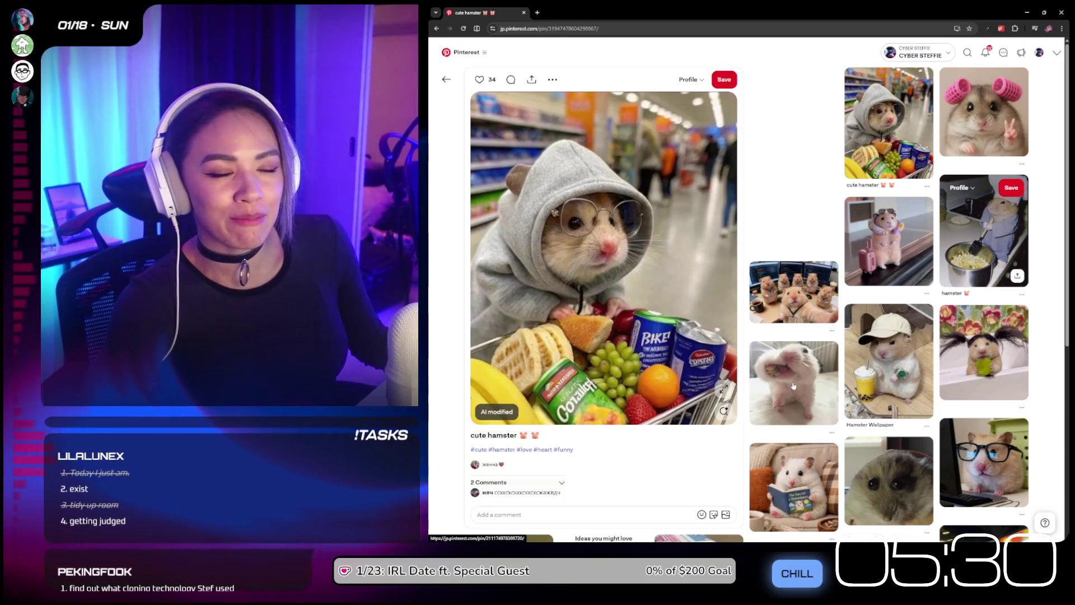
Step: Go back to the yellow-hat Hamster Wallpaper pin, then open the two dogs in sunglasses pin
scroll(946, 250, down, 1)
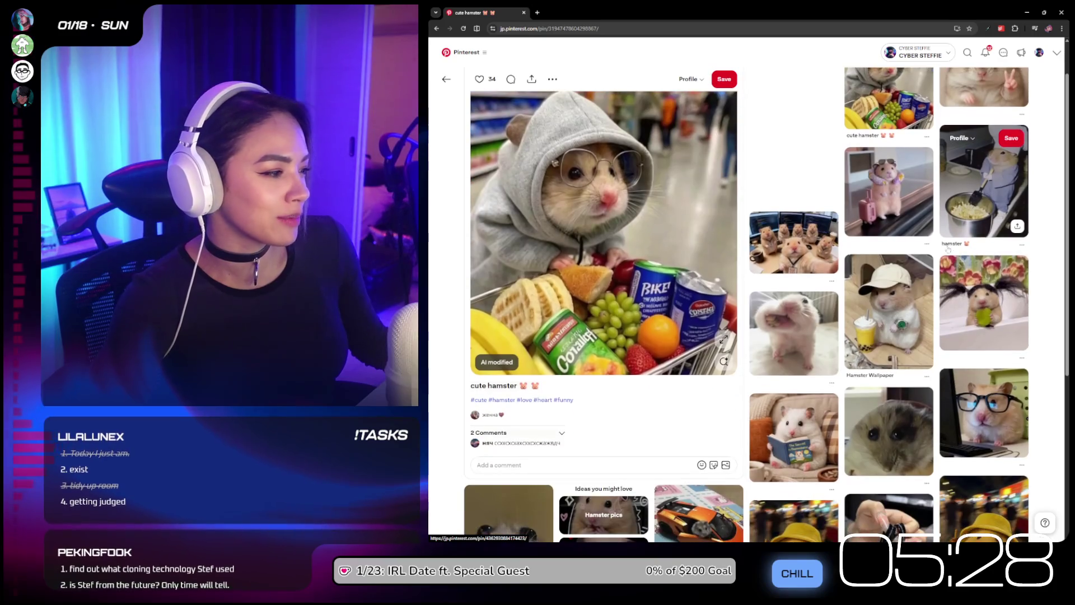
scroll(948, 248, down, 1)
scroll(947, 250, down, 1)
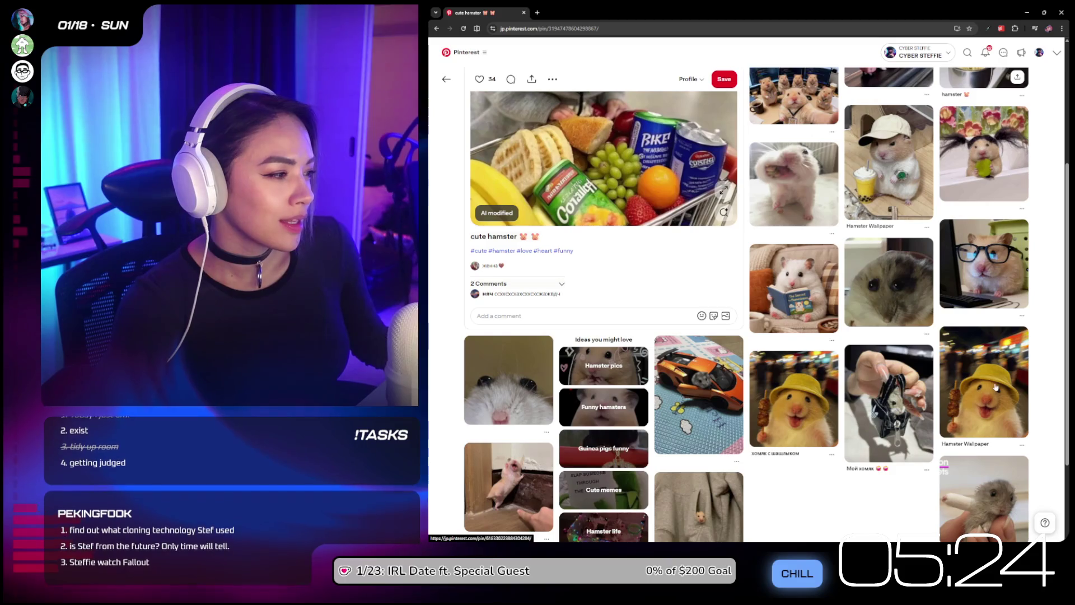
click(1012, 372)
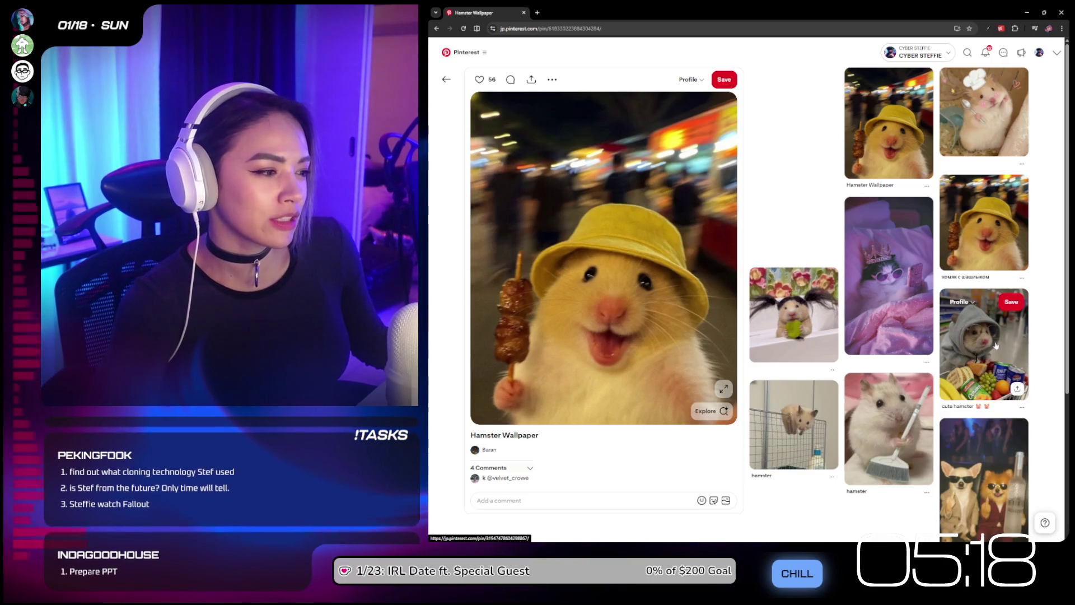
scroll(995, 347, down, 2)
click(987, 380)
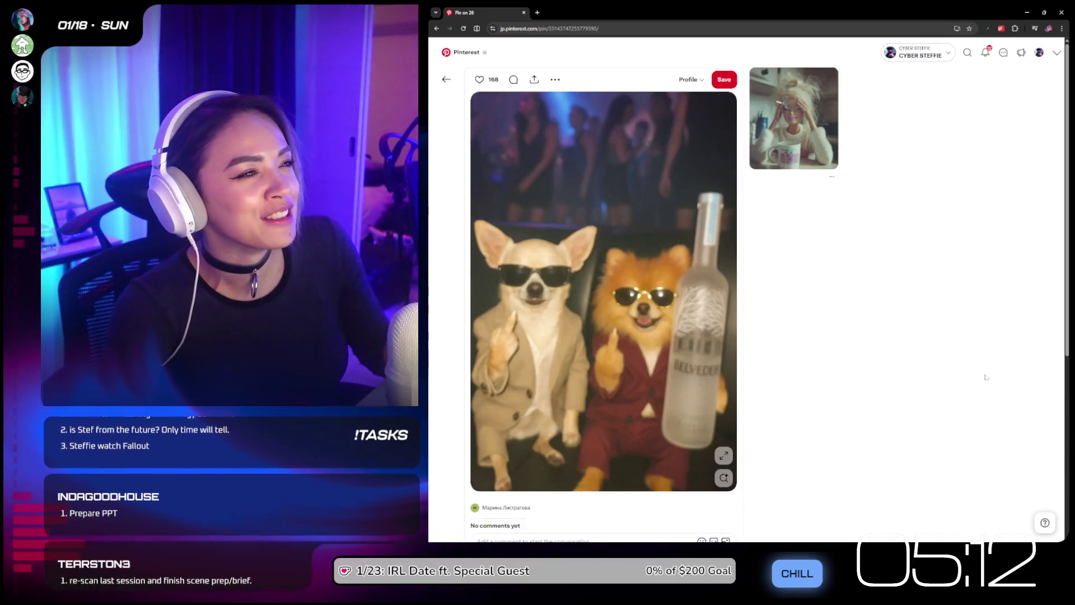
Step: Return to the Hamster Wallpaper pin and open the two marmots pin from its related grid
scroll(964, 194, down, 1)
scroll(964, 194, down, 2)
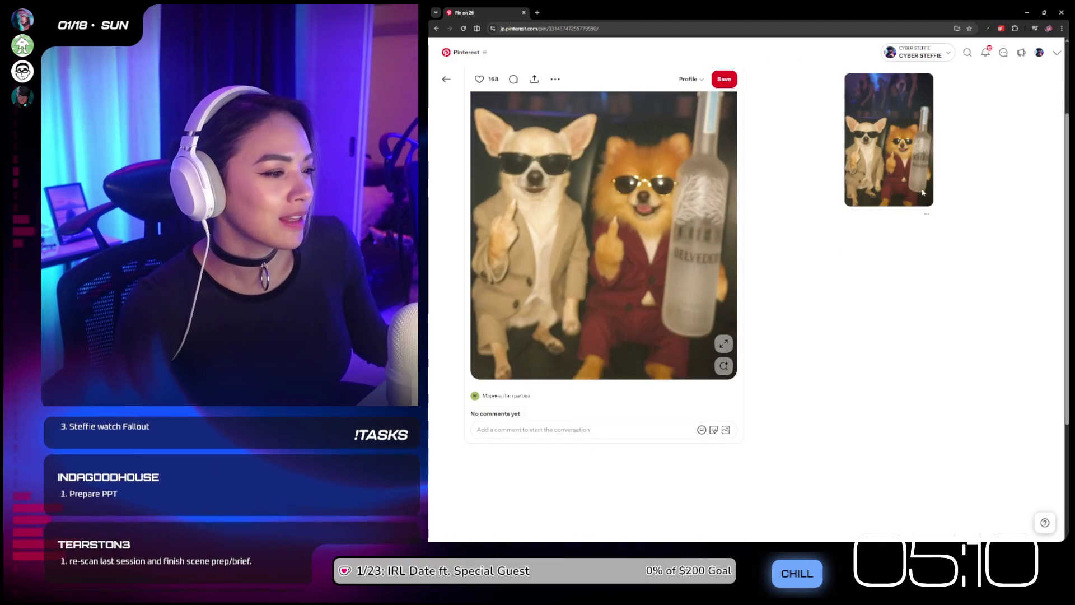
click(952, 262)
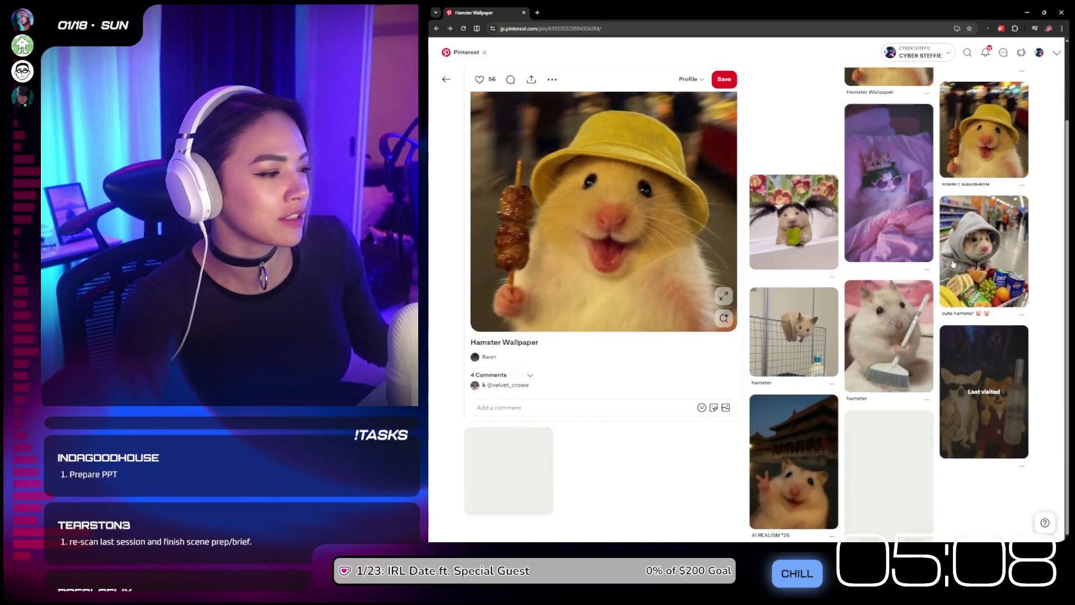
scroll(887, 274, down, 1)
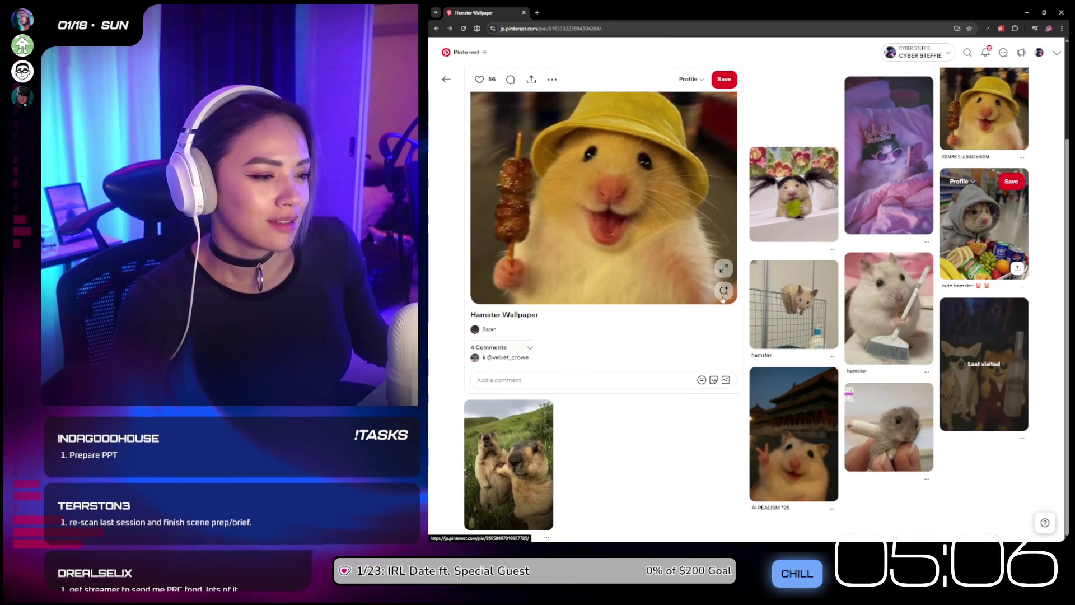
click(531, 472)
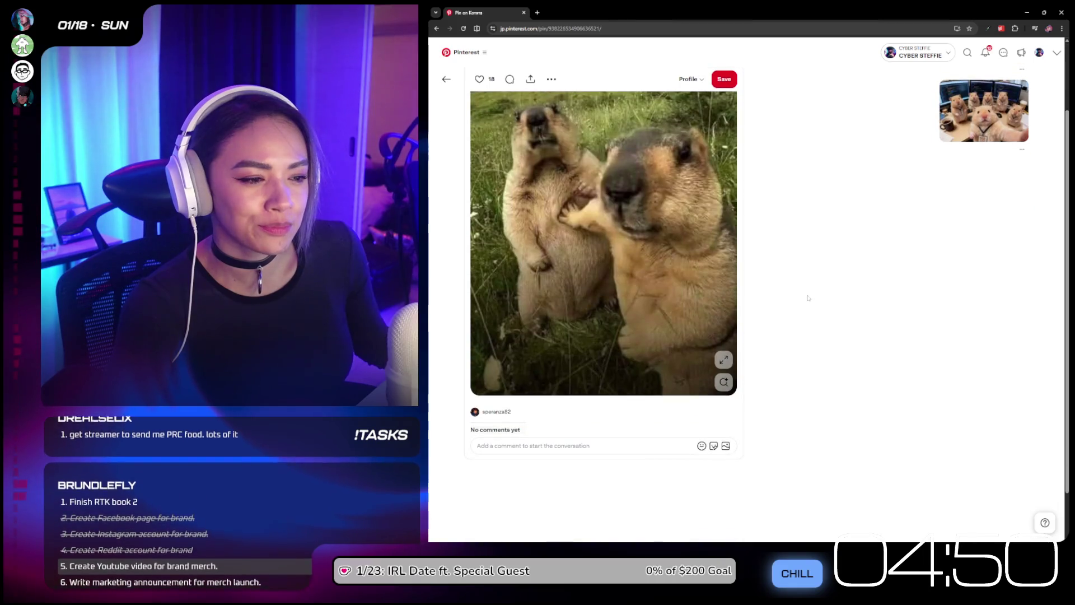
Step: Detour from Hamster Wallpaper to the blushing hamster pin, then open the gecko-in-clear-box pin
click(893, 171)
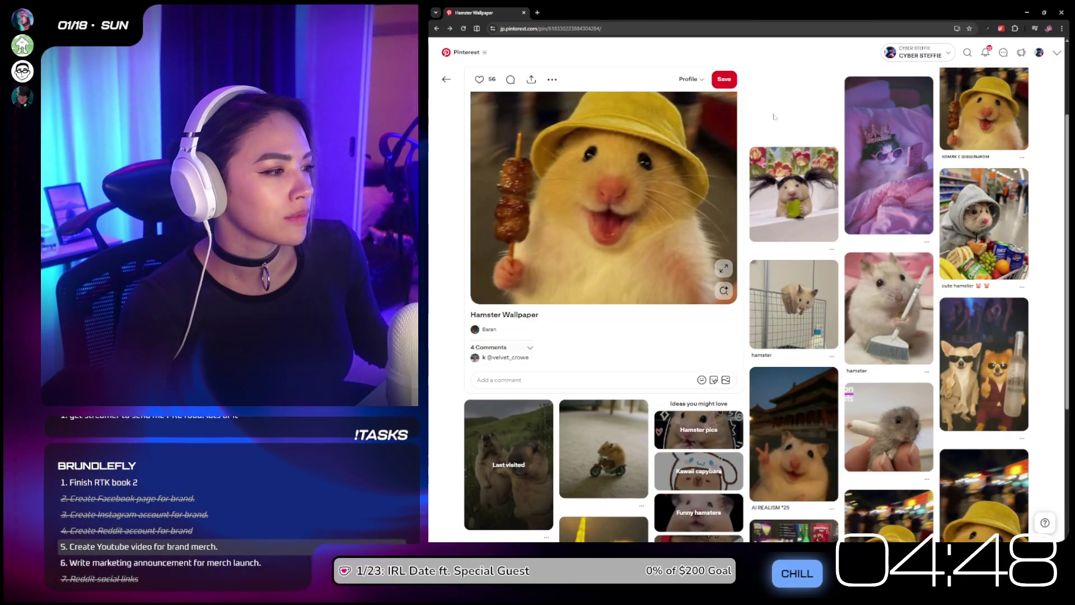
scroll(893, 171, down, 4)
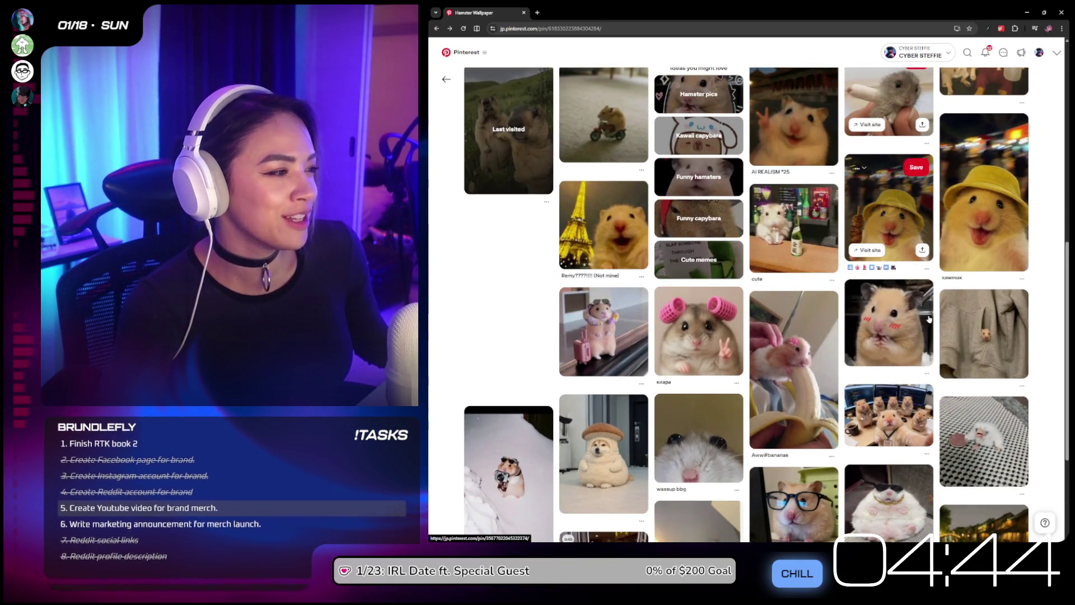
click(930, 318)
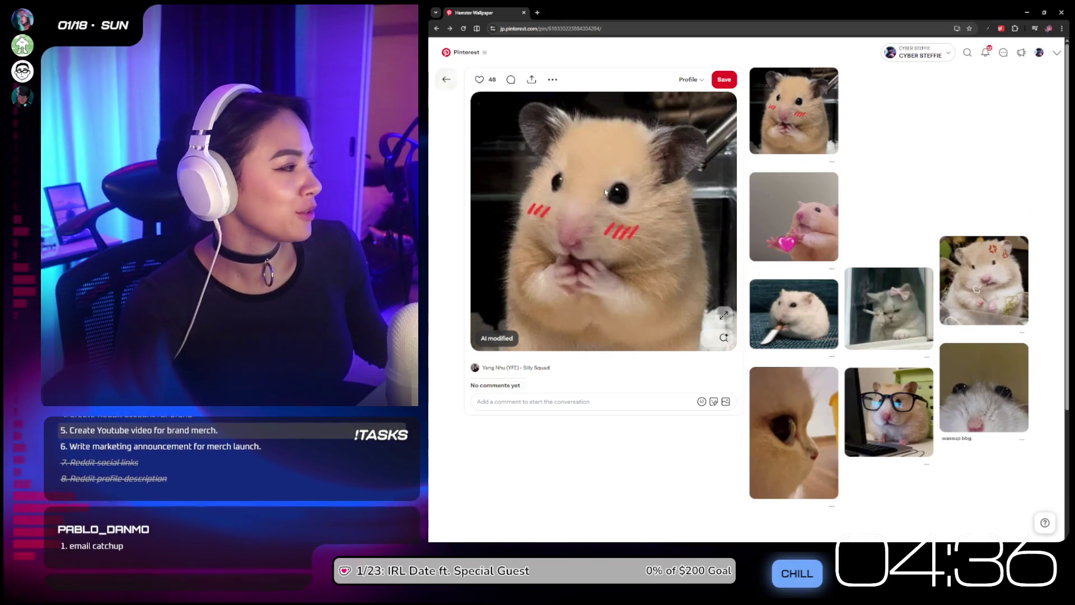
click(448, 80)
scroll(811, 252, down, 5)
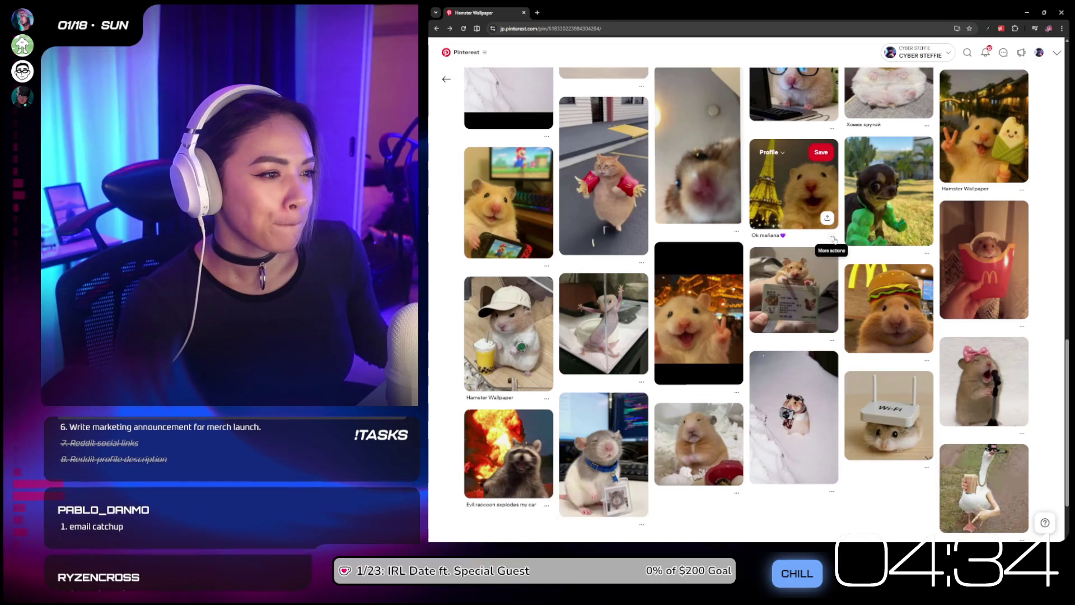
click(626, 281)
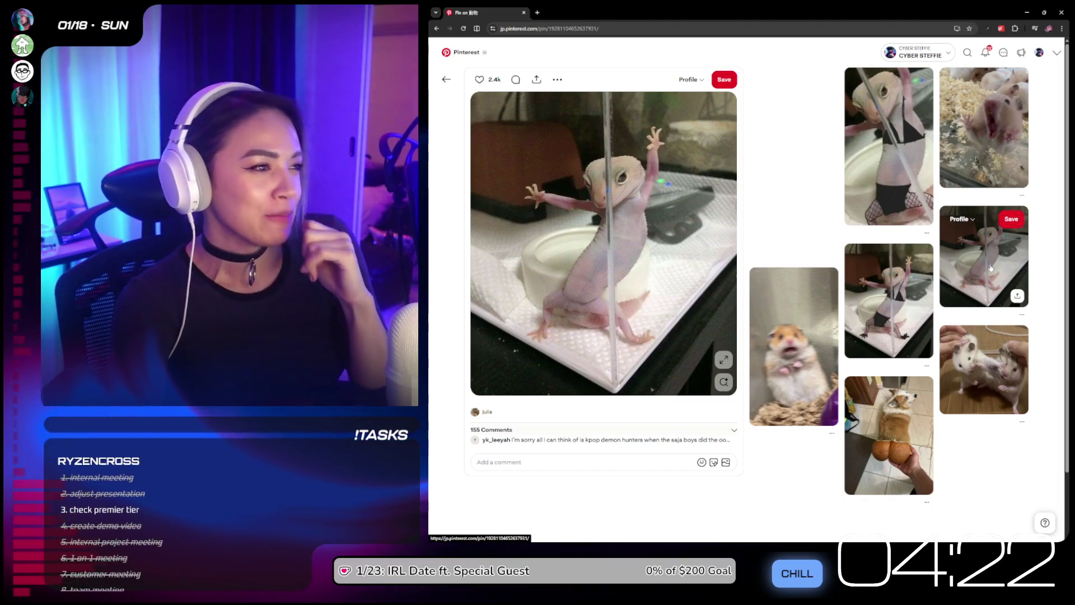
Step: Browse the costumed gecko, purple-wigged dog, sunglasses dog, bob-wig chihuahua and bowl-cut bulldog pins
click(990, 268)
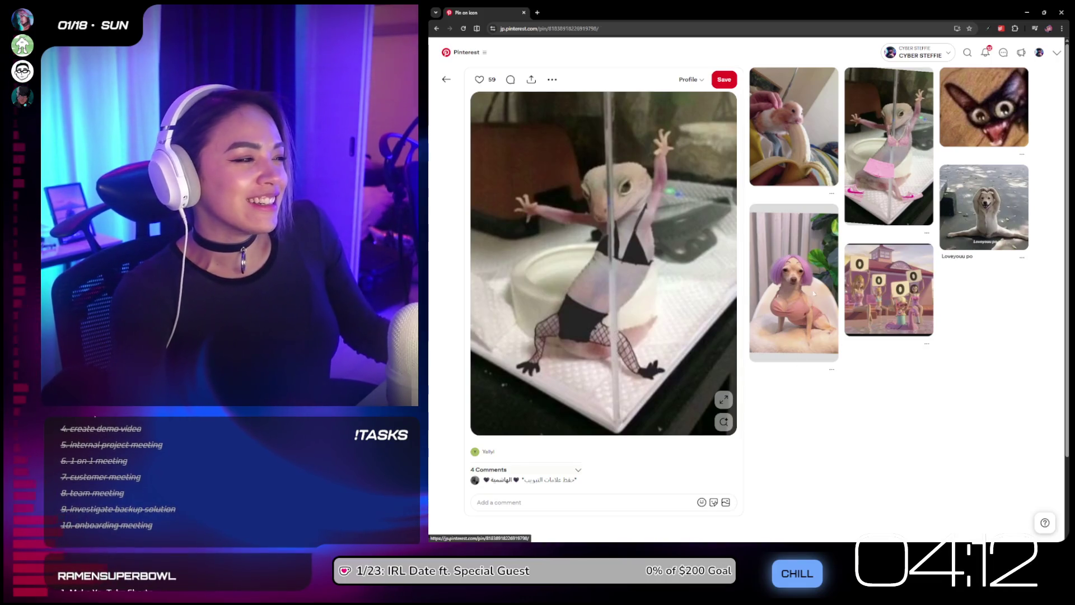
click(808, 318)
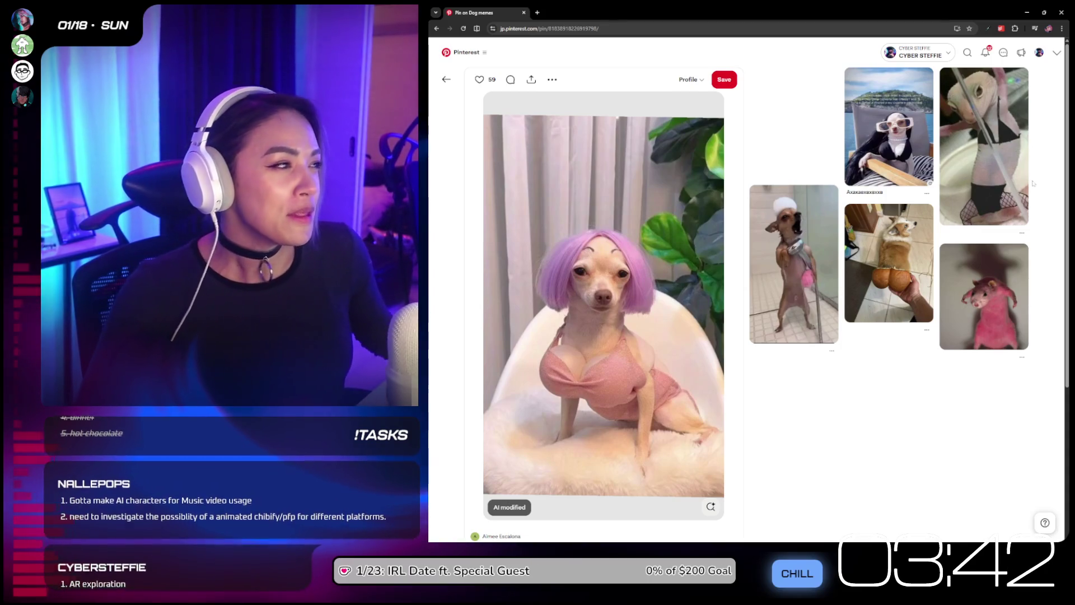
click(911, 147)
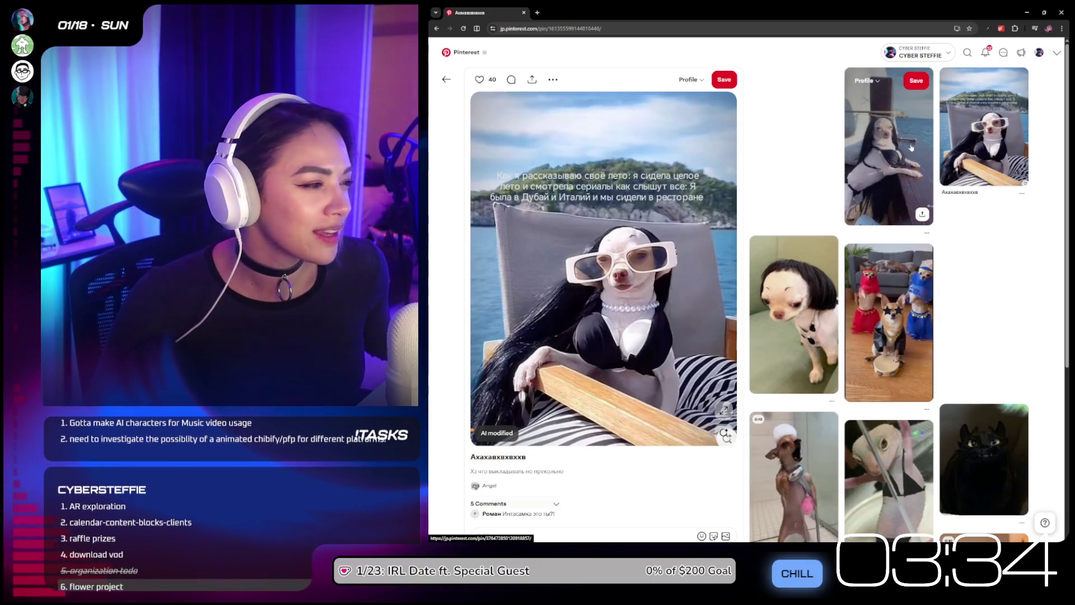
click(787, 286)
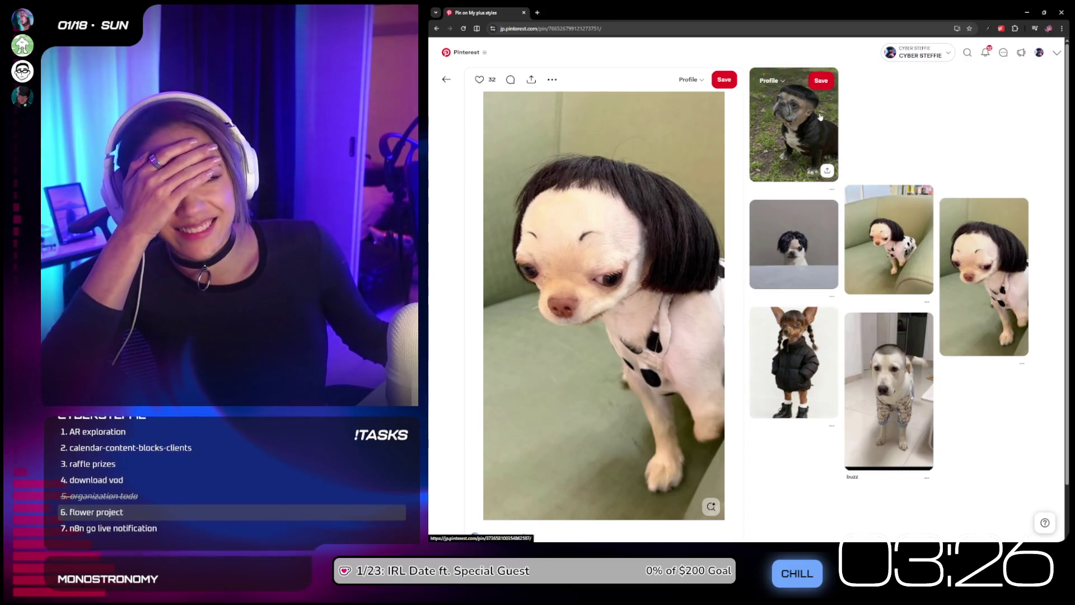
click(820, 117)
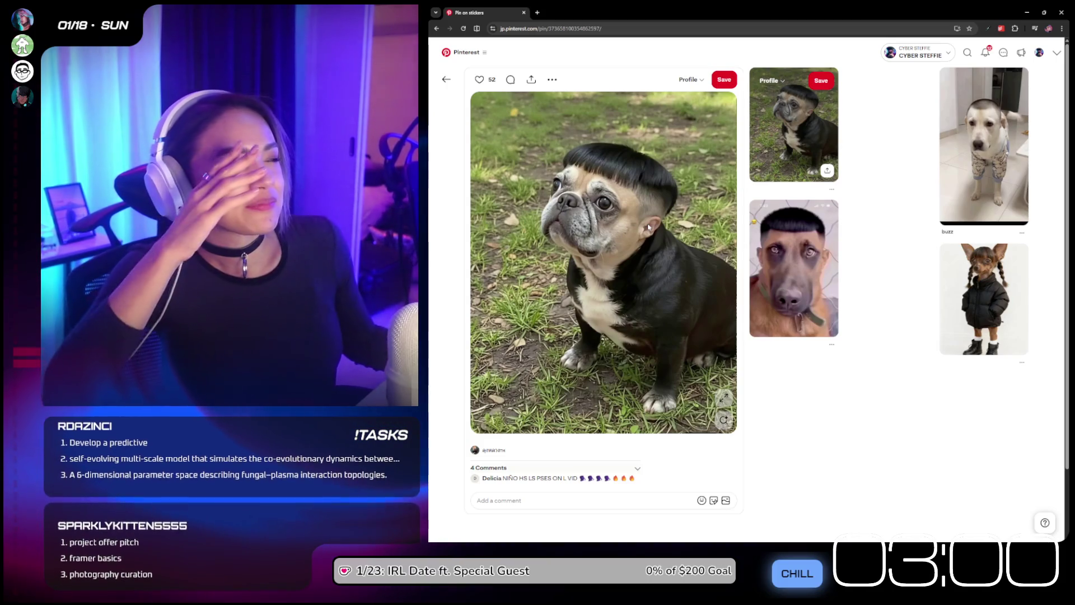
Step: Visit the buzz and 'Give the Dog a name' pins, then return to the buzz pin
click(952, 202)
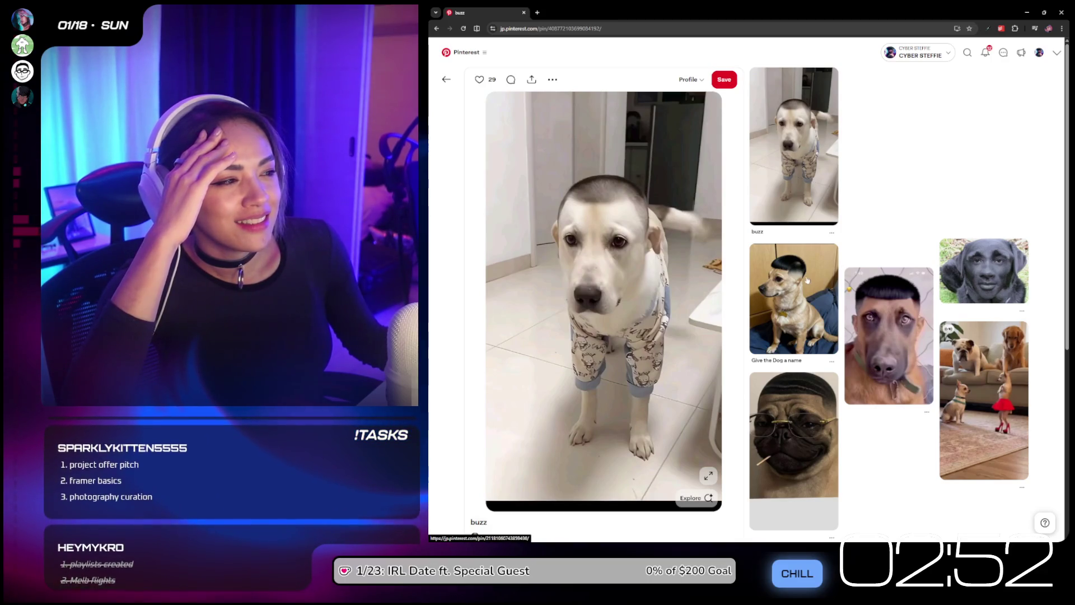
click(794, 299)
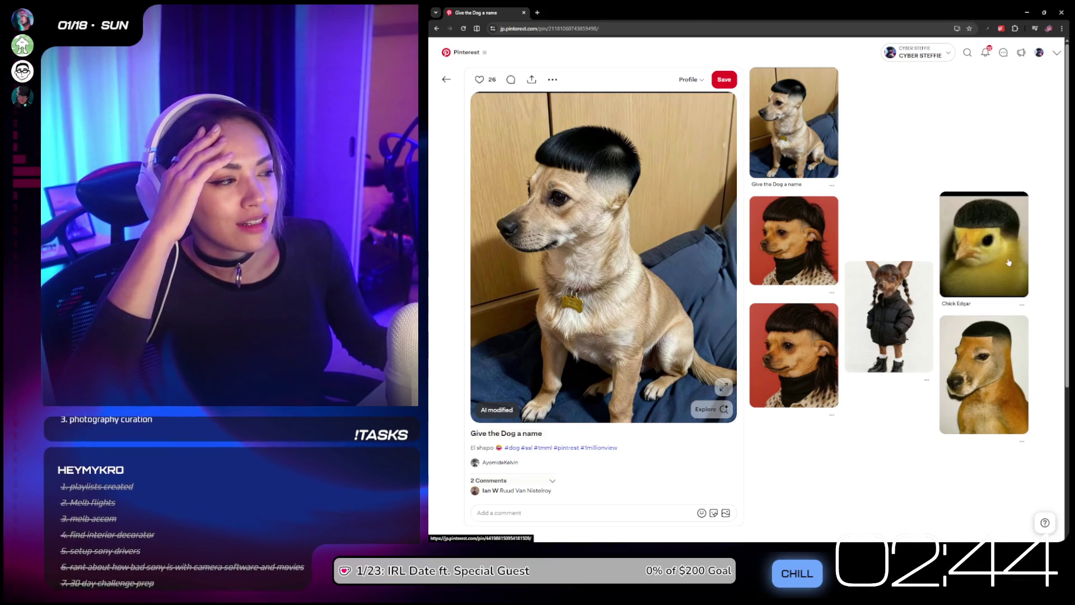
click(447, 80)
scroll(704, 213, down, 5)
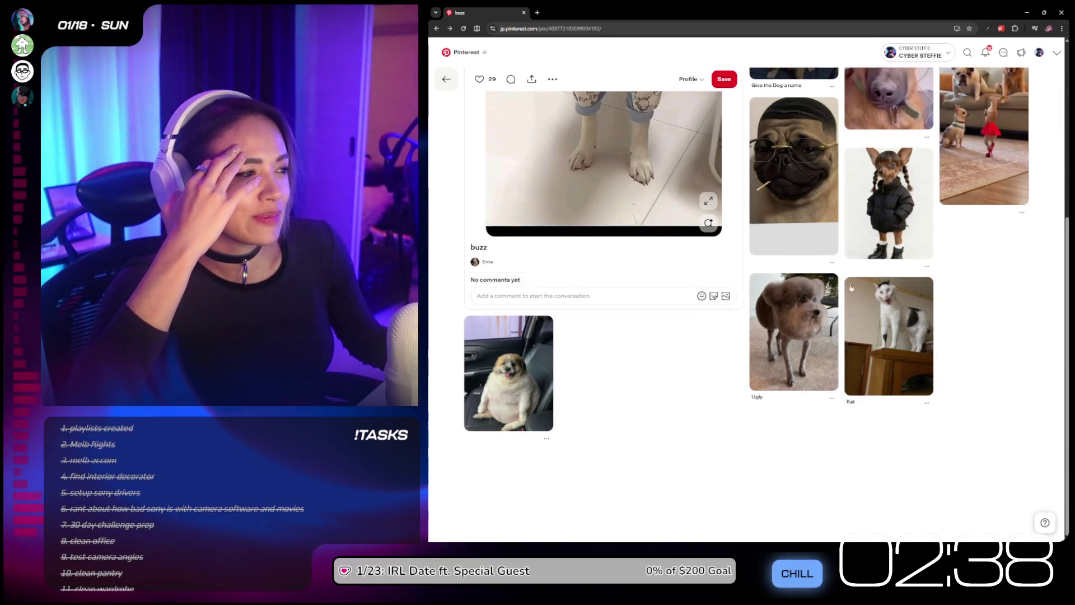
scroll(911, 312, up, 2)
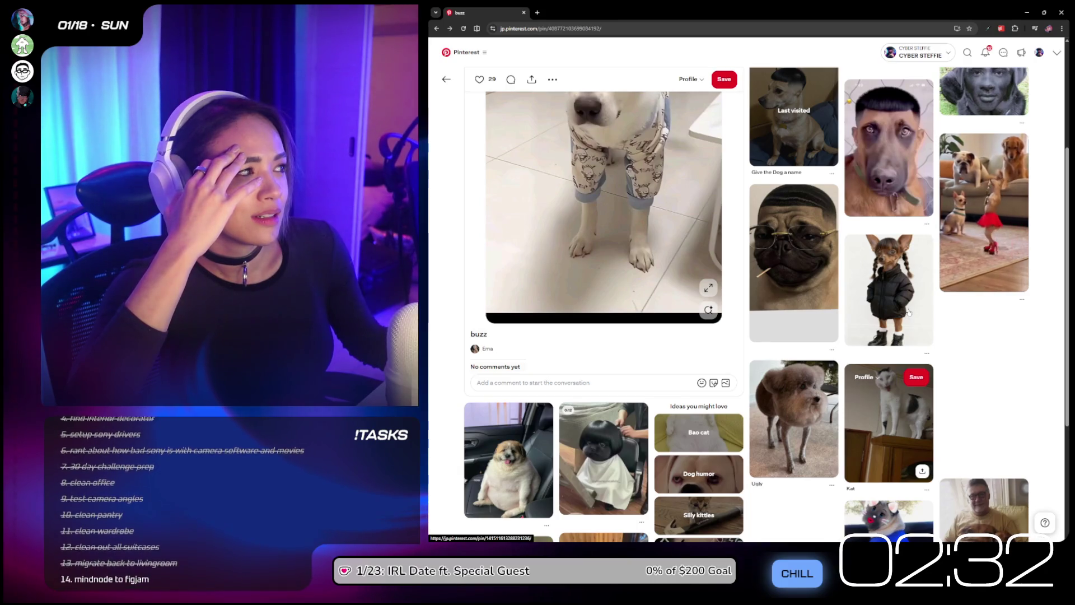
mouse_move(907, 315)
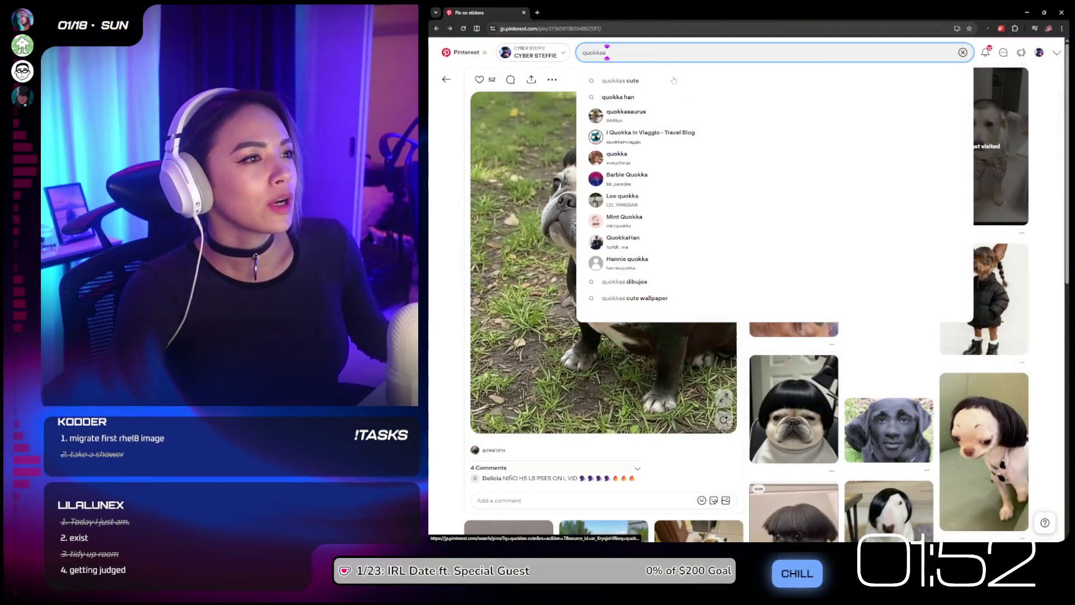
Step: Search 'quokkas cute', dismiss the Ad Blocker notice and open a standing quokka's pin
click(688, 80)
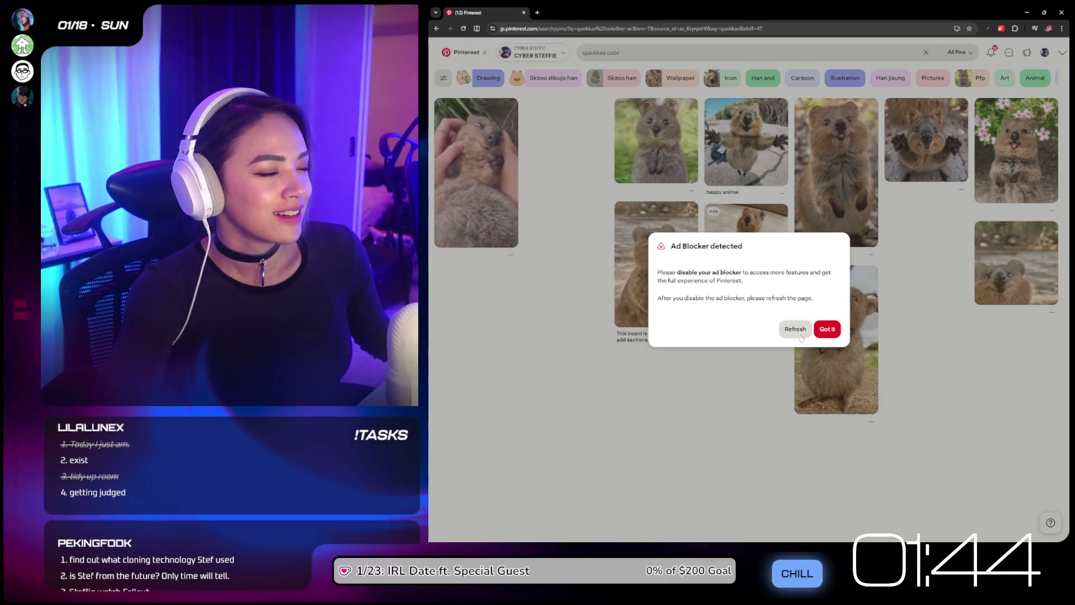
click(827, 331)
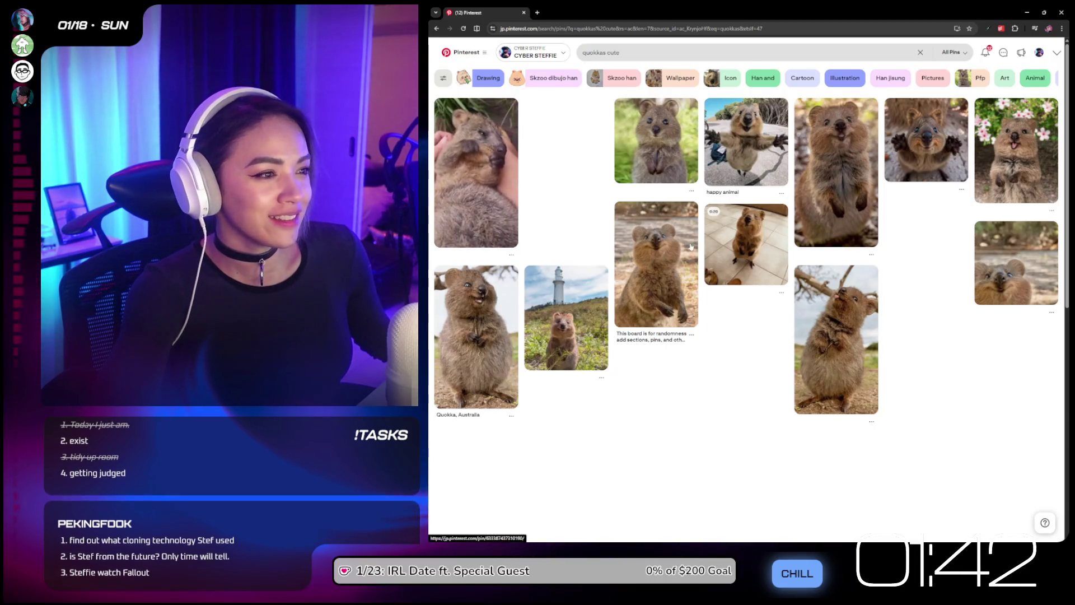
click(806, 171)
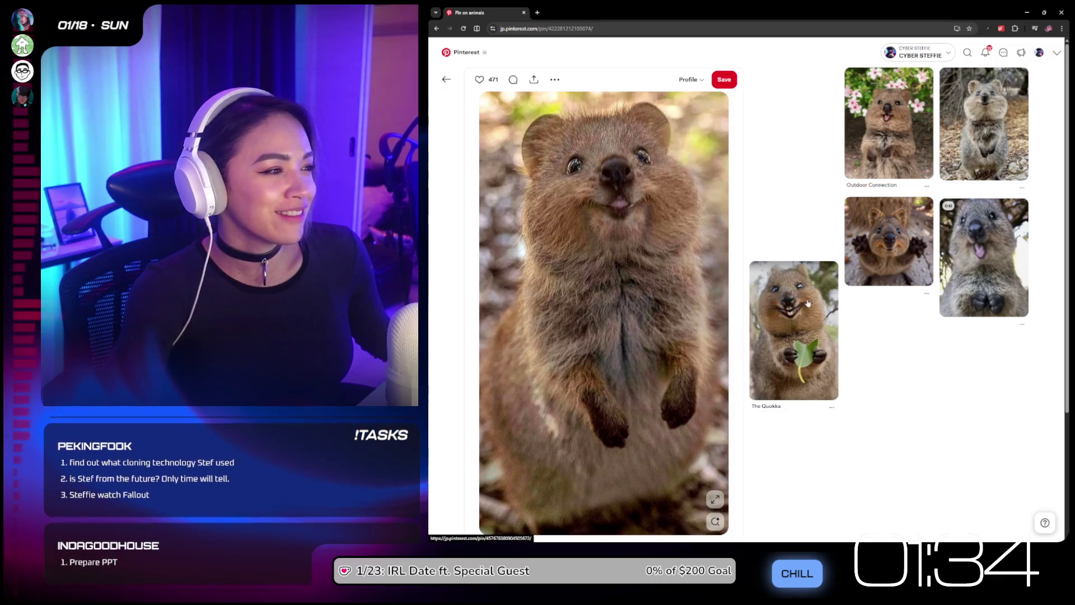
Step: Open The Quokka pin, then the puffy-cheeked and outstretched-paws quokka pins
click(763, 307)
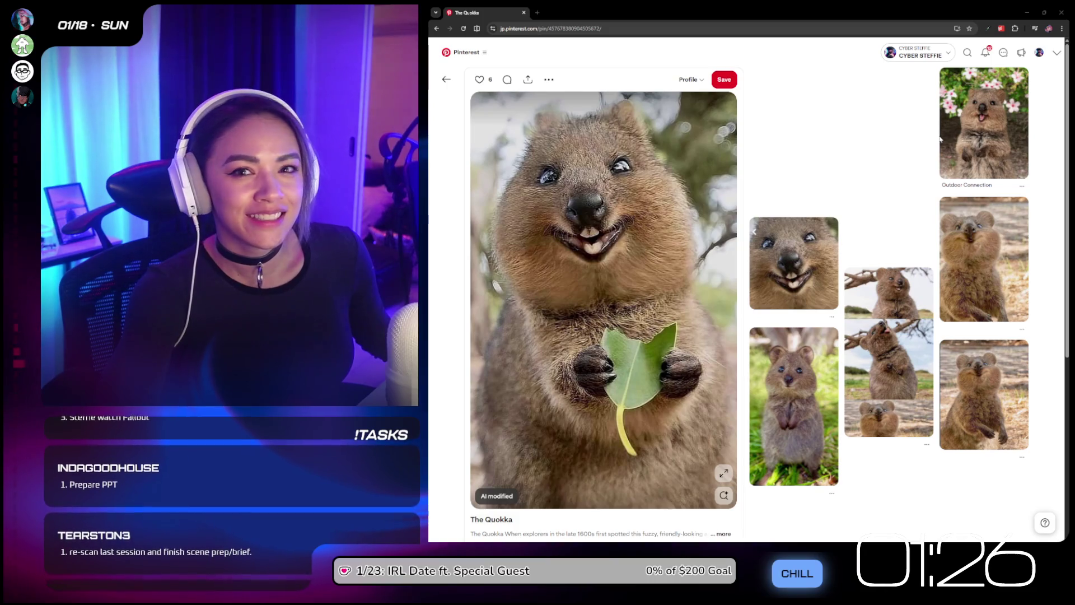
scroll(940, 139, down, 1)
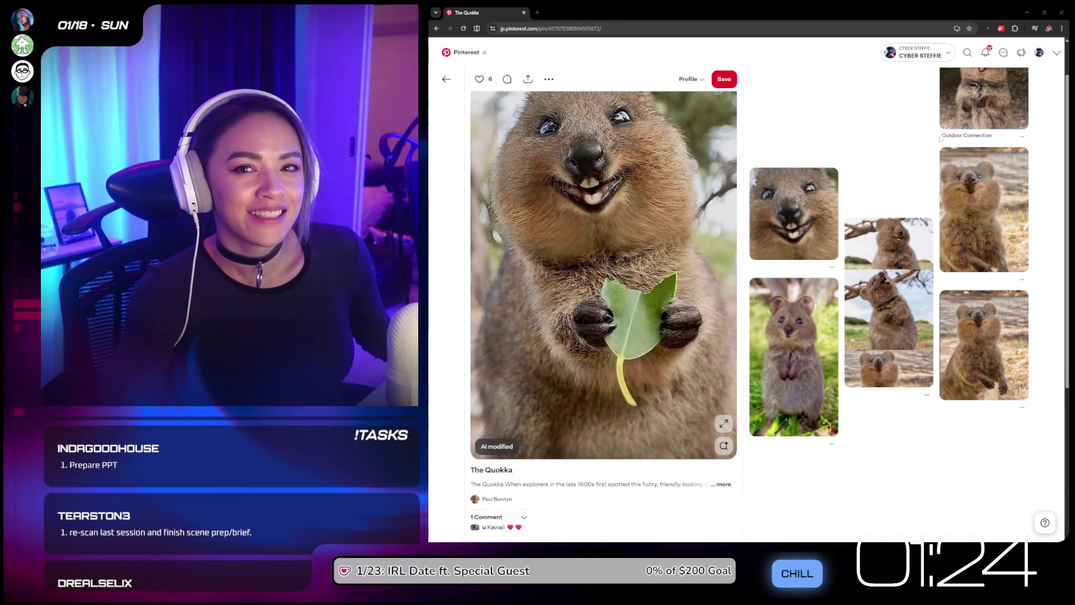
scroll(940, 139, down, 2)
scroll(1006, 145, up, 2)
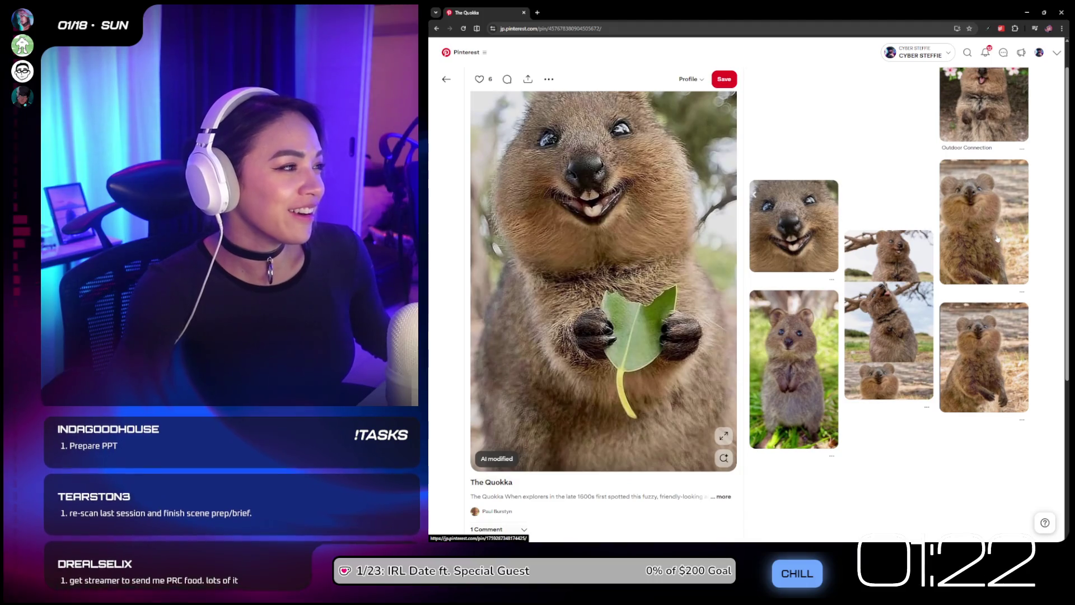
click(997, 239)
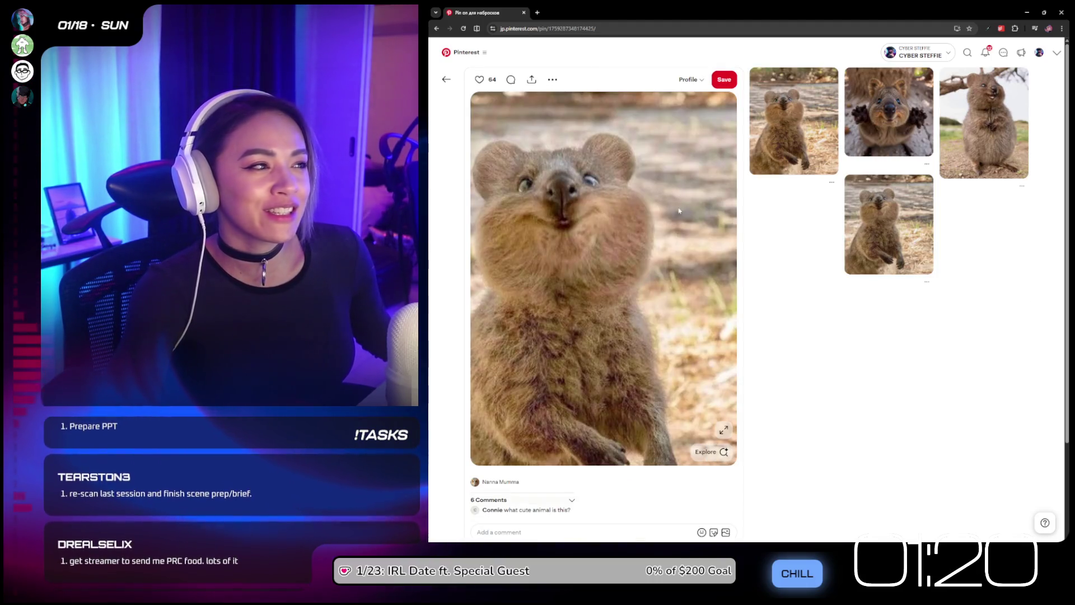
click(921, 120)
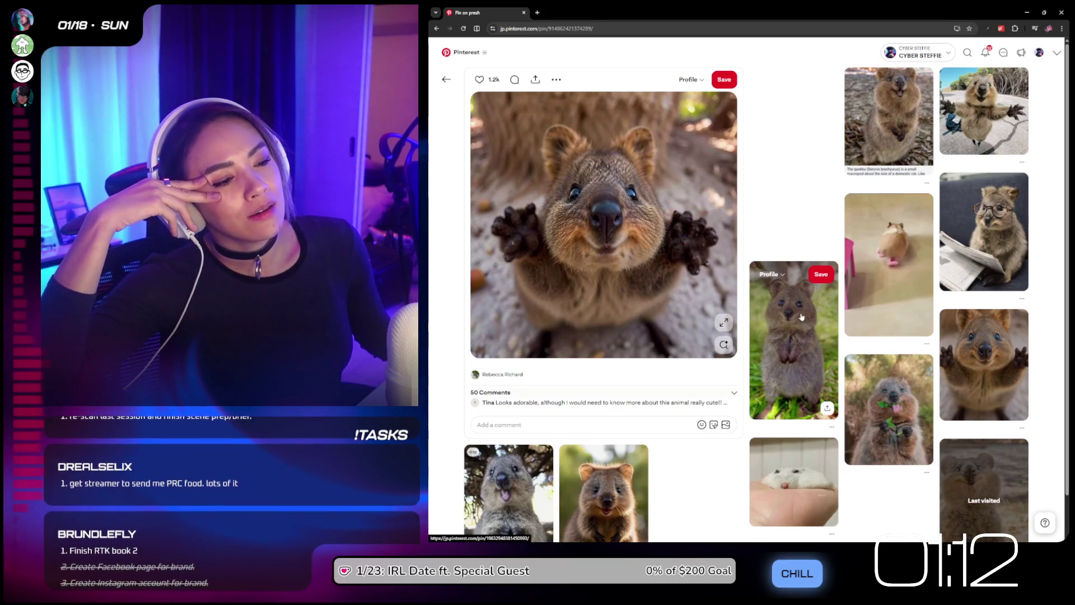
Step: Browse smiling, standing, grass quokka and hyrax pins, go back, and open the quokka video pin
scroll(799, 314, down, 1)
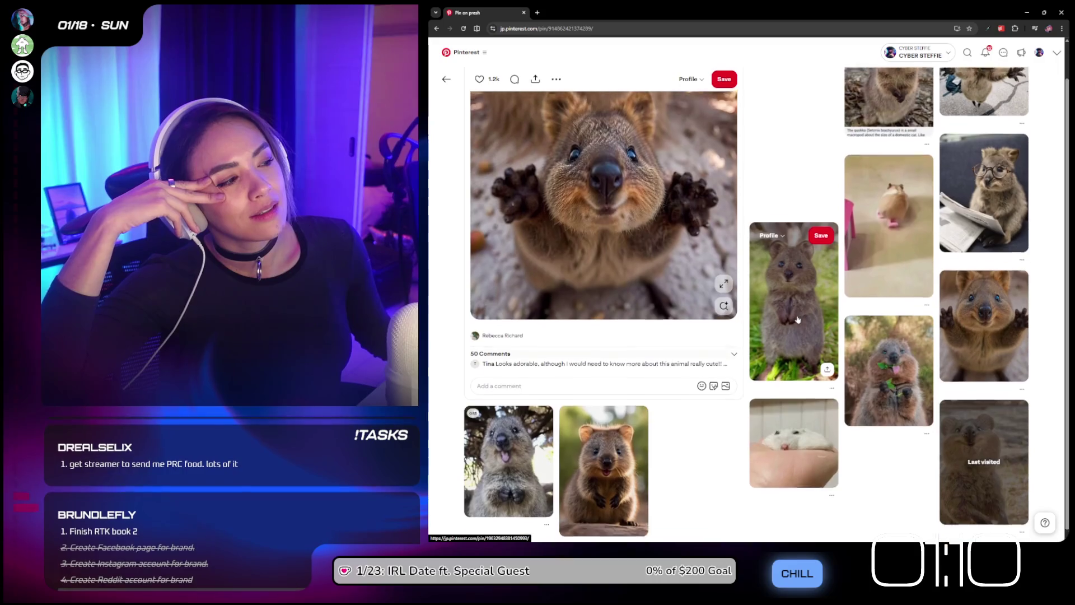
click(629, 452)
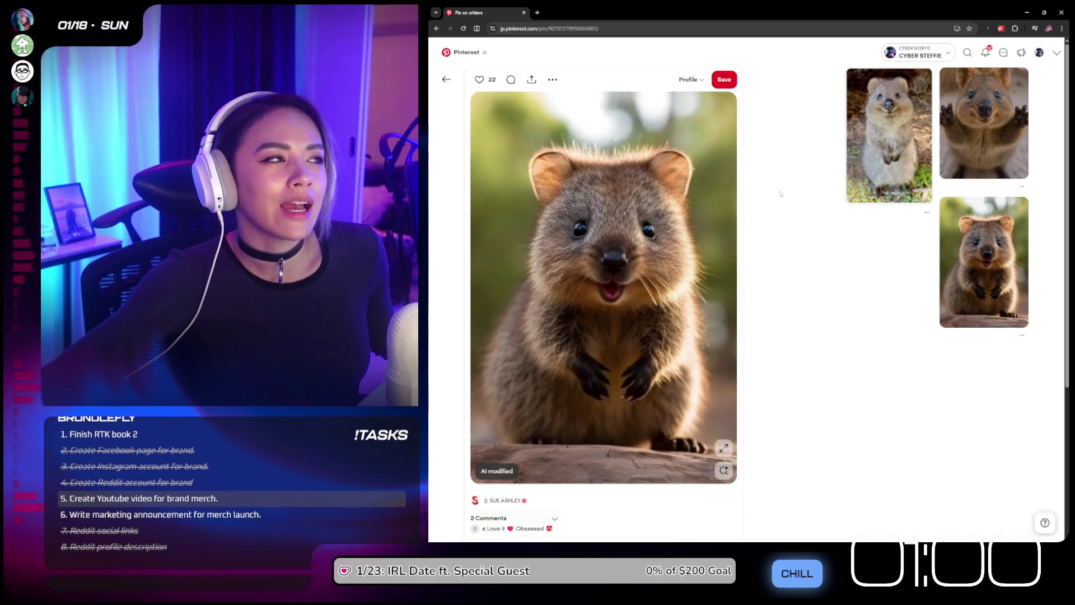
click(918, 122)
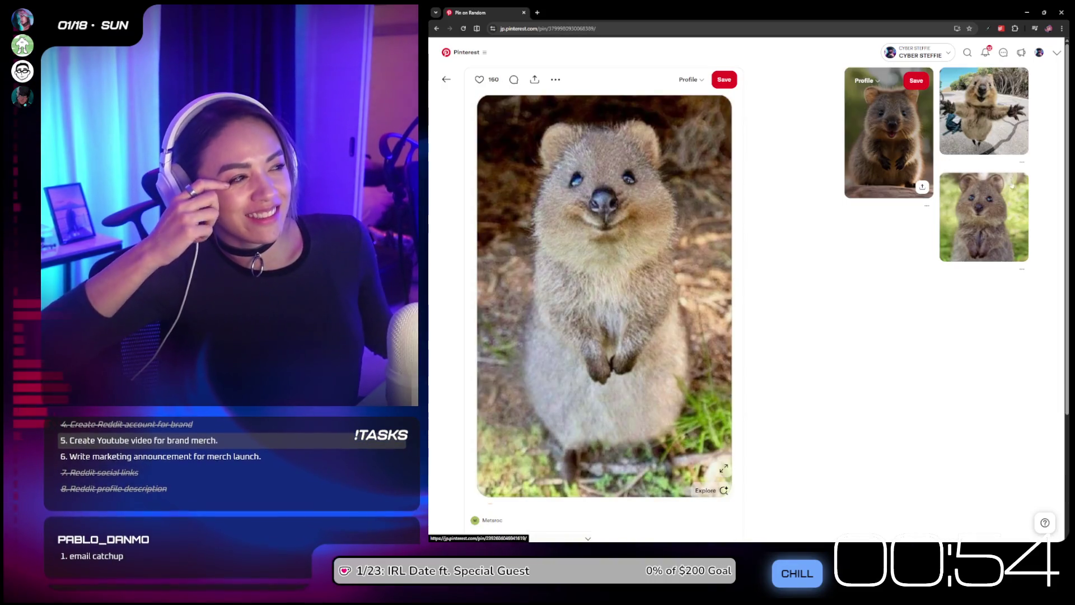
click(1004, 218)
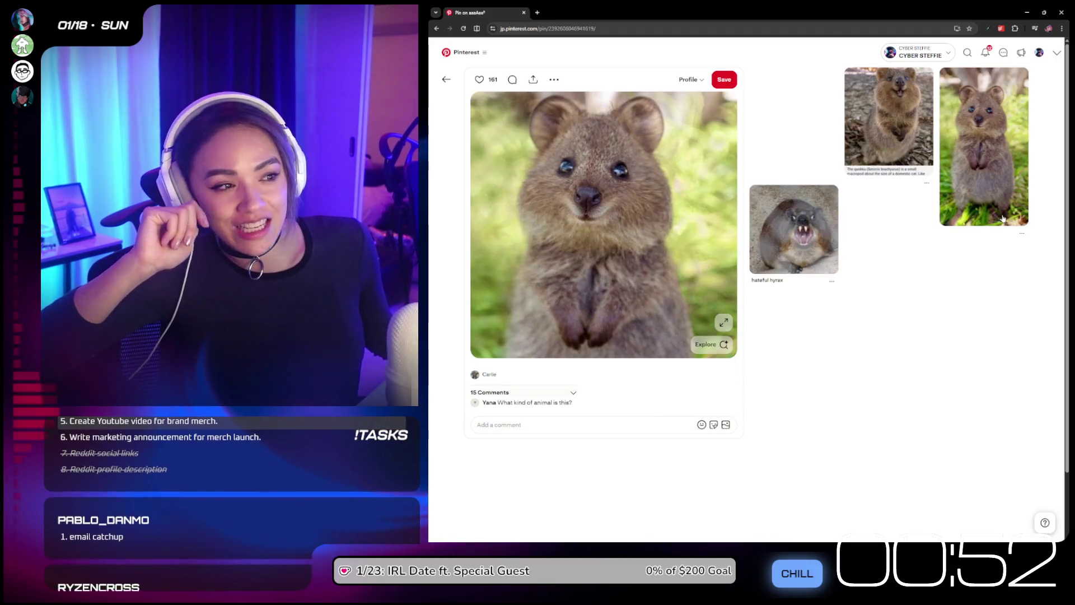
click(793, 254)
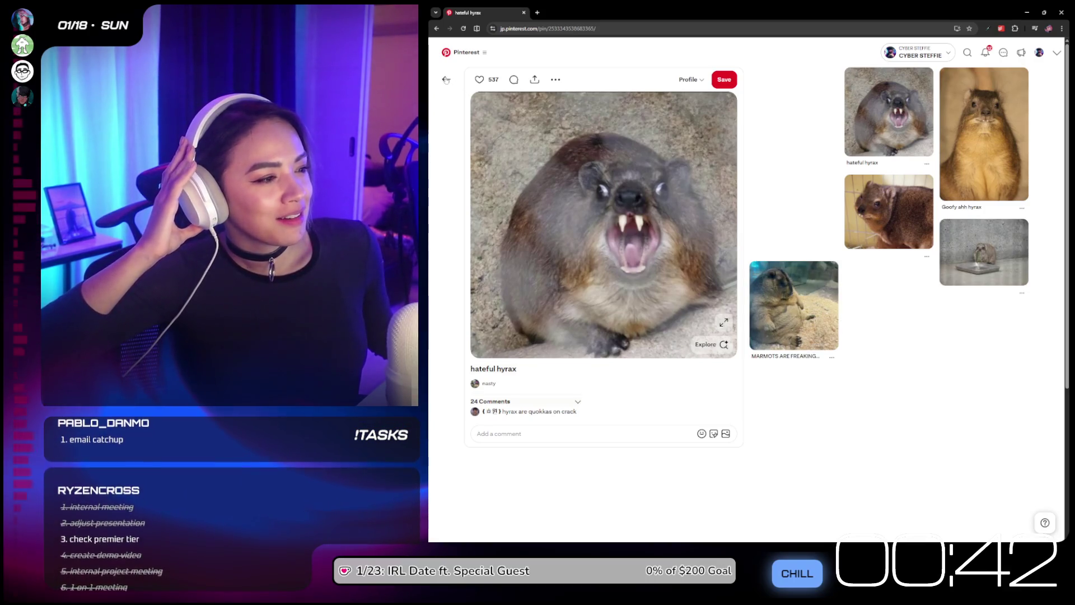
click(446, 80)
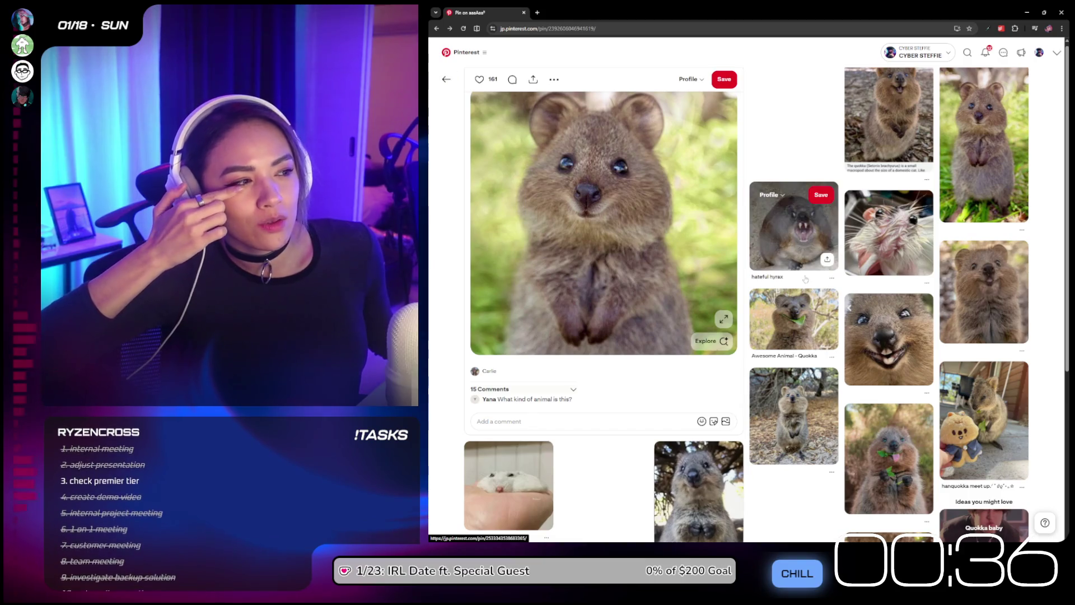
scroll(762, 404, down, 2)
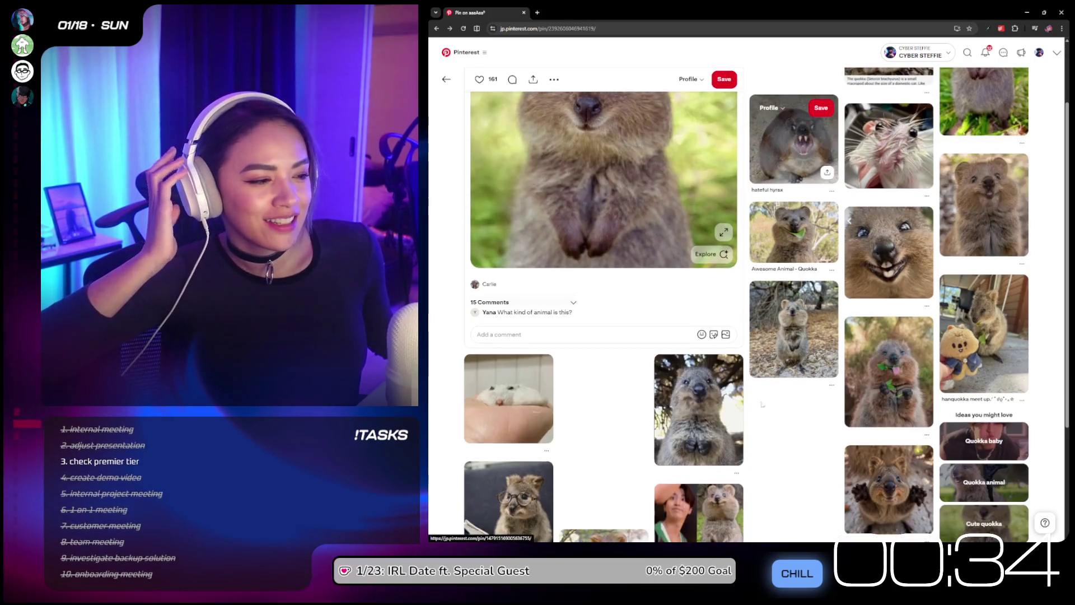
click(721, 411)
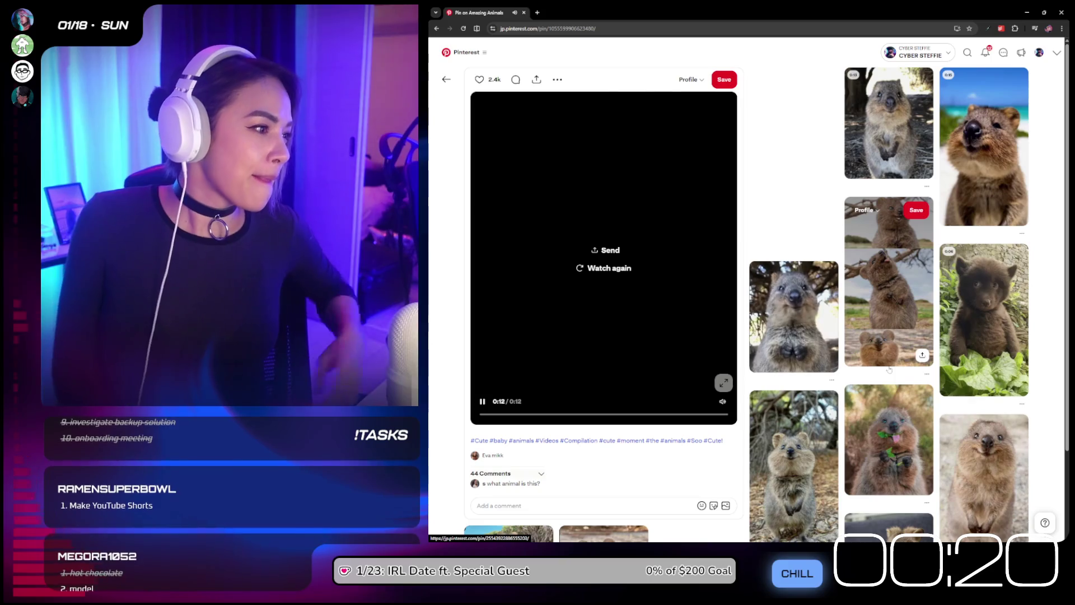
Step: Detour to the bear cub pin, return, and open a tile under 'Ideas you might love'
click(1005, 305)
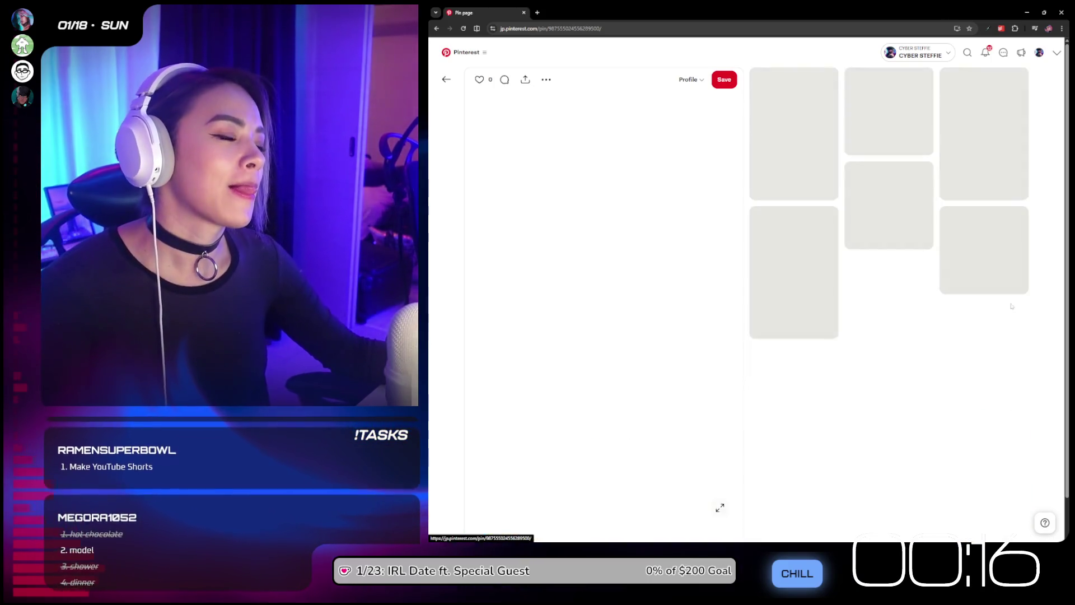
click(445, 80)
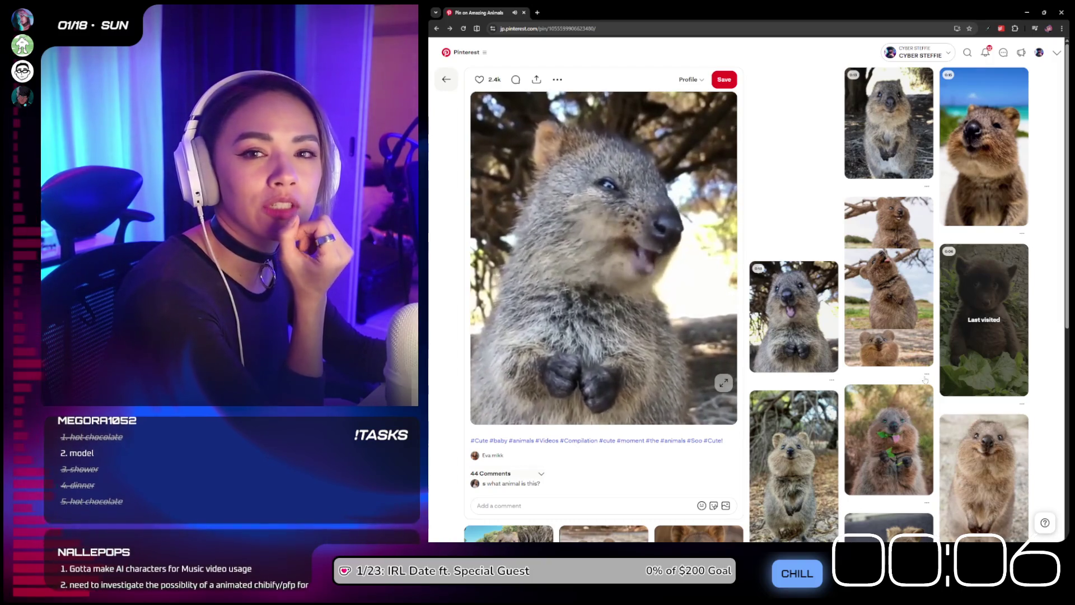
scroll(925, 379, down, 5)
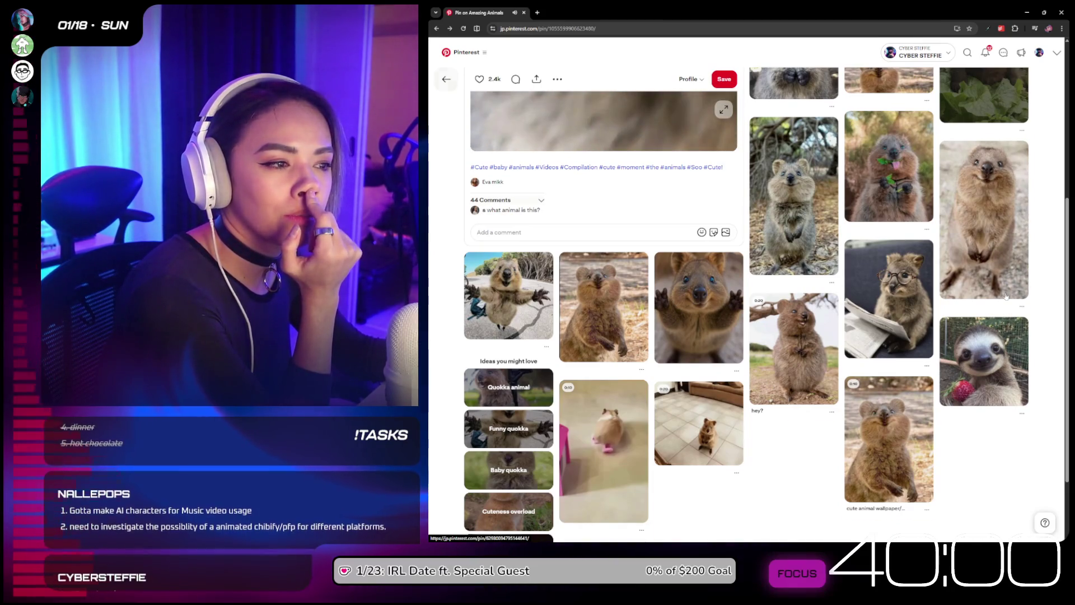
mouse_move(1005, 296)
scroll(1006, 297, down, 2)
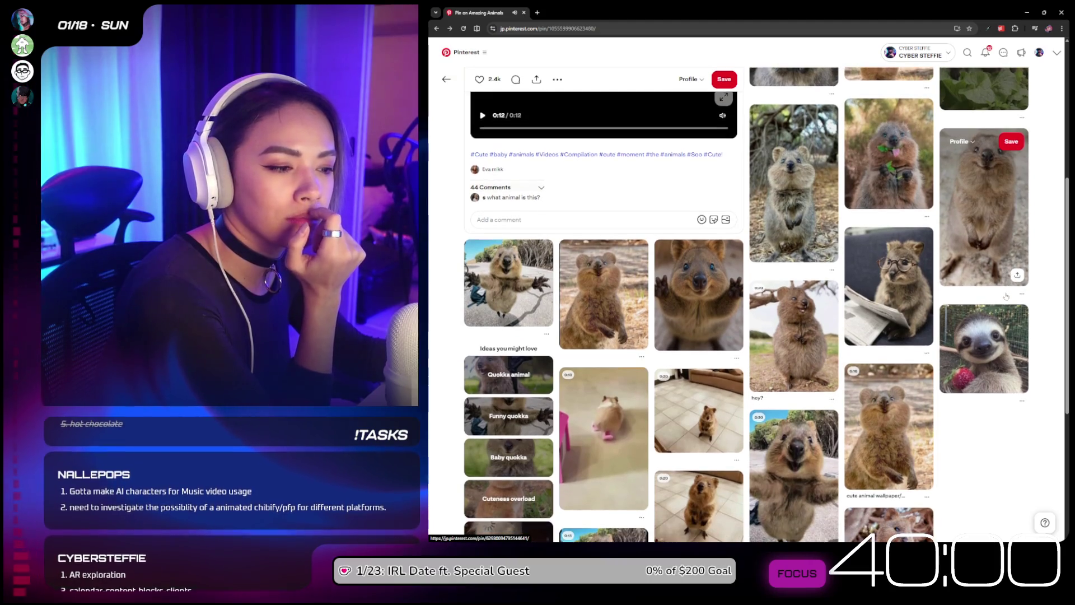
scroll(1005, 297, down, 2)
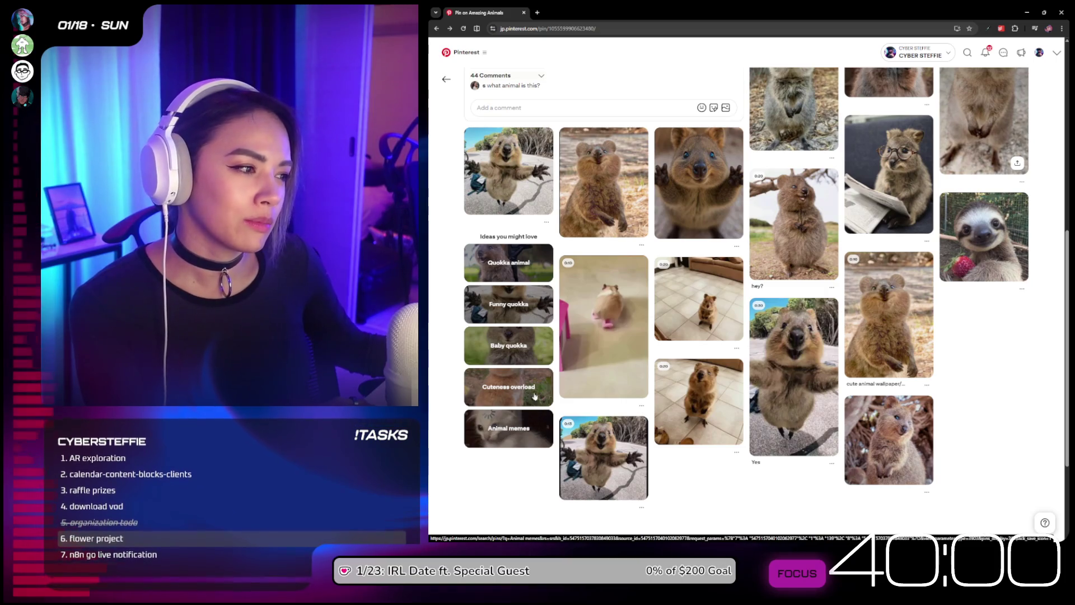
click(535, 341)
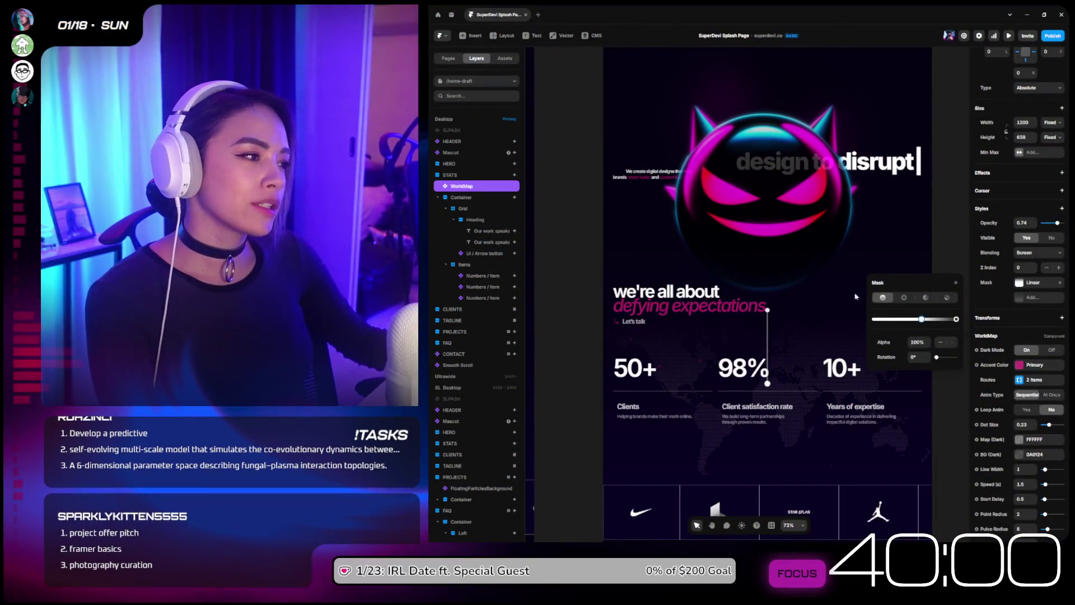
Step: Close the WorldMap Mask popup and select the first stat item, 50+
click(956, 217)
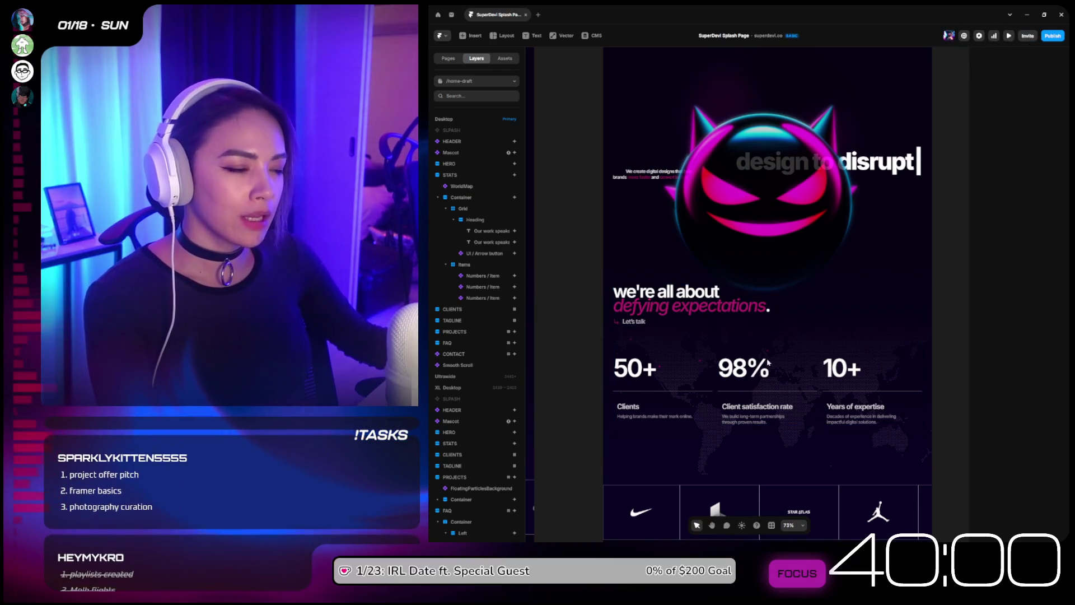
scroll(777, 348, down, 2)
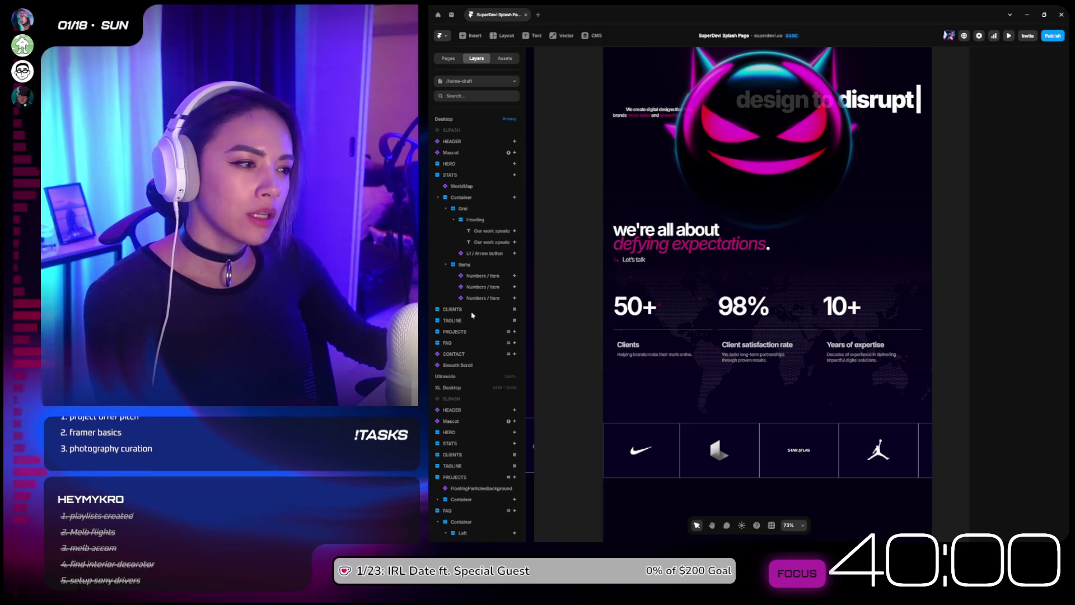
click(618, 300)
Step: Open the Numbers / Item component and inspect its counter, title and description layers
double_click(618, 299)
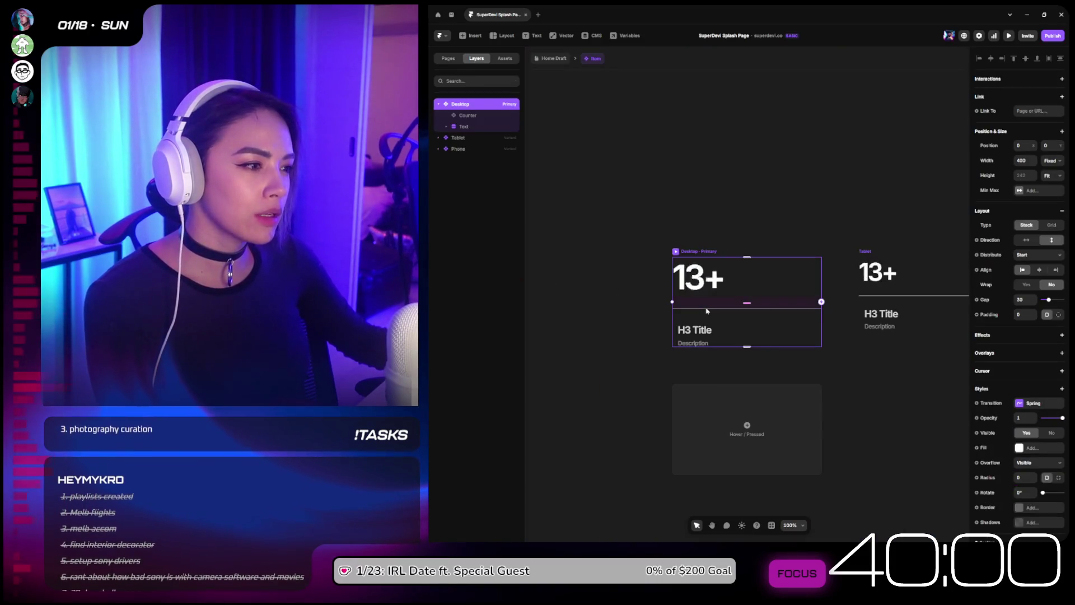
click(447, 126)
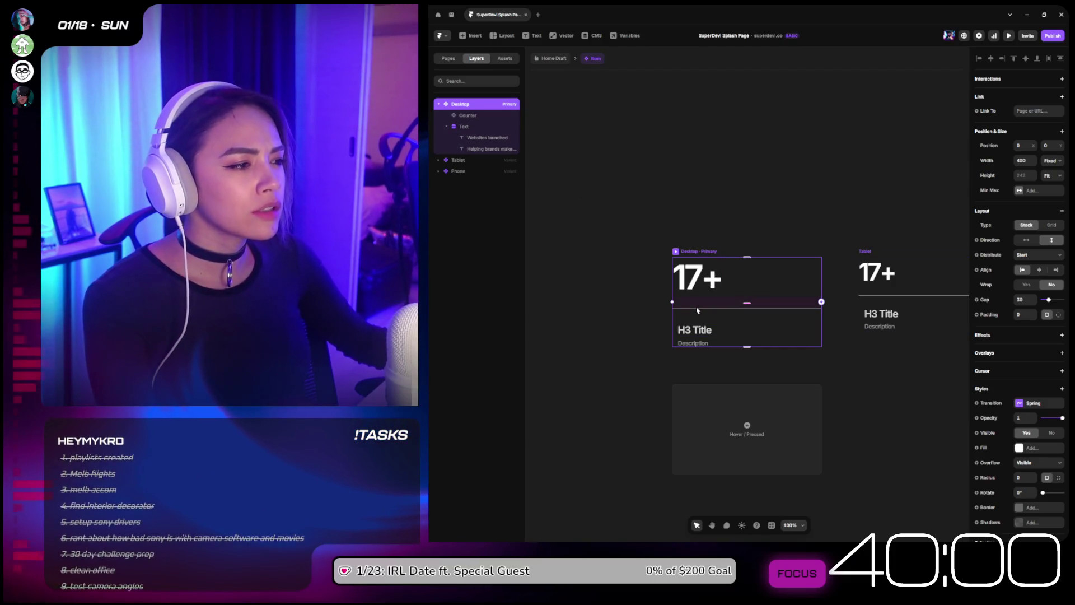
scroll(739, 310, up, 5)
click(753, 309)
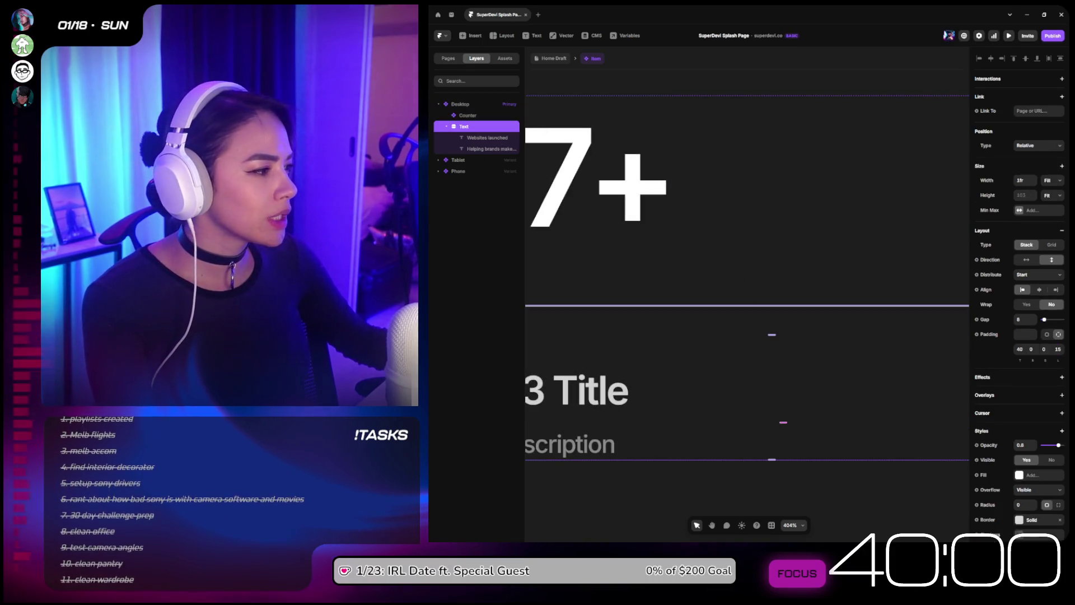
click(480, 149)
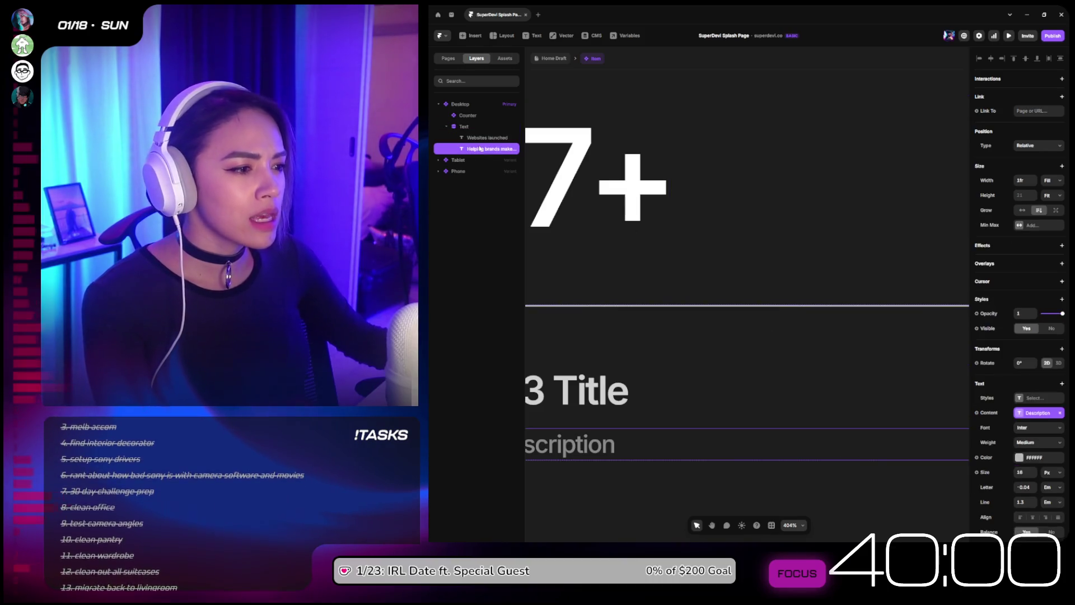
click(470, 116)
click(468, 106)
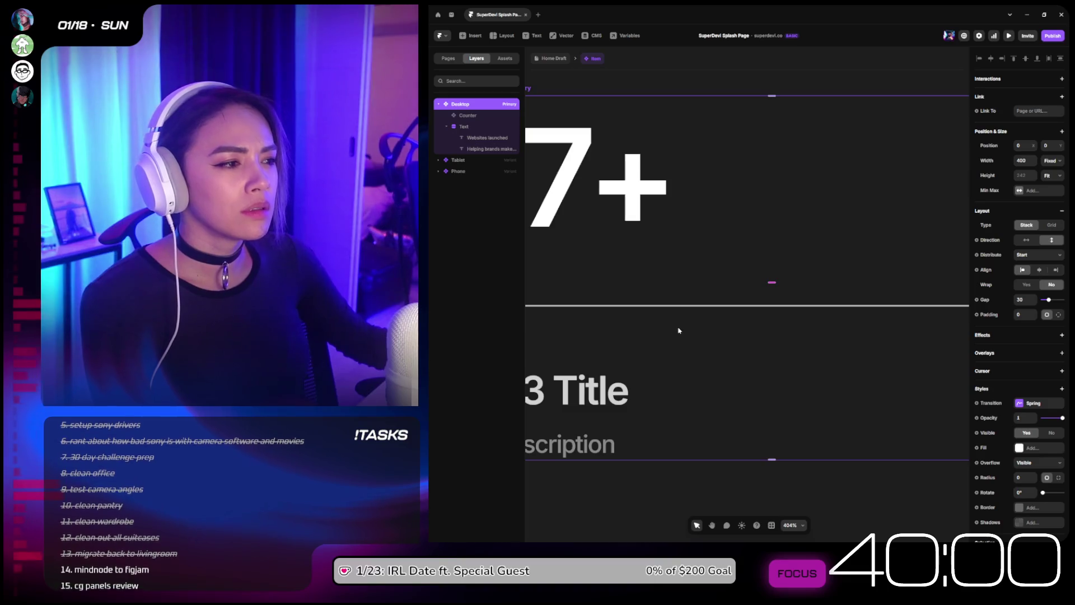
click(461, 116)
click(464, 127)
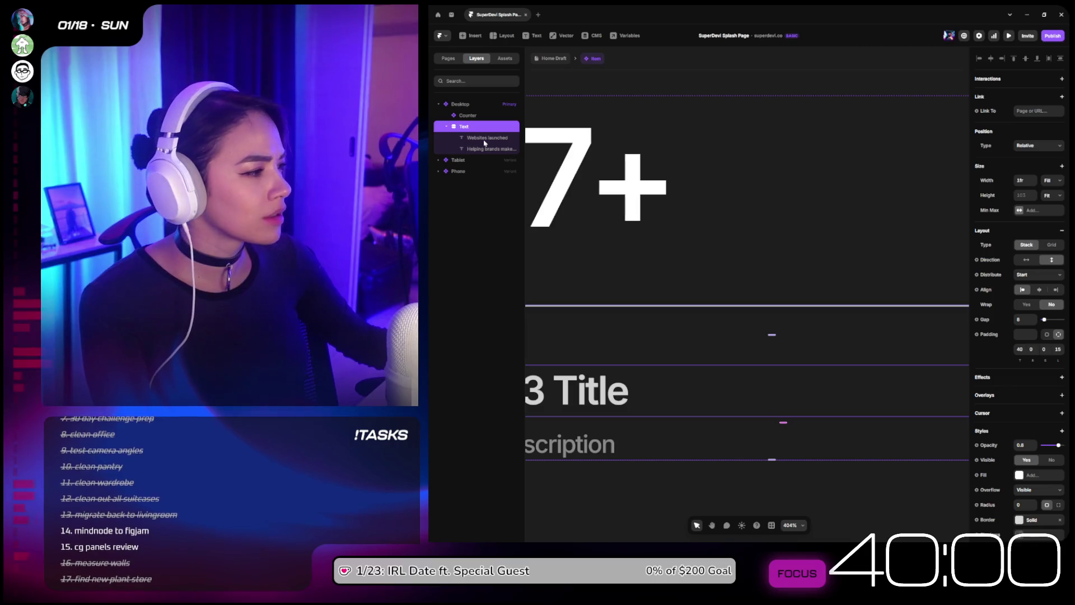
click(485, 139)
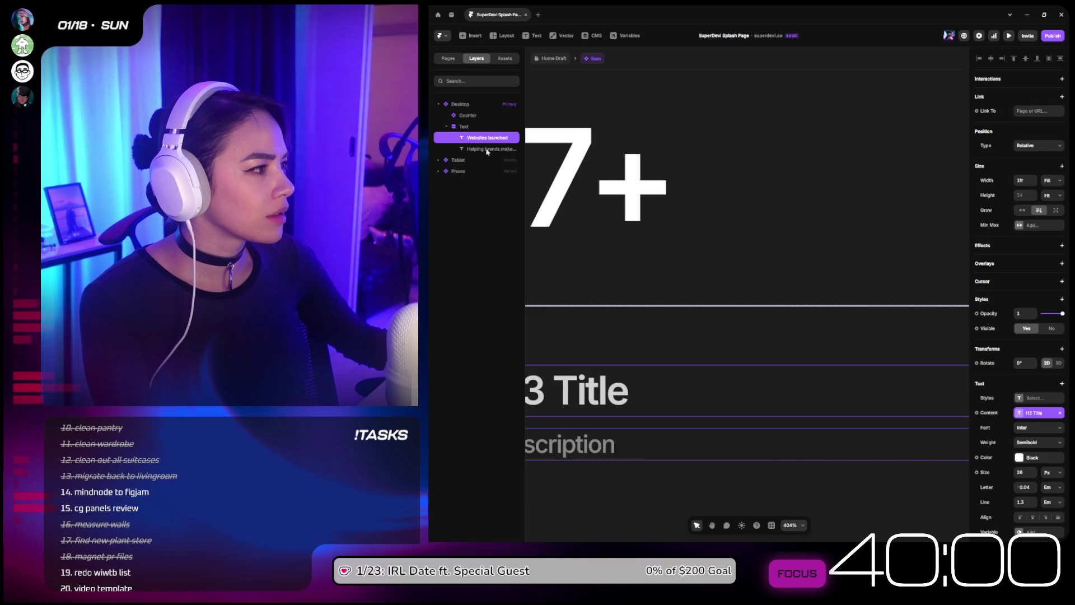
Step: Preview the item and select its title-and-description text stack
scroll(840, 323, down, 2)
scroll(828, 232, down, 5)
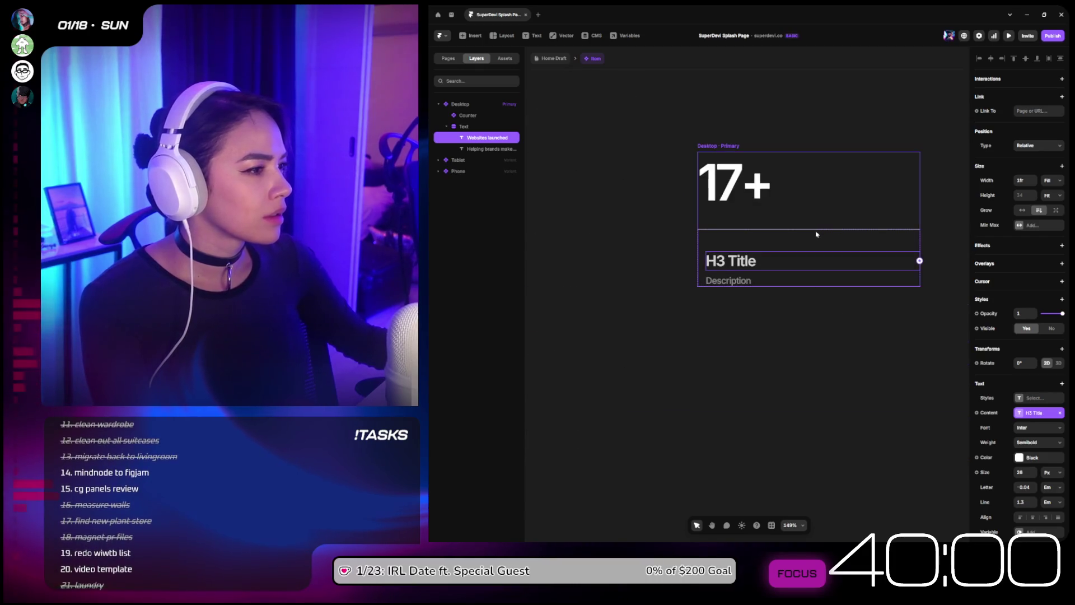
click(833, 378)
click(795, 258)
click(795, 215)
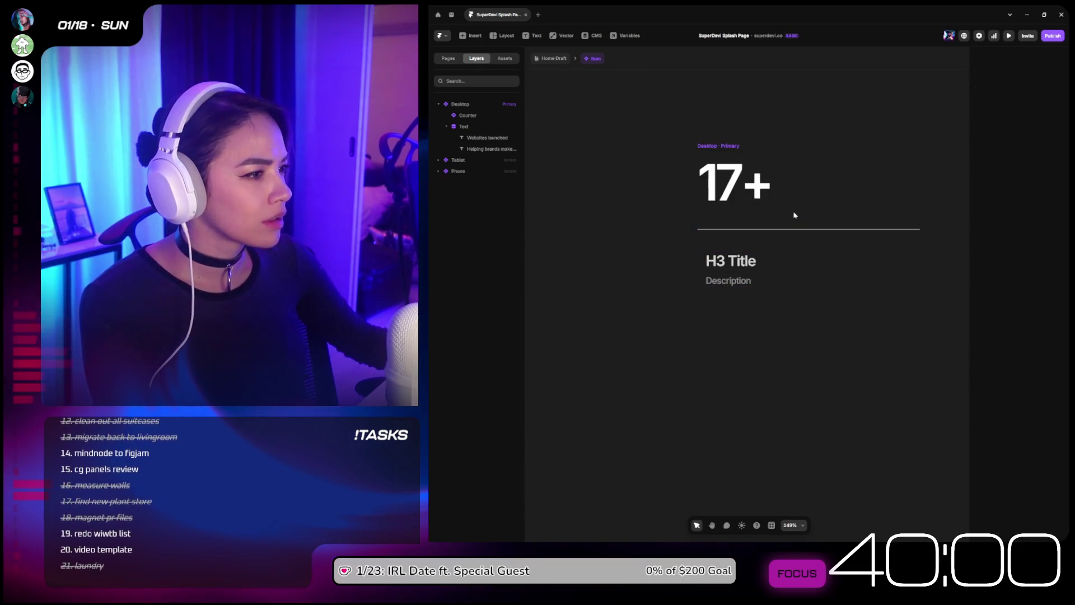
click(736, 187)
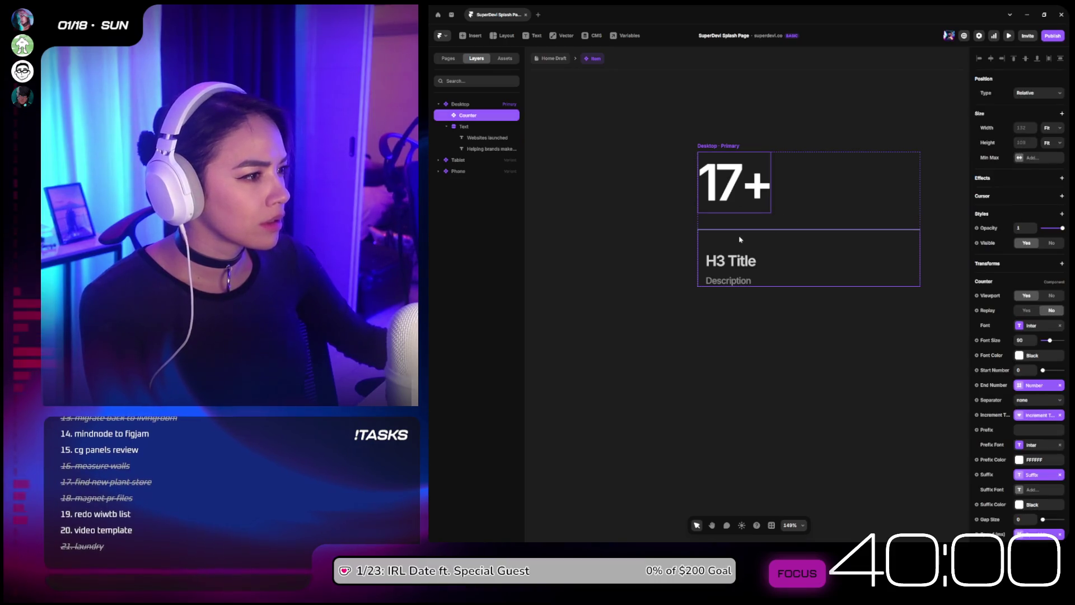
click(739, 240)
scroll(1018, 398, down, 2)
scroll(1018, 398, down, 2)
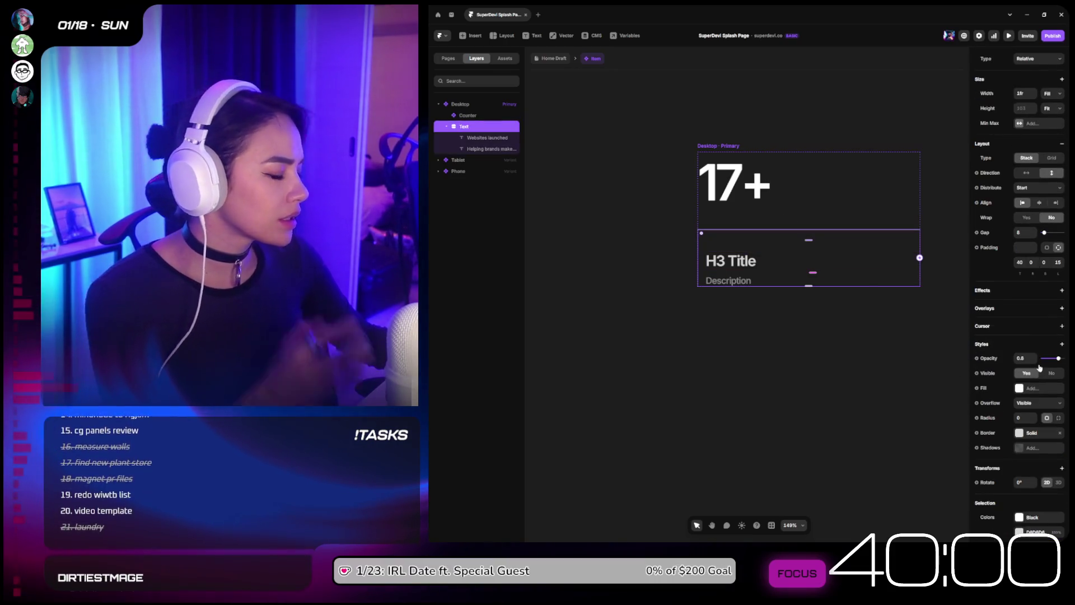
Step: Set the text stack's D8D8D8 border to about 28% opacity, then return to Home Draft
click(1035, 359)
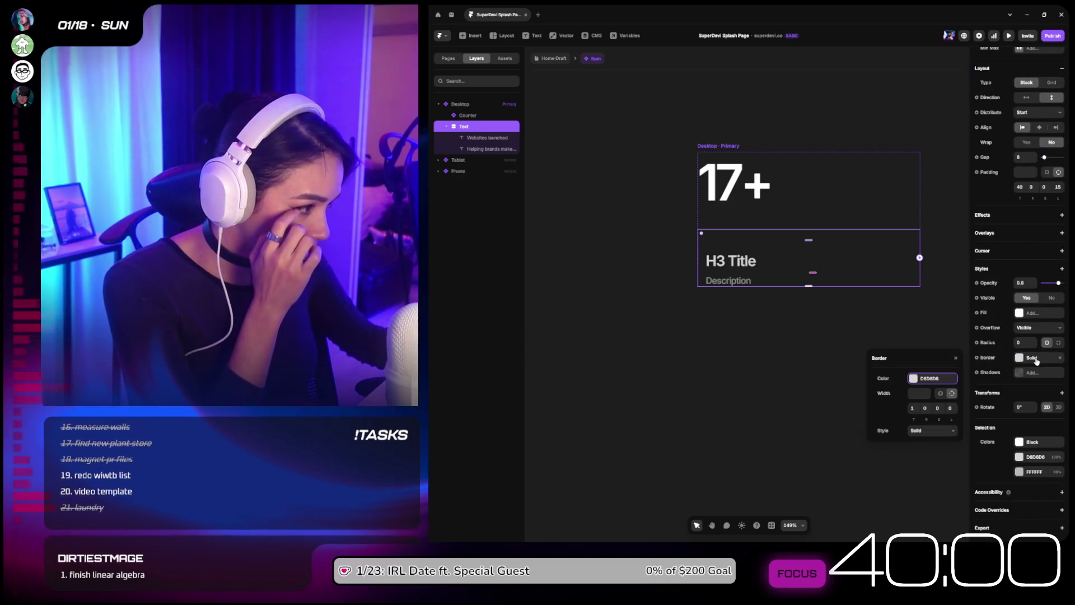
click(918, 378)
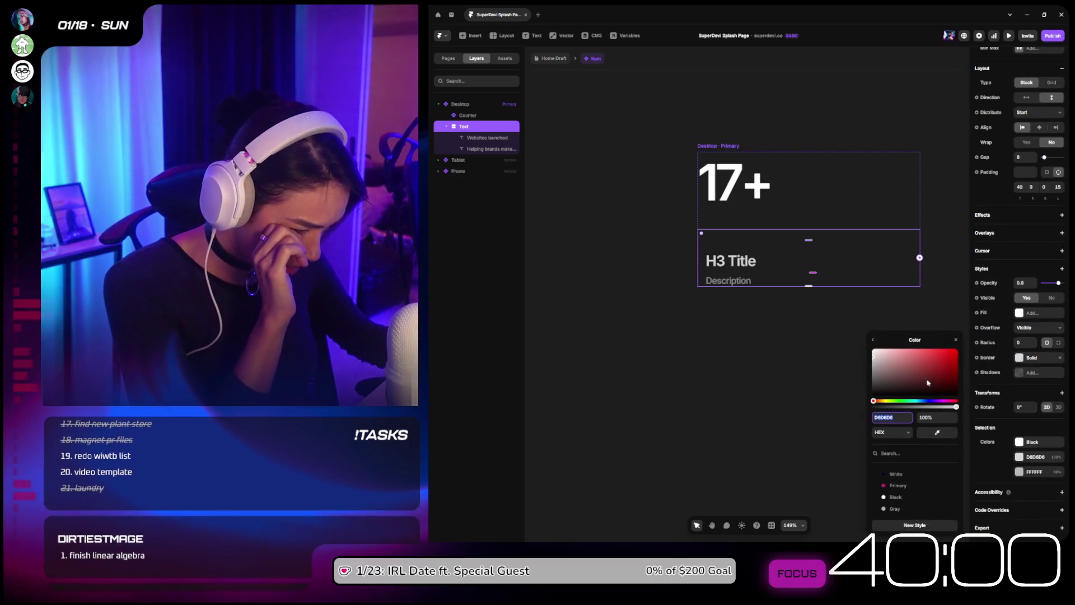
click(915, 407)
drag(913, 409, 914, 409)
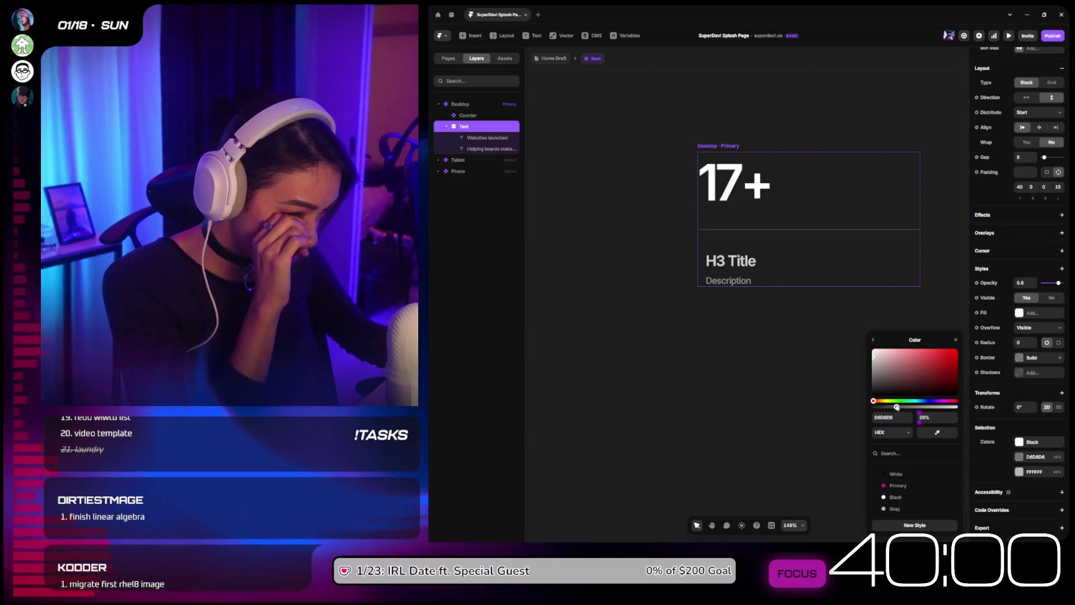
click(567, 60)
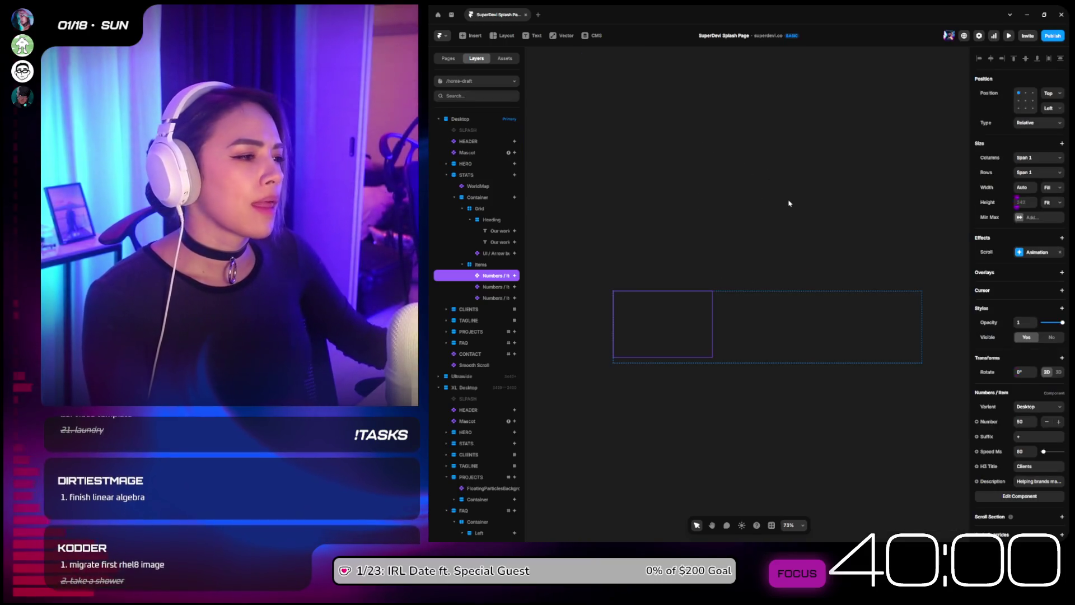
Step: Preview the SuperDevi Splash Page at Desktop 1200 width with Ctrl+P
click(670, 159)
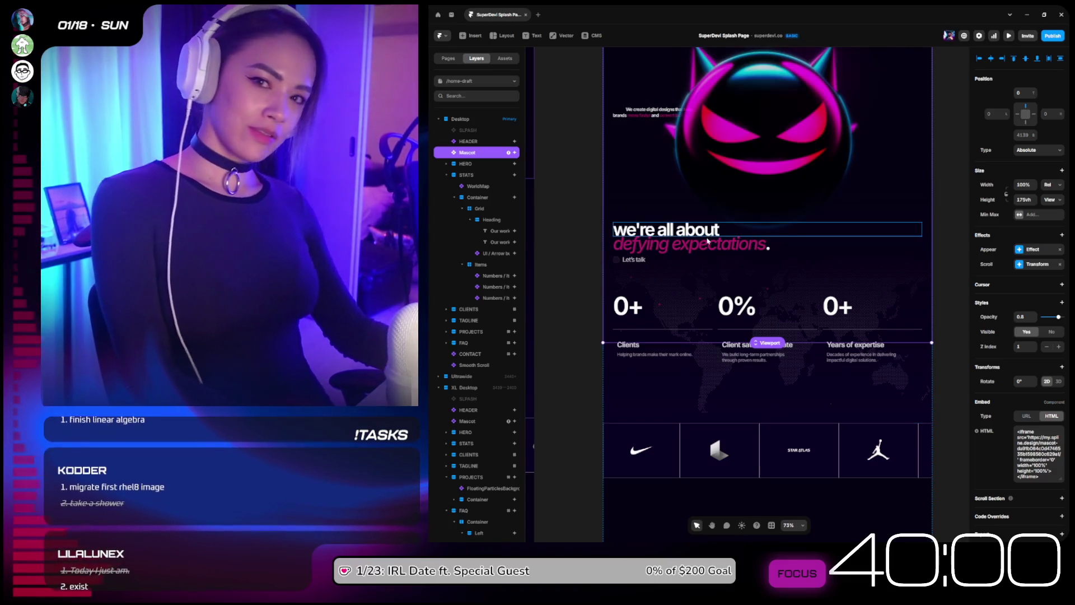
scroll(782, 212, down, 2)
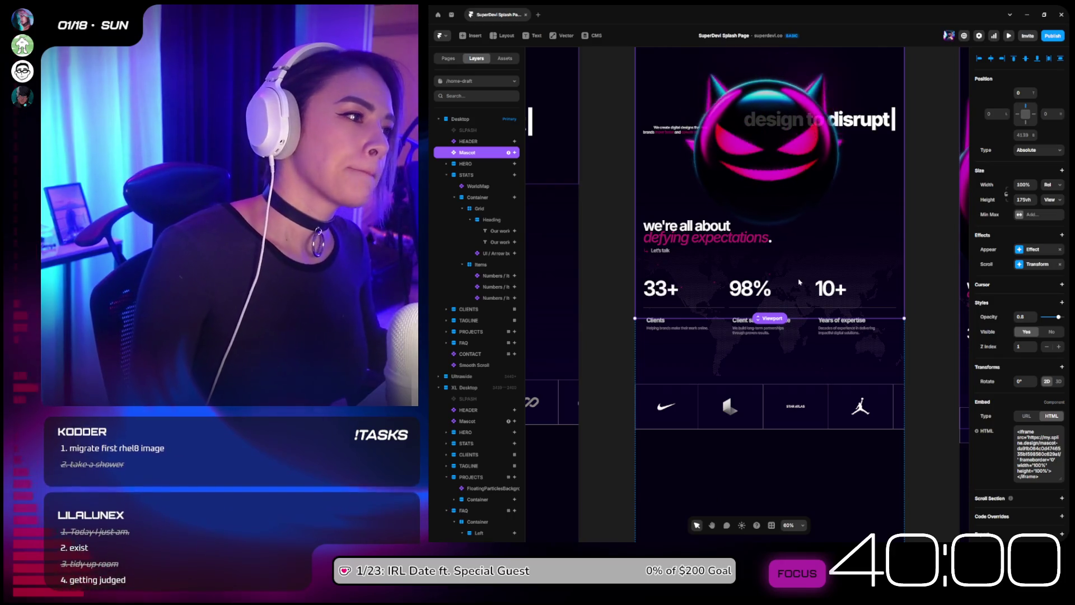
key(ctrl+p)
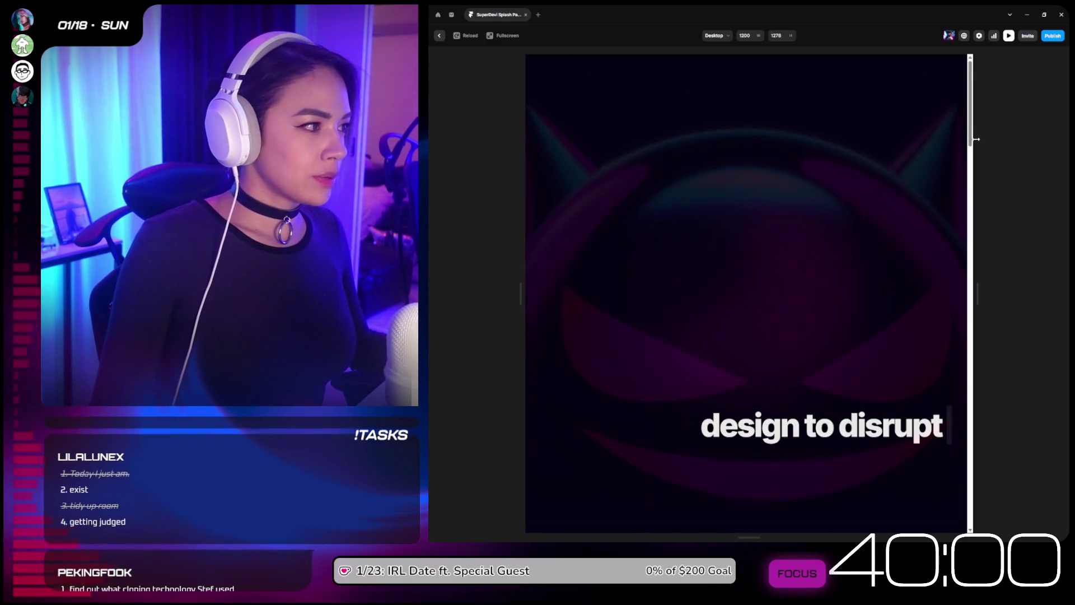
Step: Scroll the preview down to watch the stats counters animate
scroll(972, 166, down, 3)
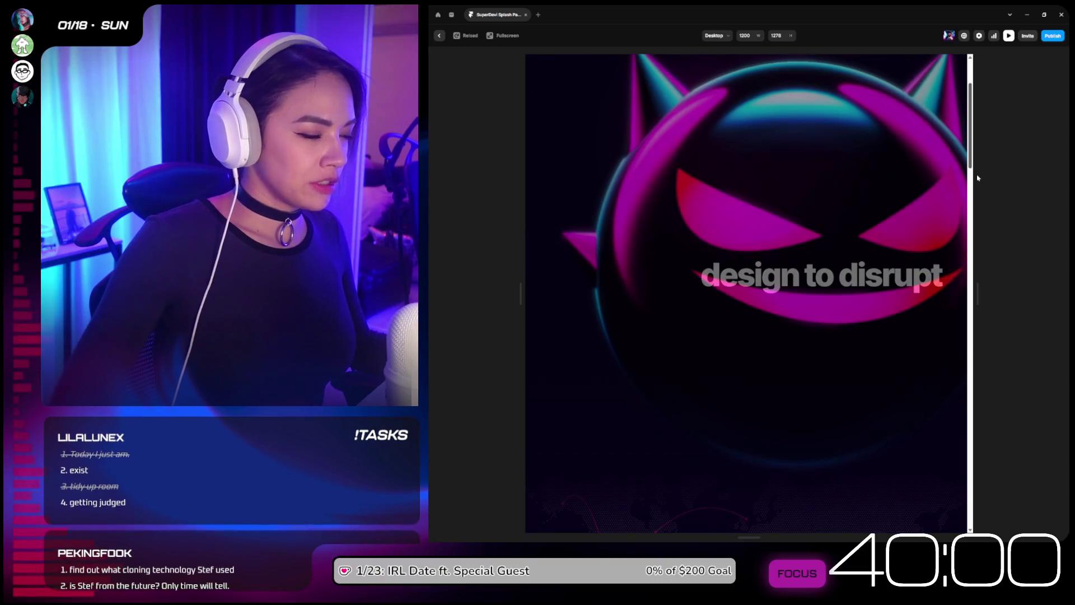
scroll(978, 192, down, 5)
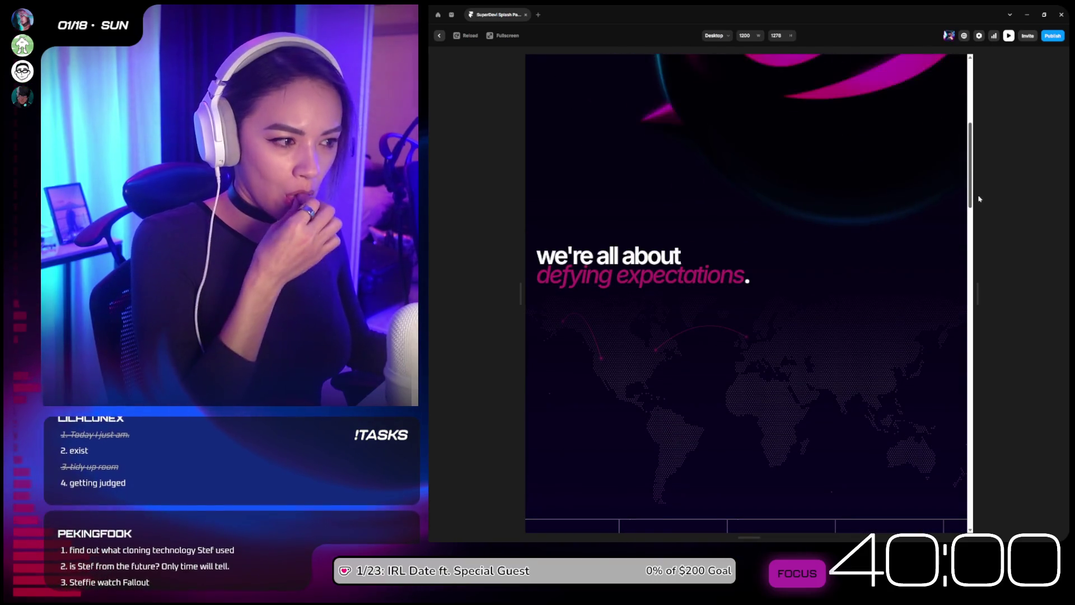
scroll(979, 204, down, 3)
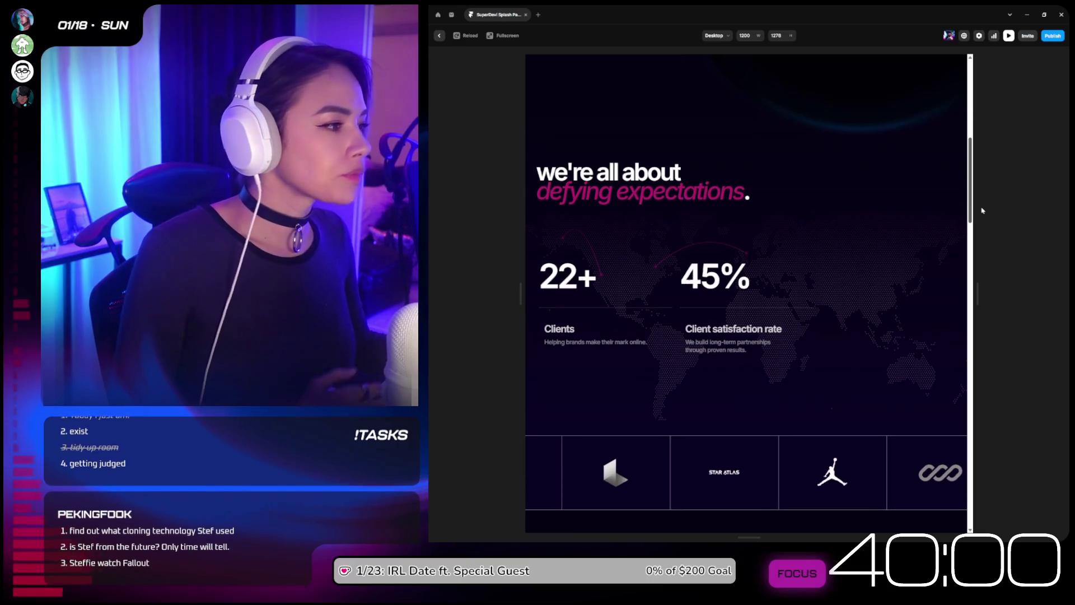
scroll(982, 212, down, 2)
scroll(985, 220, down, 1)
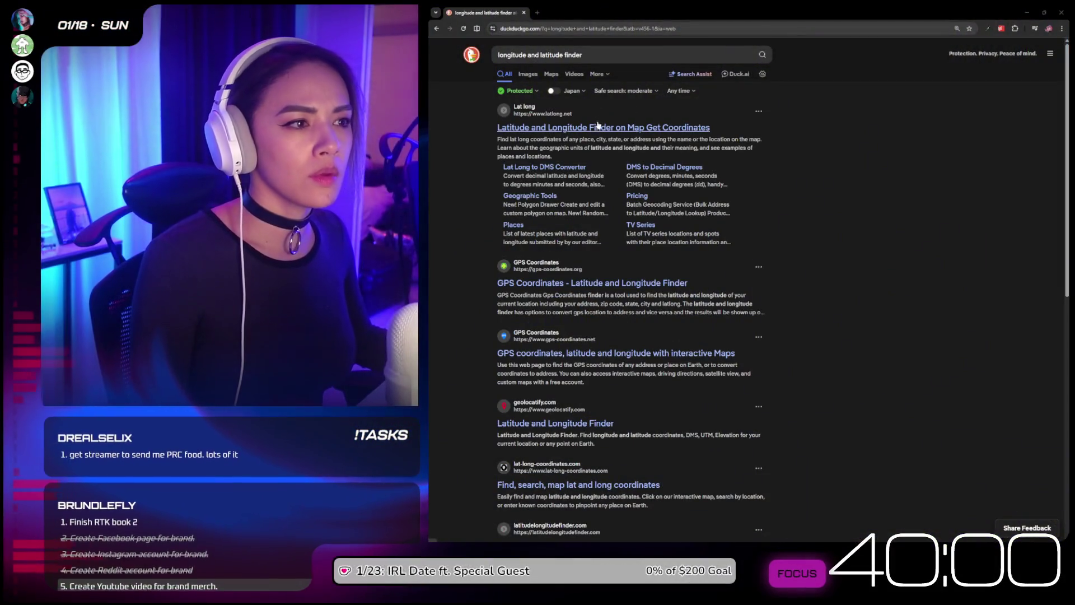
Step: Find Shanghai on LatLong.net (31.230391, 121.473701) and dock the finder on the right half
click(597, 128)
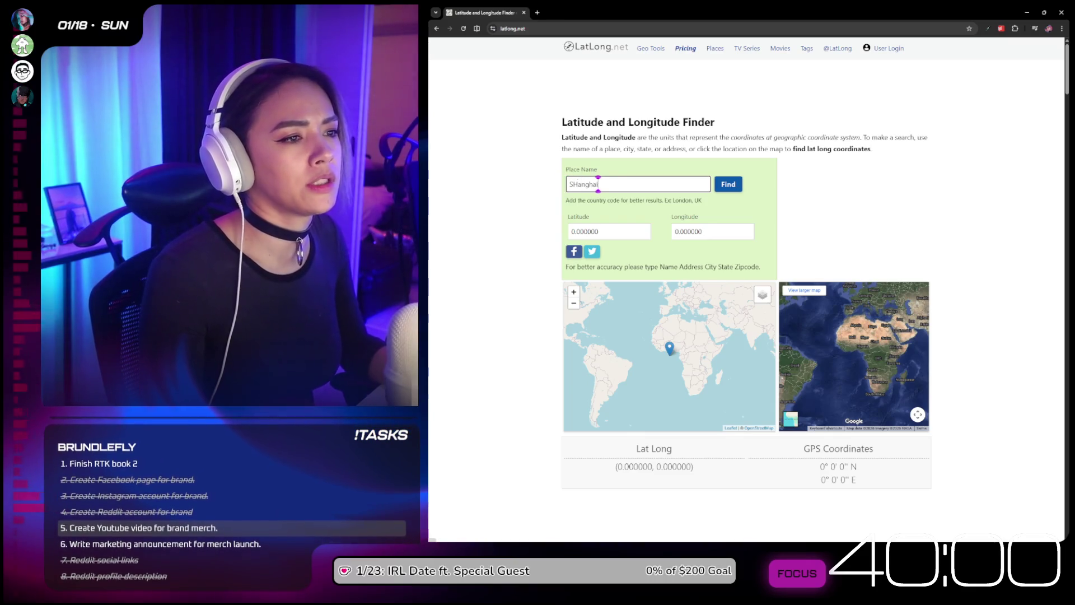
key(Return)
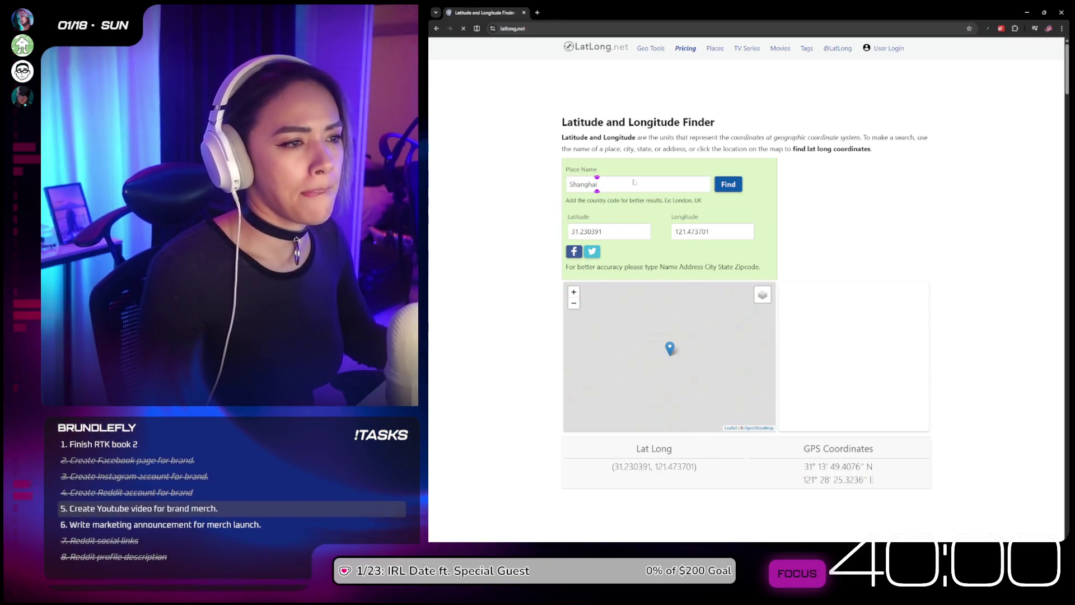
mouse_move(670, 18)
mouse_down()
mouse_move(932, 63)
mouse_move(905, 59)
mouse_up()
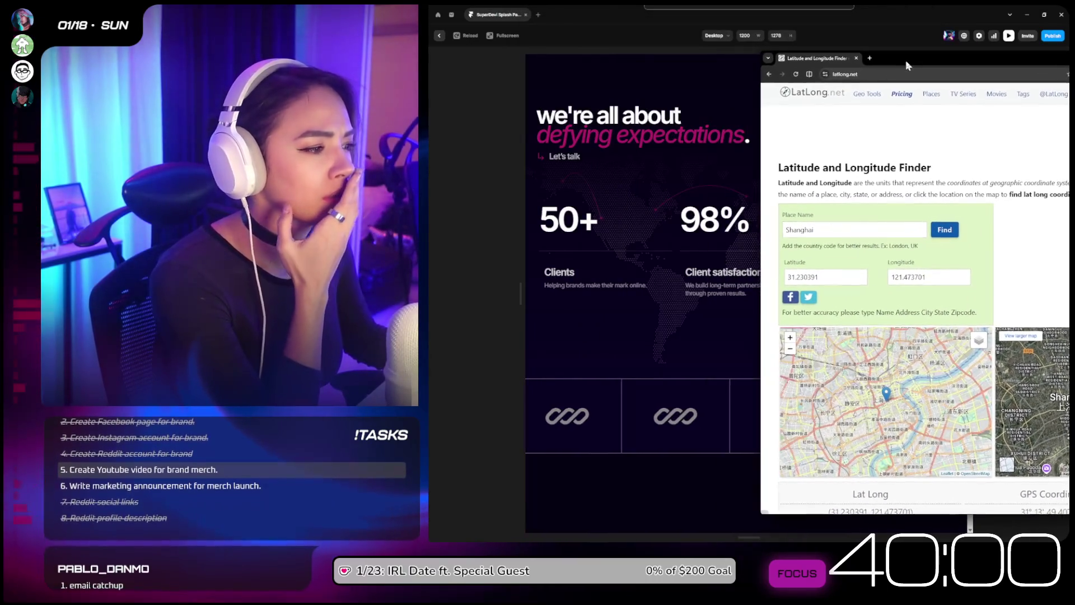
click(818, 276)
double_click(818, 276)
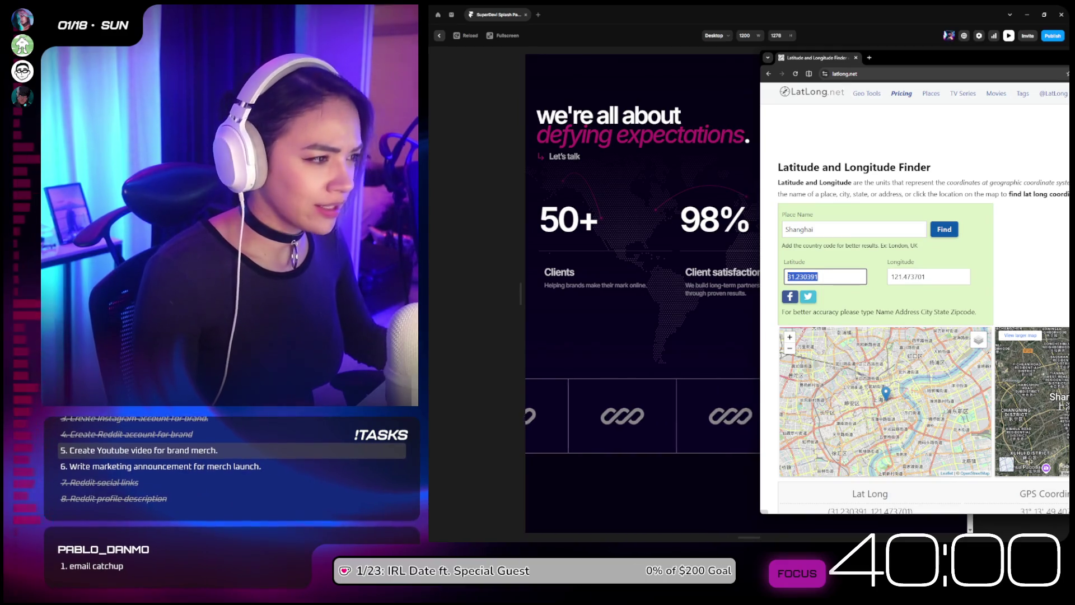
drag(895, 62, 1060, 65)
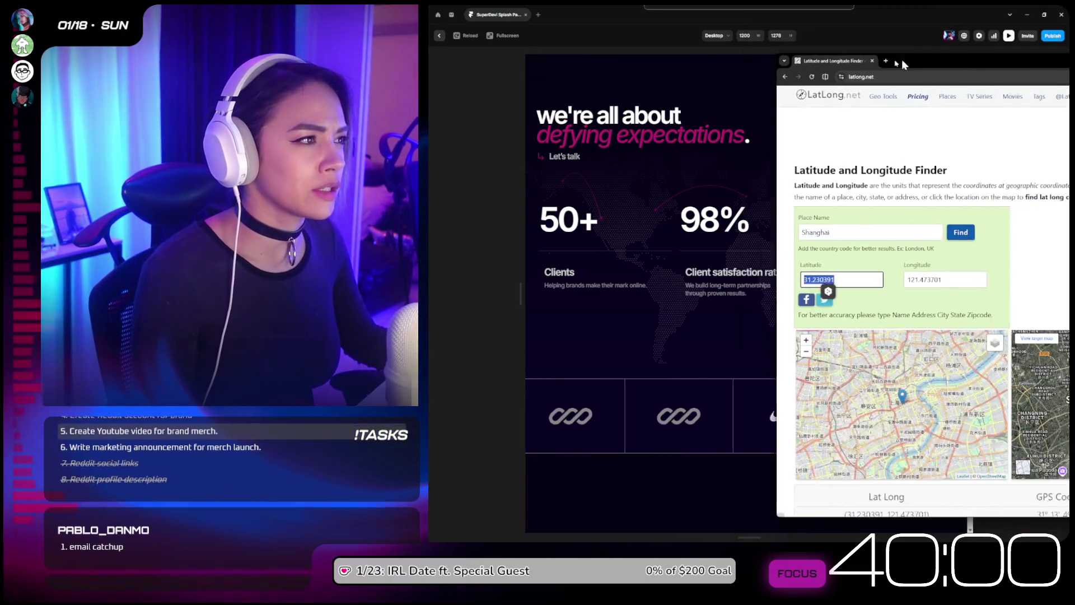
click(823, 156)
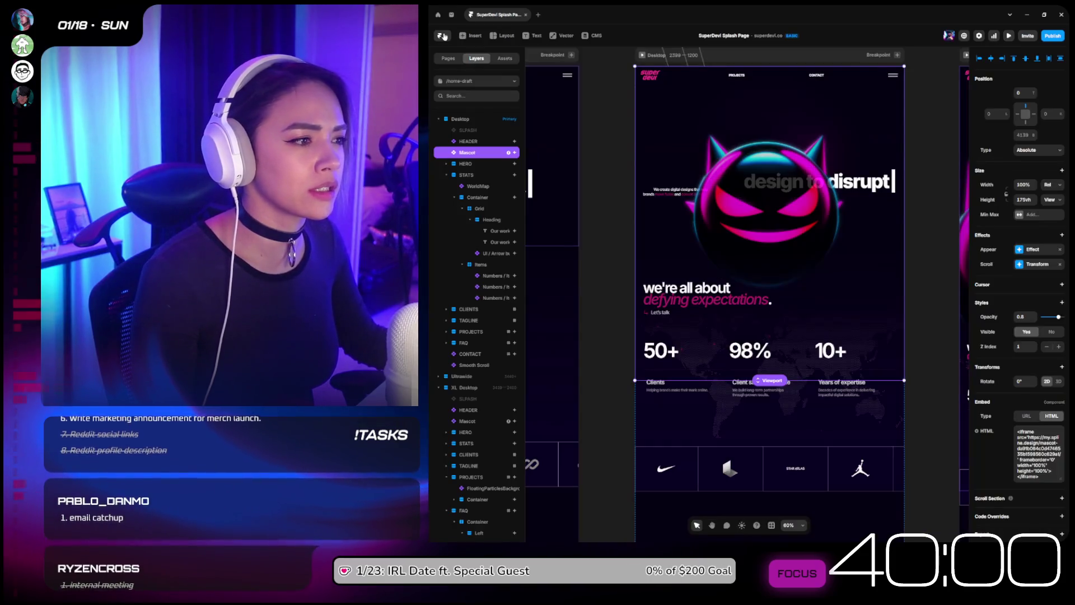
Step: Exit preview and open the WorldMap component's first route for editing
click(439, 36)
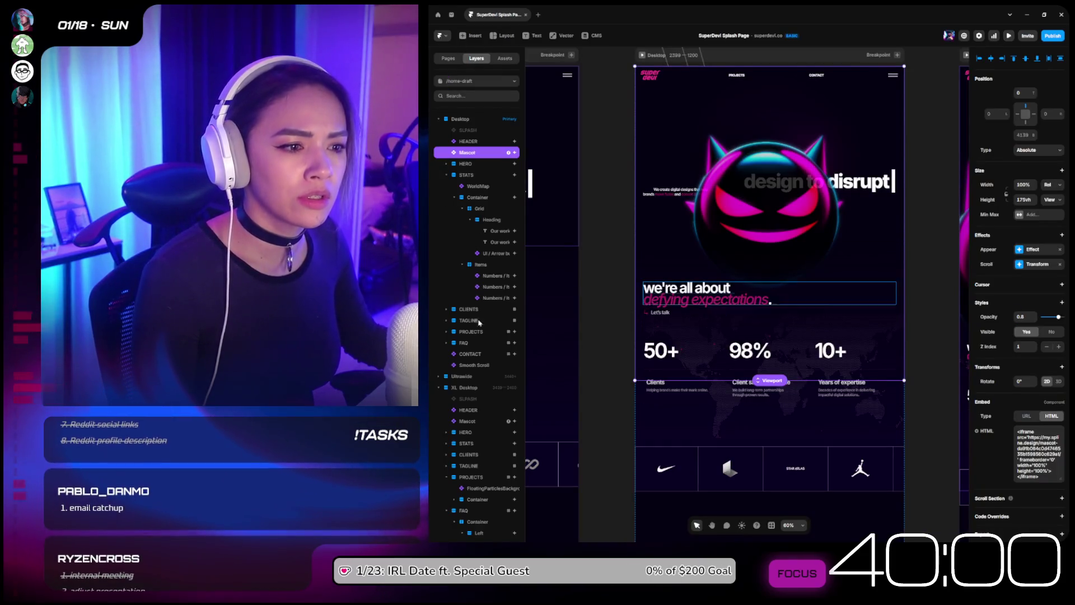
click(808, 327)
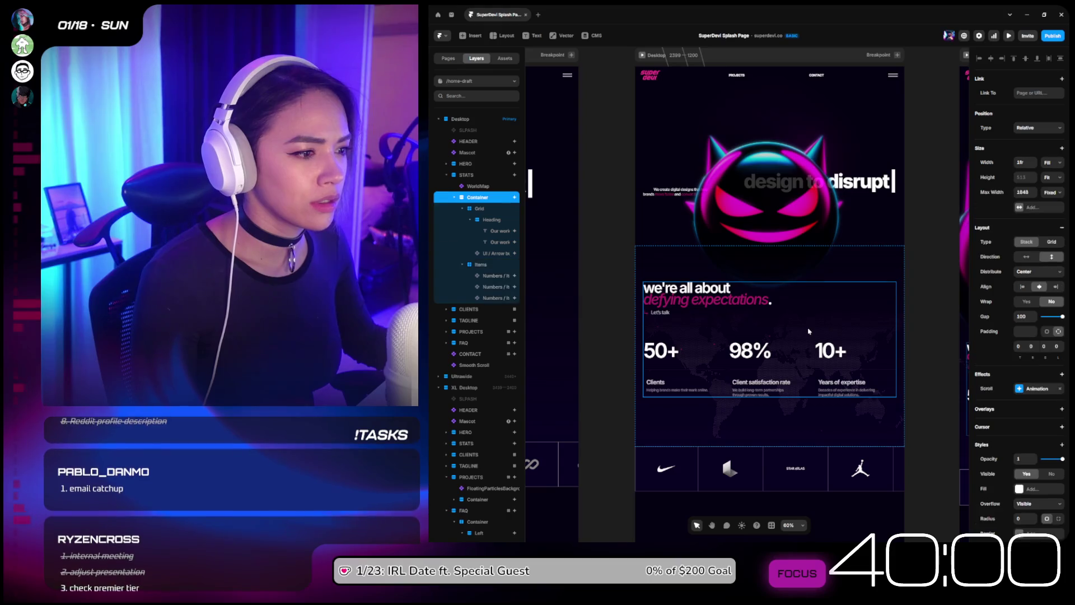
click(478, 186)
scroll(784, 280, down, 2)
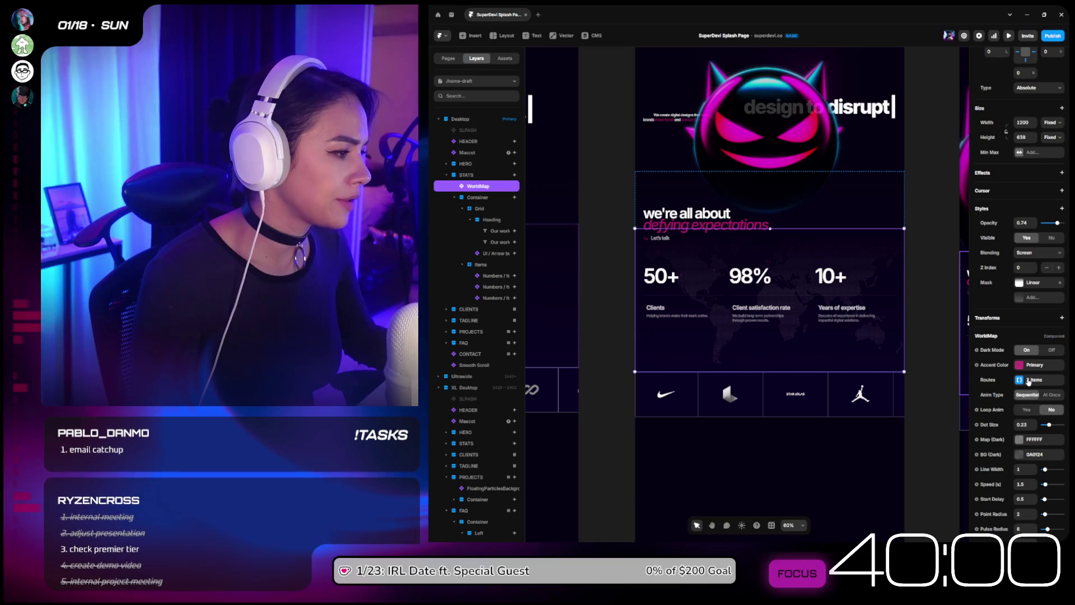
click(1027, 380)
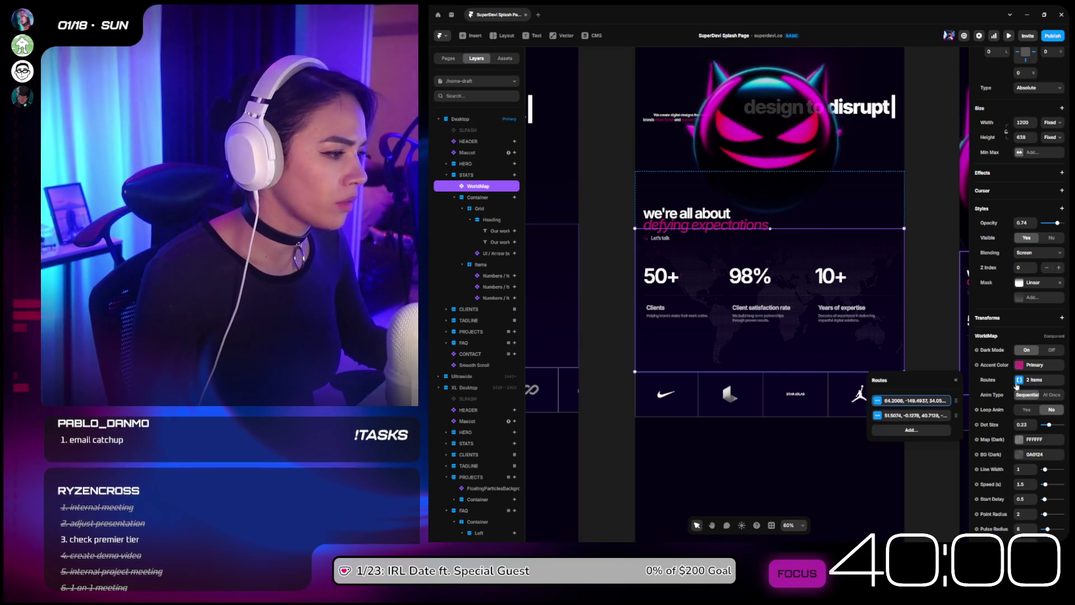
click(900, 401)
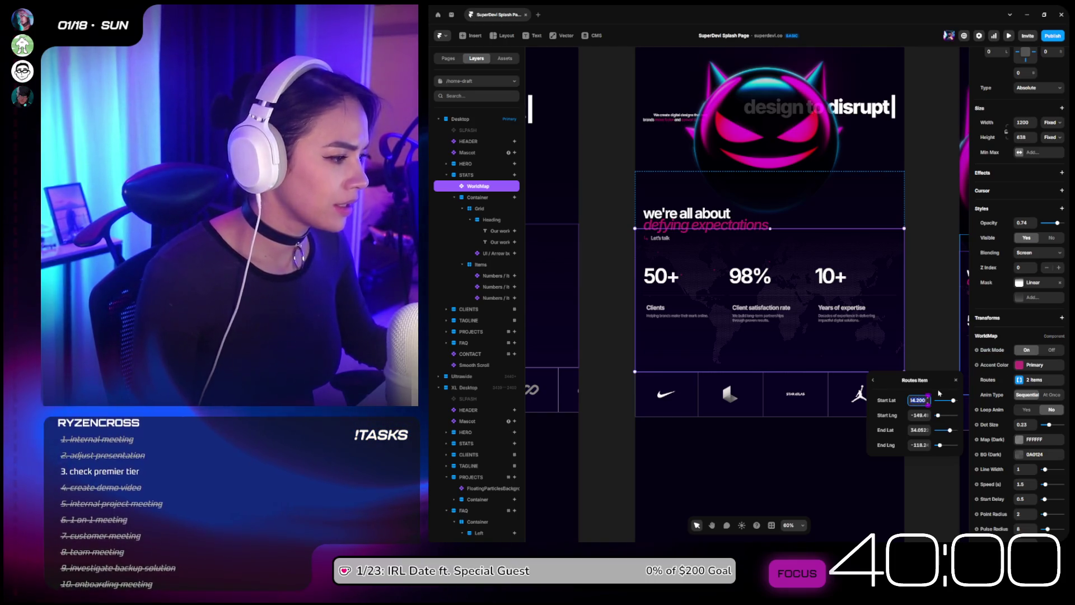
Step: Paste Shanghai's longitude and latitude into the route's longitude and end latitude fields
key(alt+Tab)
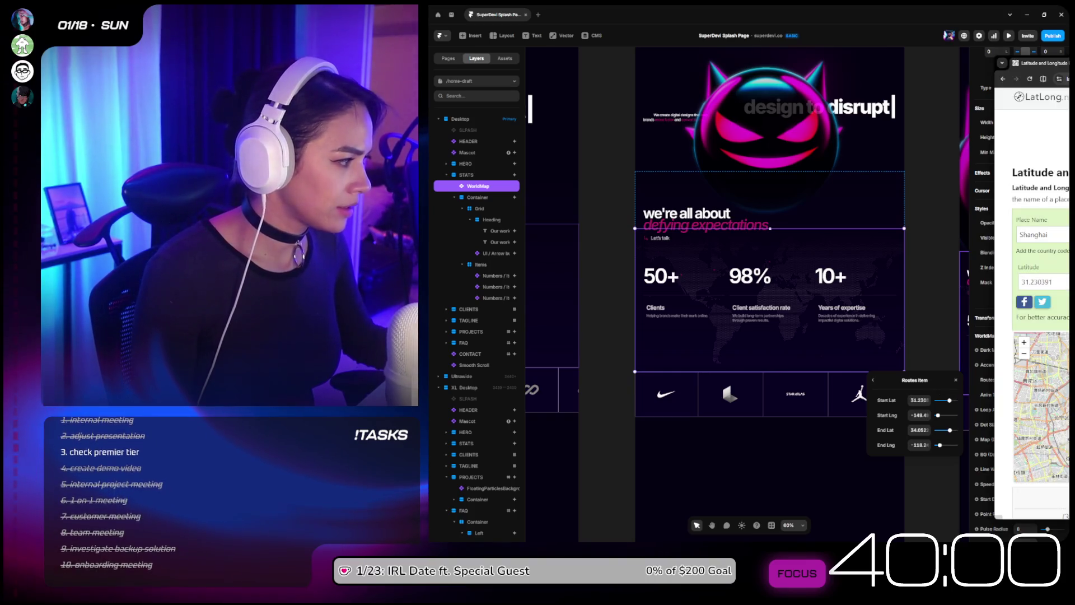
click(925, 414)
key(ctrl+v)
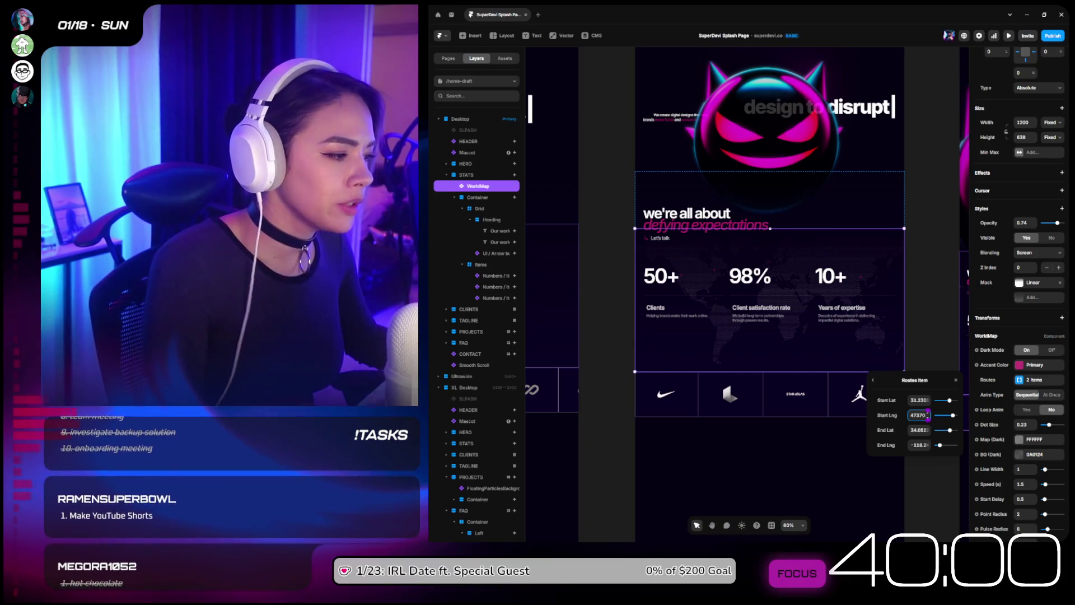
key(Tab)
key(Tab)
key(ctrl+v)
key(shift+Tab)
key(ctrl+v)
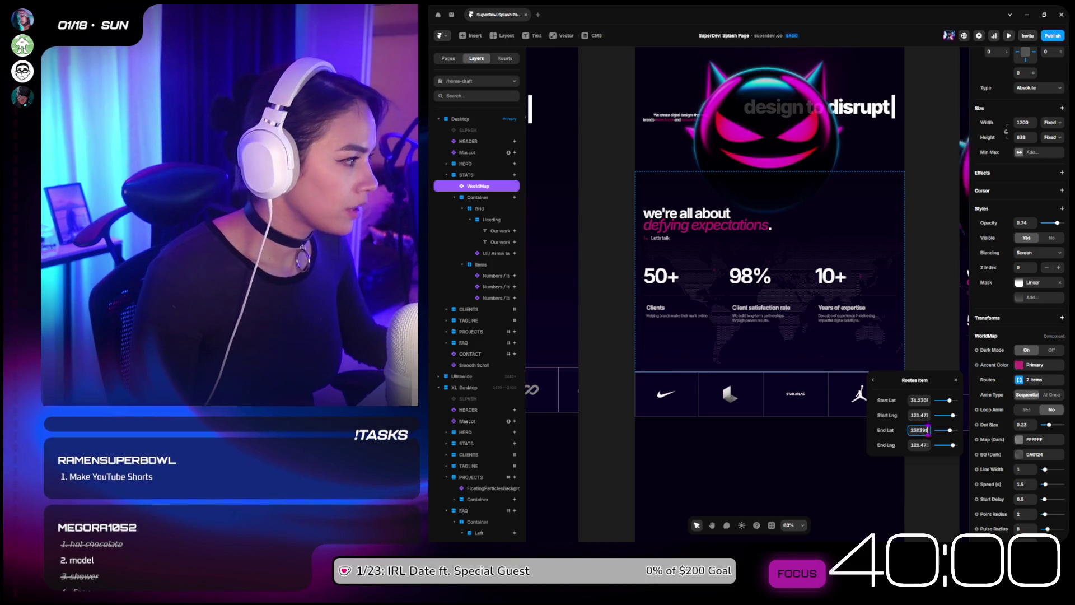
Step: Look up Tokyo and make it the route start, with latitude 35.689487 and its longitude
key(alt+Tab)
text(Tokyo)
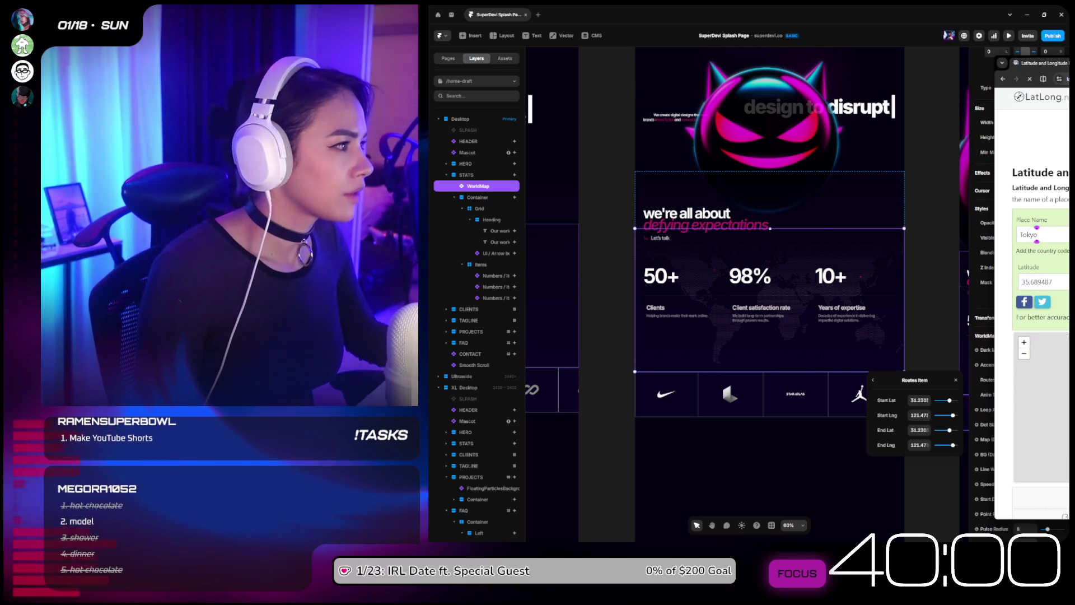
key(alt+Tab)
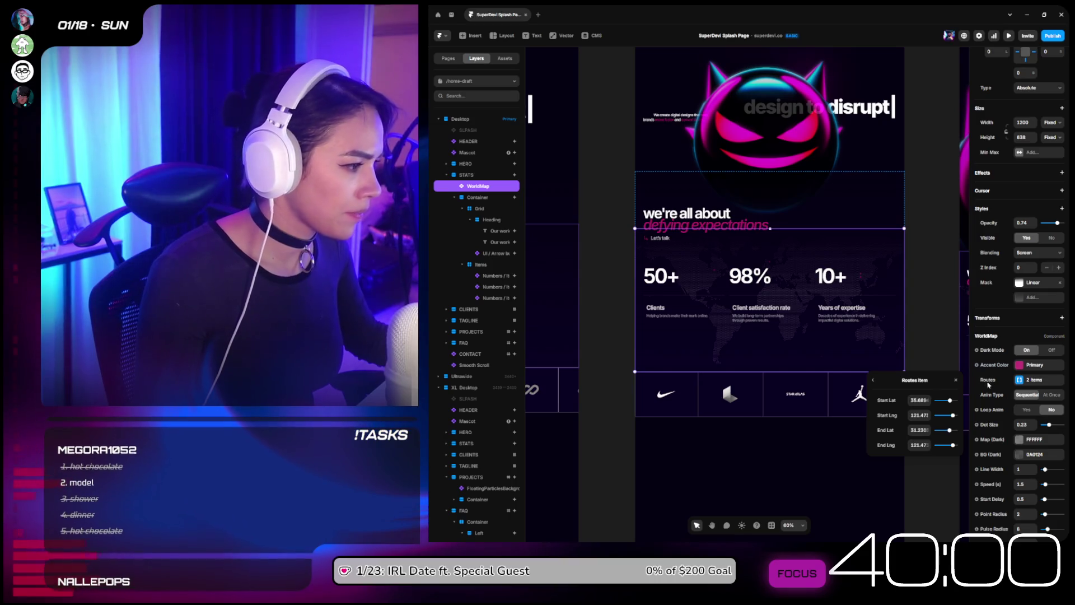
key(Tab)
key(ctrl+v)
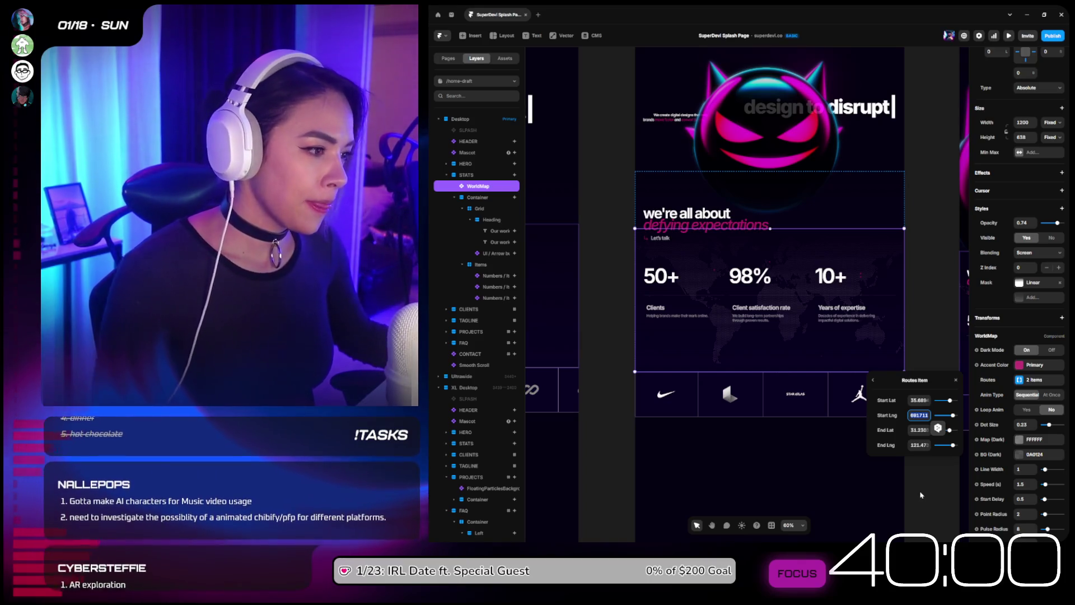
click(921, 495)
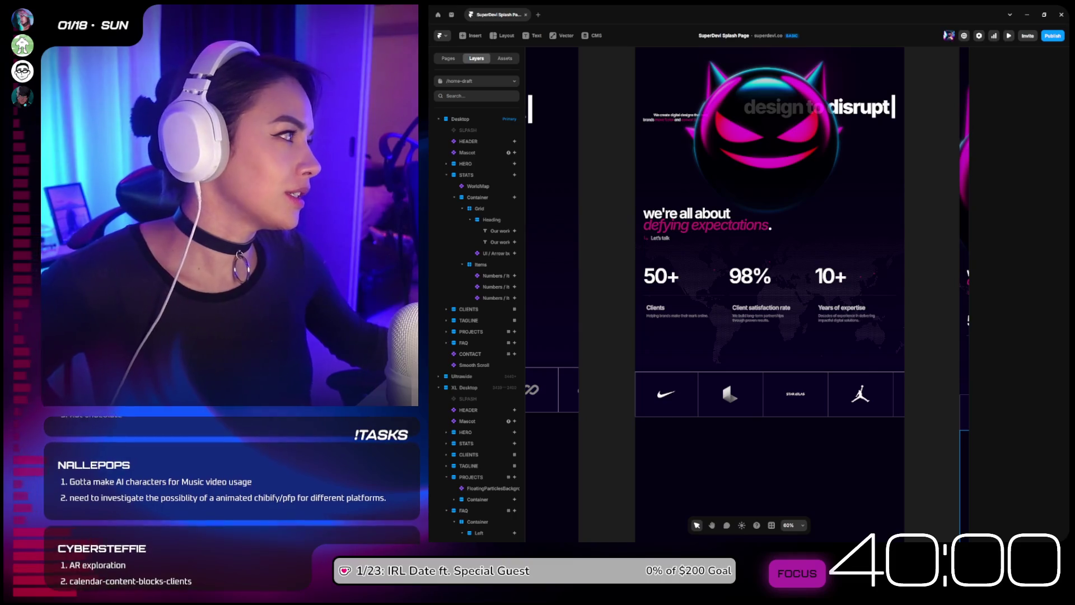